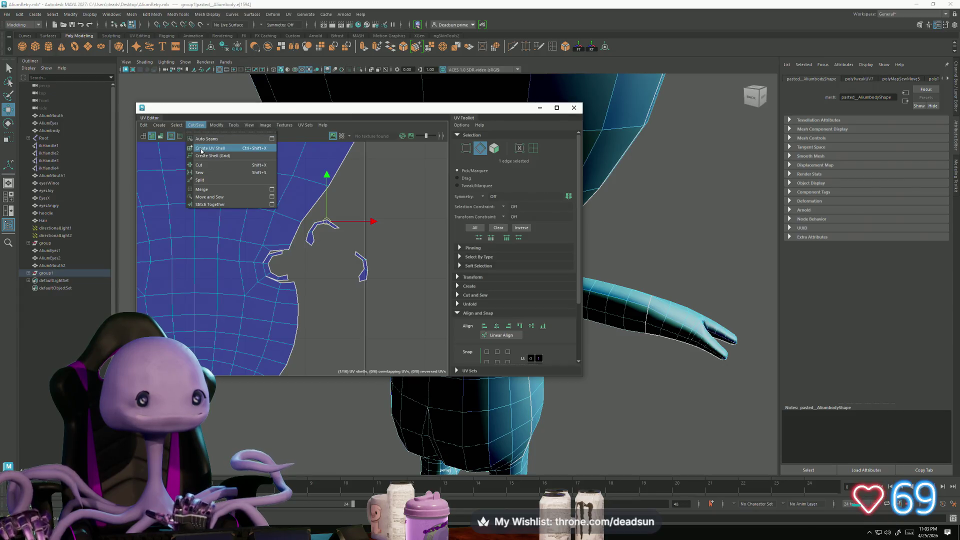
# Step: Cut the edge to free the small UV piece, then rotate and move it into the notch
pyautogui.click(215, 165)
pyautogui.scroll(3, 247, 263)
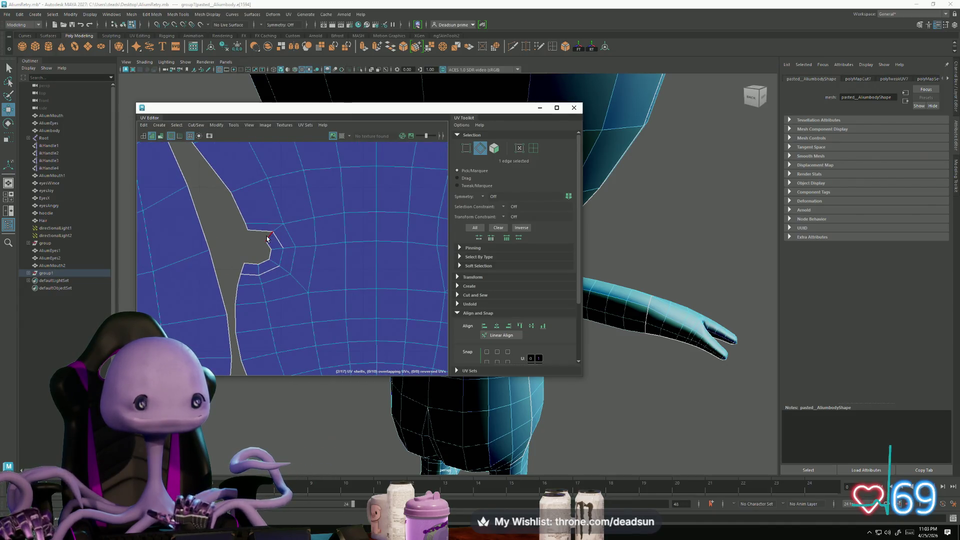
pyautogui.scroll(-4, 268, 239)
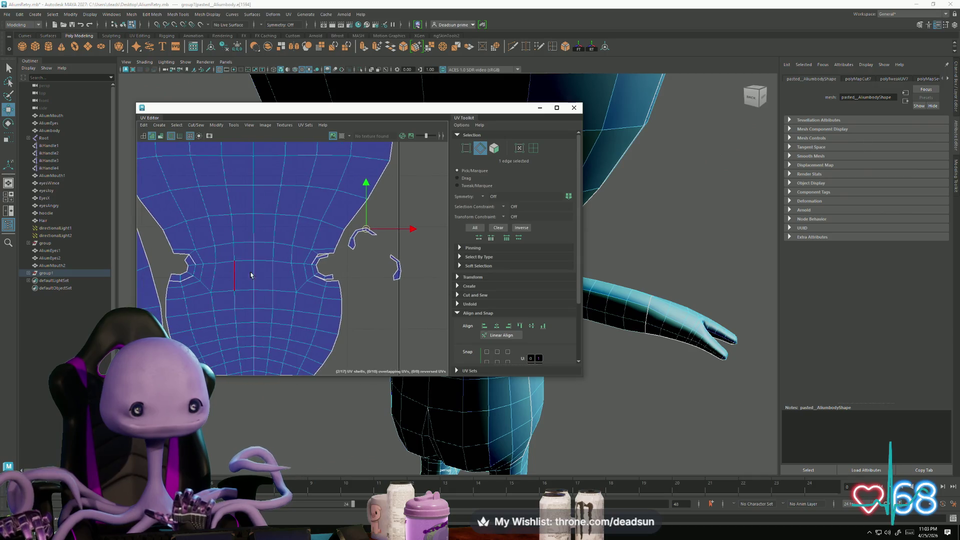
pyautogui.press('F12')
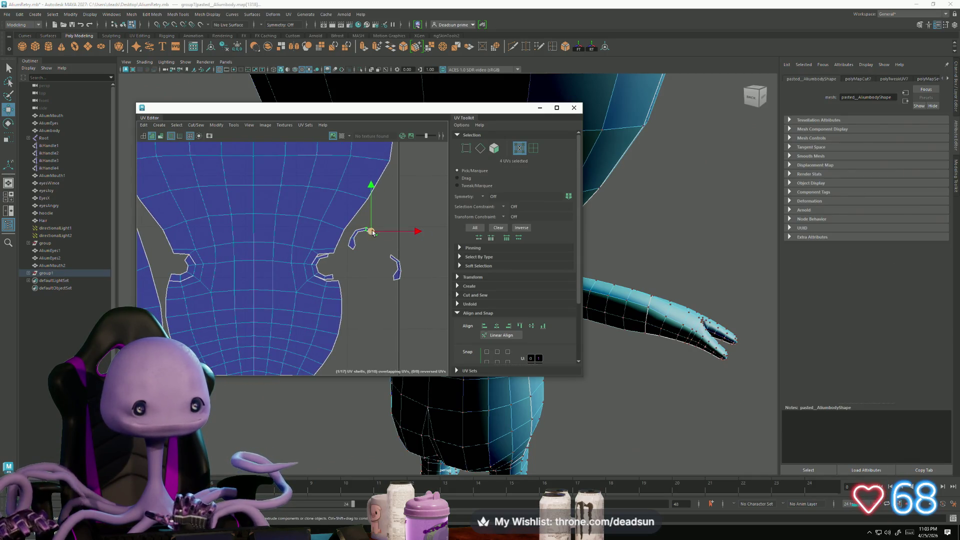
pyautogui.click(177, 261)
pyautogui.scroll(5, 178, 263)
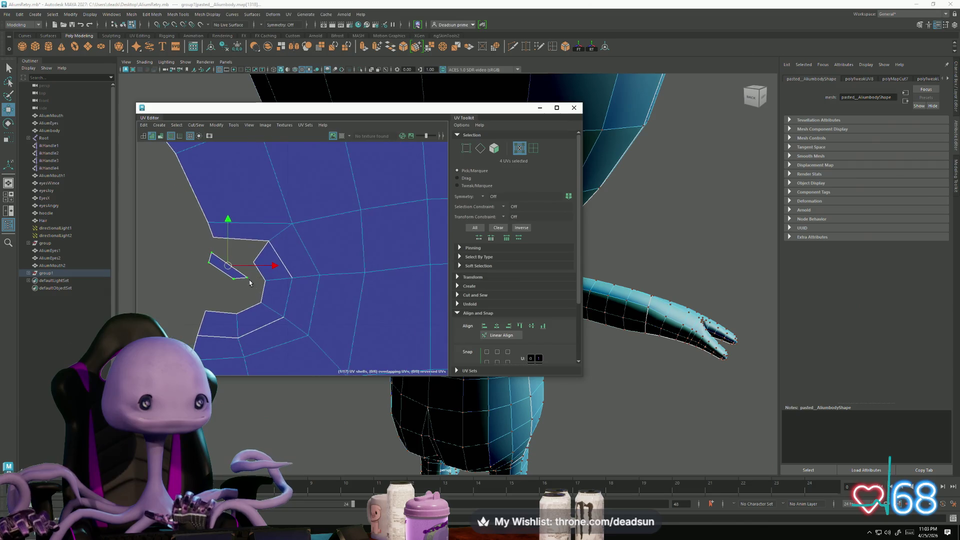
pyautogui.press('e')
pyautogui.moveTo(217, 307); pyautogui.dragTo(233, 310)
pyautogui.press('w')
pyautogui.moveTo(216, 268)
pyautogui.mouseDown()
pyautogui.moveTo(247, 251)
pyautogui.moveTo(240, 244)
pyautogui.mouseUp()
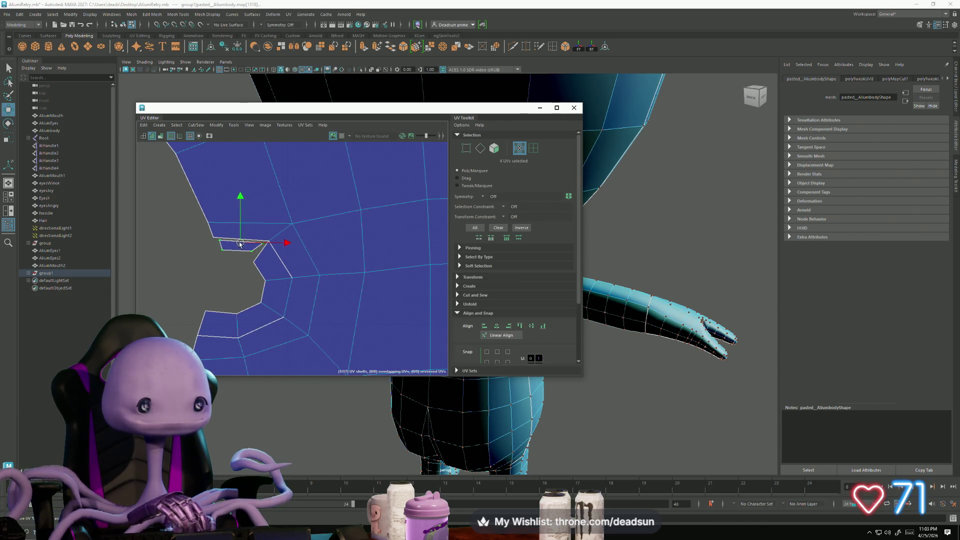
# Step: Select the edge joining the piece and body, and Move and Sew it onto the shell
pyautogui.press('r')
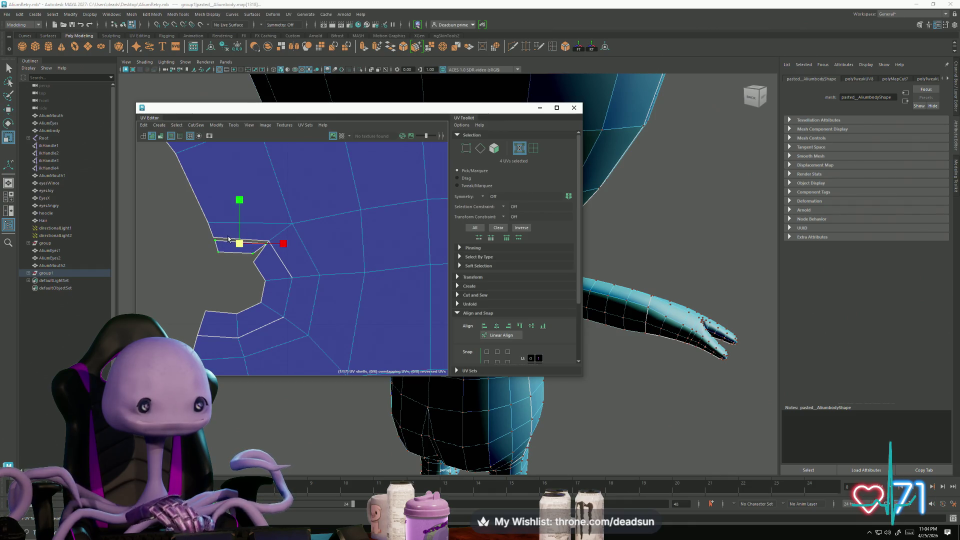
pyautogui.moveTo(228, 239); pyautogui.dragTo(228, 220, button='right')
pyautogui.click(247, 242)
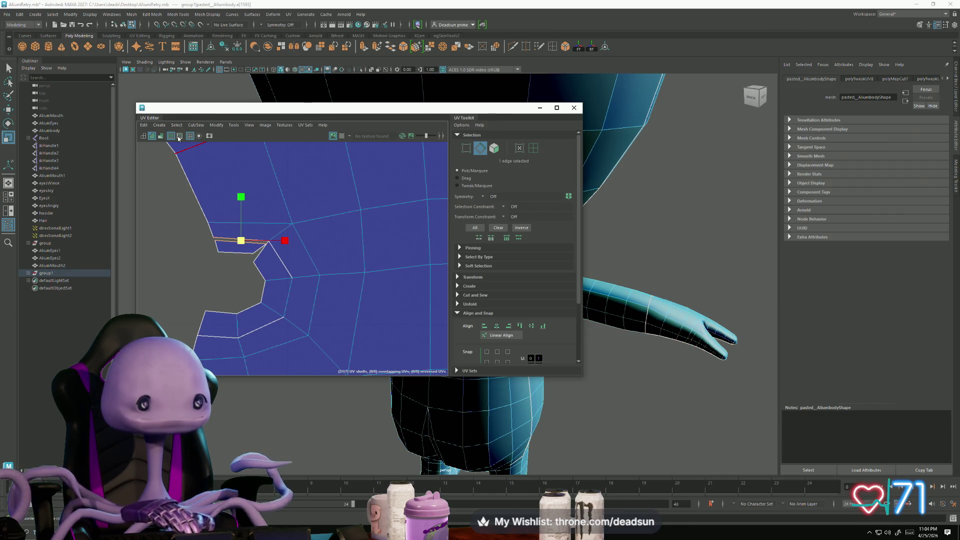
pyautogui.click(195, 127)
pyautogui.click(210, 200)
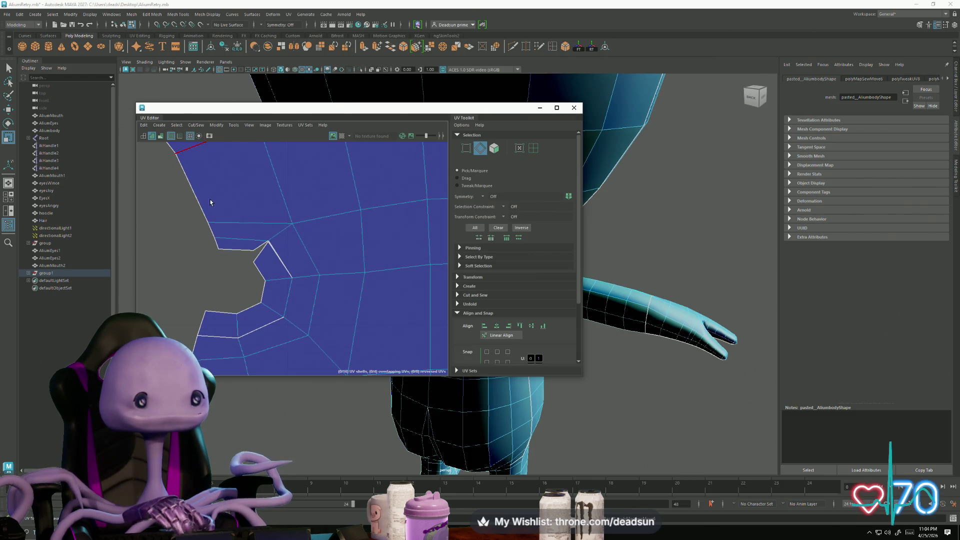
# Step: Try moving a UV near the notch downward, then undo the move
pyautogui.moveTo(254, 246); pyautogui.dragTo(270, 248, button='right')
pyautogui.click(217, 253)
pyautogui.press('w')
pyautogui.click(254, 250)
pyautogui.moveTo(253, 250); pyautogui.dragTo(249, 257)
pyautogui.hotkey('ctrl', 'z')
# Step: Select the full border edge loop along the notch
pyautogui.moveTo(270, 253); pyautogui.dragTo(275, 263, button='right')
pyautogui.click(279, 270)
pyautogui.keyDown('shift'); pyautogui.doubleClick(260, 328); pyautogui.keyUp('shift')
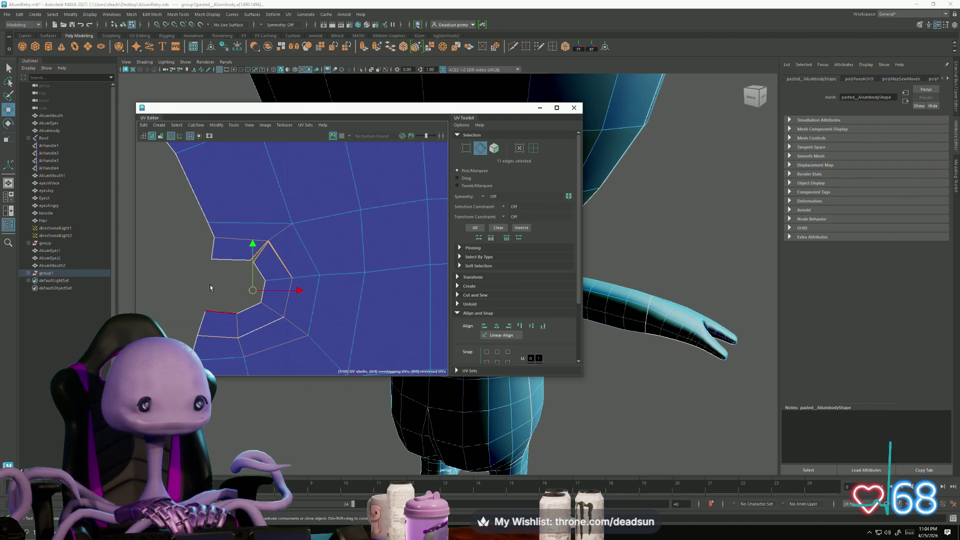
pyautogui.click(195, 125)
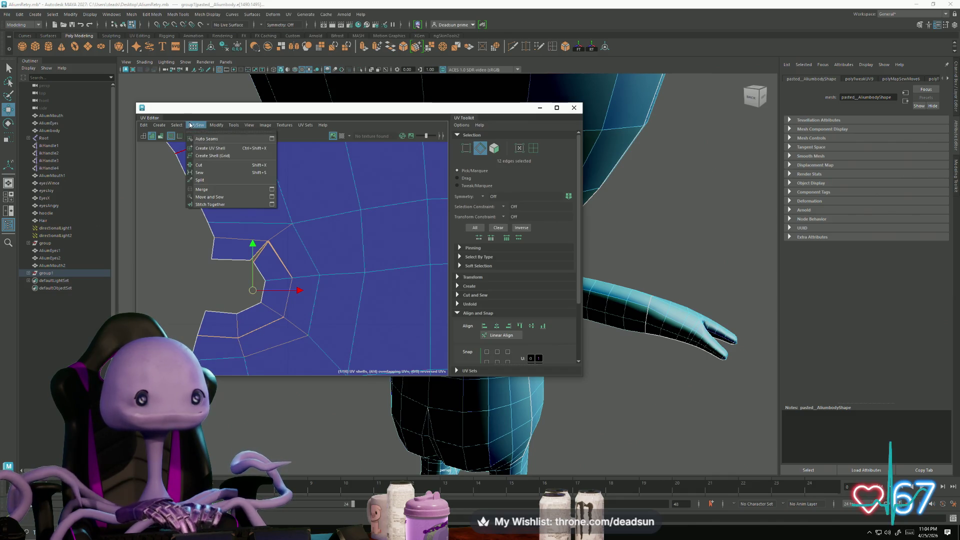
# Step: Cut the notch border edges into a separate shell and nudge its corner UVs up-right
pyautogui.click(214, 202)
pyautogui.moveTo(213, 202)
pyautogui.keyDown('alt'); pyautogui.mouseDown(button='middle')
pyautogui.moveTo(229, 285)
pyautogui.moveTo(289, 283)
pyautogui.moveTo(278, 263)
pyautogui.mouseUp(button='middle'); pyautogui.keyUp('alt')
pyautogui.moveTo(278, 263); pyautogui.dragTo(257, 246, button='right')
pyautogui.moveTo(257, 245); pyautogui.dragTo(281, 268)
pyautogui.press('e')
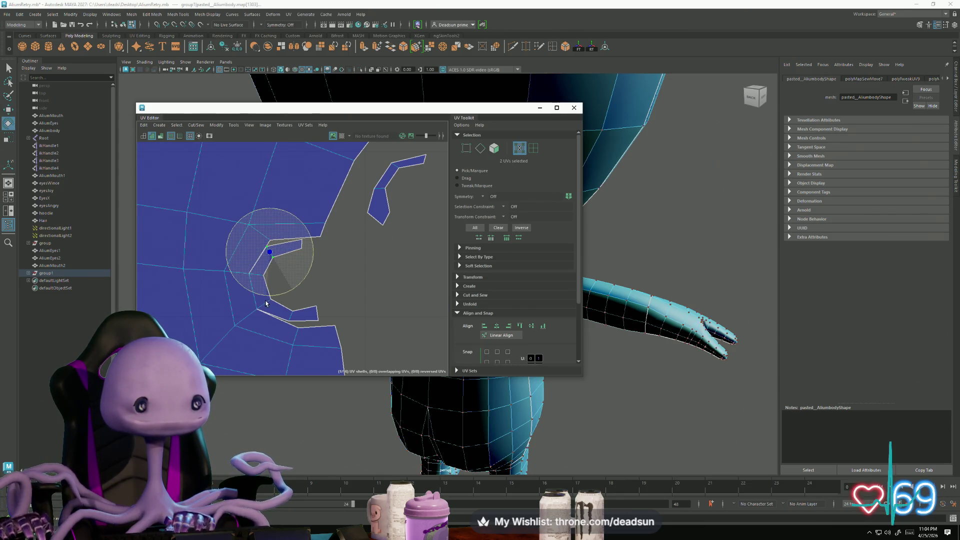
pyautogui.press('w')
pyautogui.moveTo(271, 255); pyautogui.dragTo(321, 247)
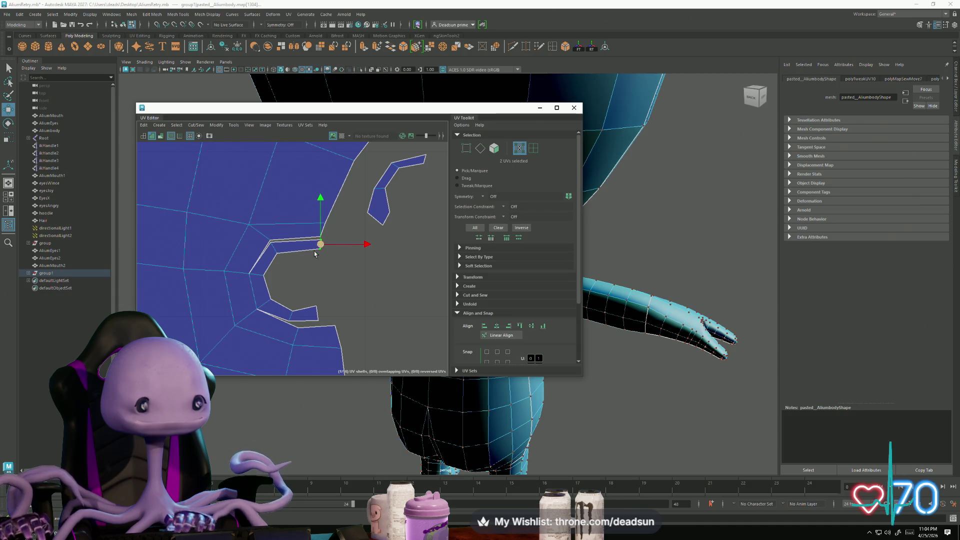
# Step: Reposition the lower and inner corner UVs to match the notch shape
pyautogui.moveTo(296, 328); pyautogui.dragTo(333, 318)
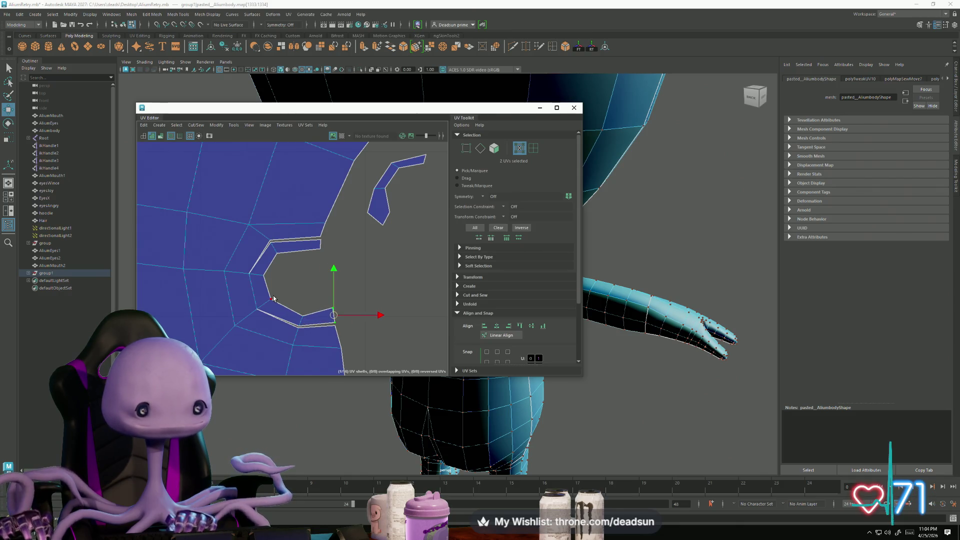
pyautogui.click(264, 276)
pyautogui.moveTo(266, 264); pyautogui.dragTo(290, 266)
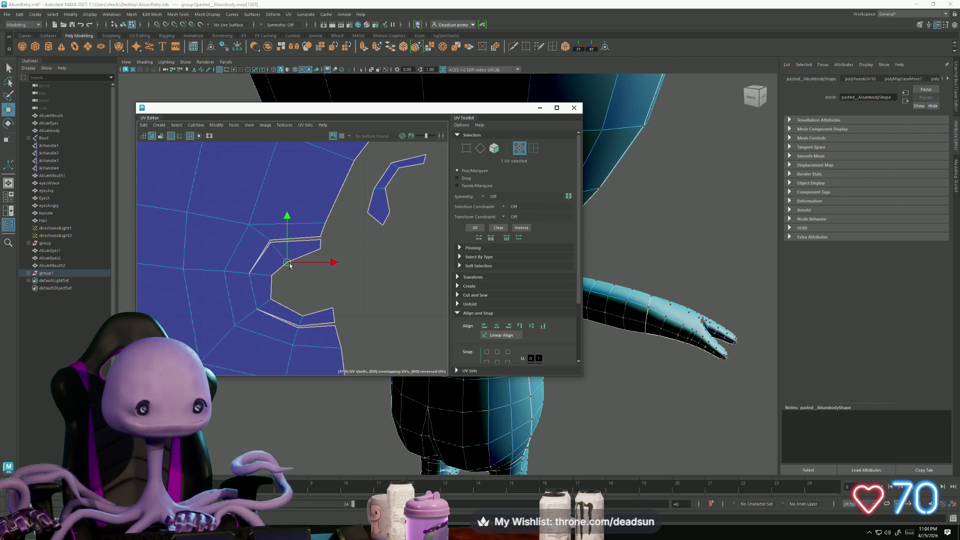
pyautogui.moveTo(312, 323)
pyautogui.mouseDown()
pyautogui.moveTo(334, 311)
pyautogui.moveTo(327, 300)
pyautogui.moveTo(278, 304)
pyautogui.moveTo(278, 296)
pyautogui.mouseUp()
pyautogui.click(302, 306)
# Step: Select the upper border edge loop, then clear the edge selection
pyautogui.moveTo(291, 253); pyautogui.dragTo(264, 242, button='right')
pyautogui.doubleClick(260, 256)
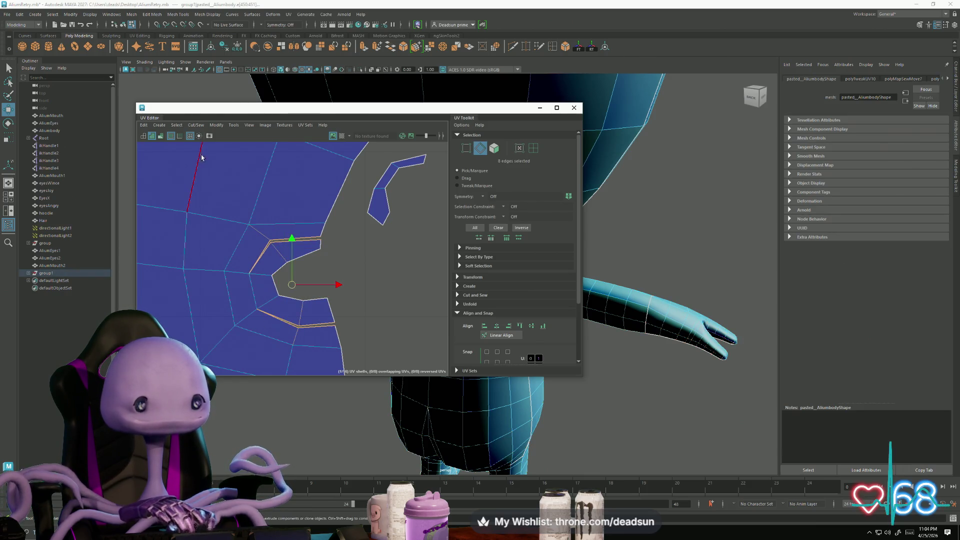
pyautogui.rightClick(189, 136)
pyautogui.click(213, 200)
pyautogui.scroll(-5, 213, 200)
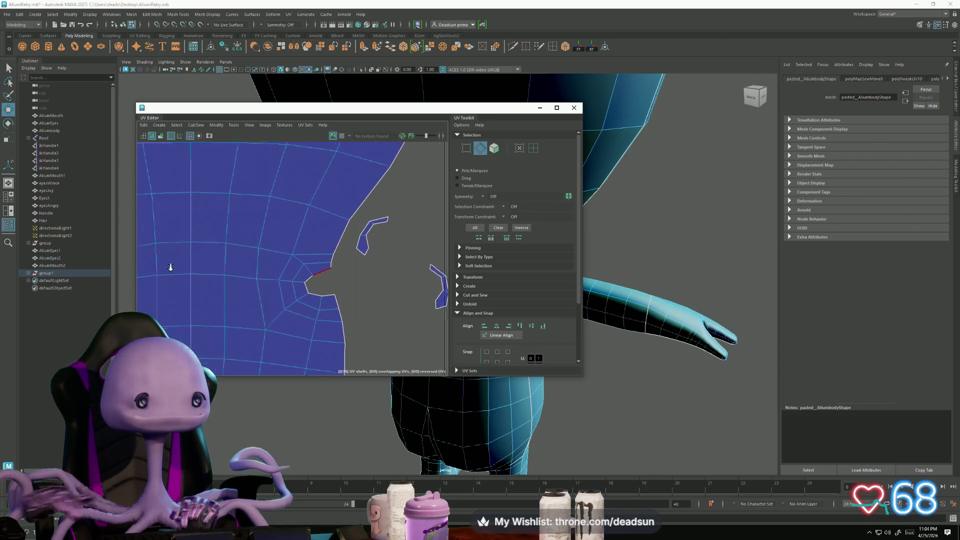
pyautogui.scroll(-5, 372, 310)
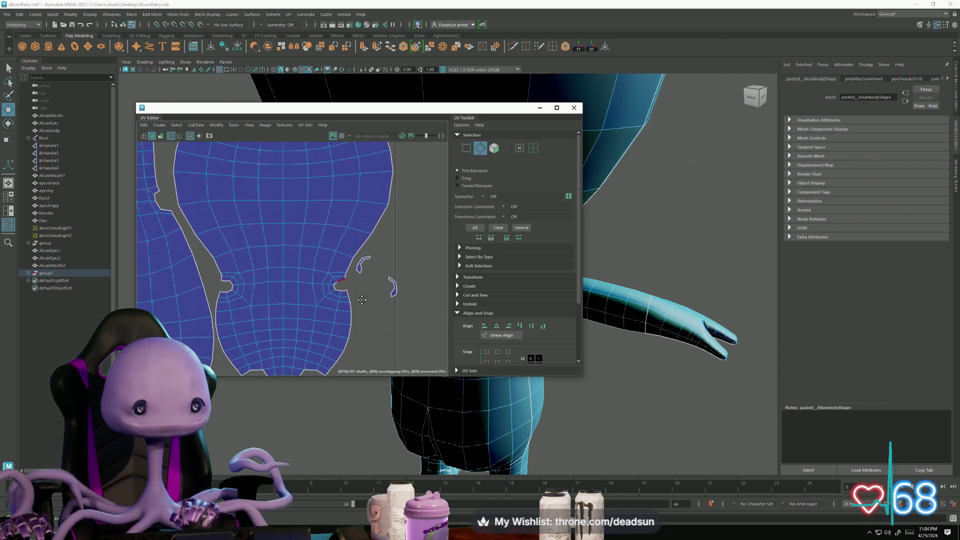
pyautogui.scroll(5, 338, 291)
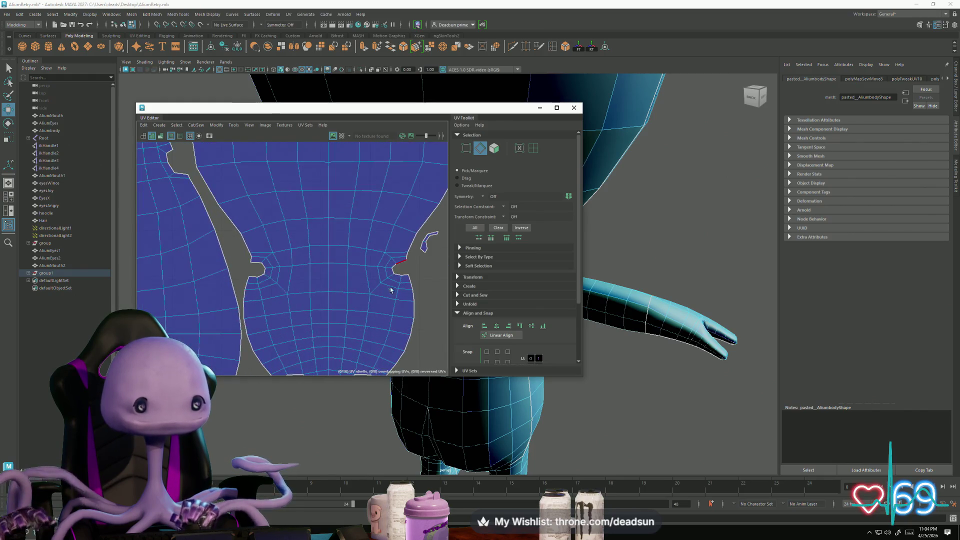
pyautogui.click(235, 126)
pyautogui.moveTo(266, 125)
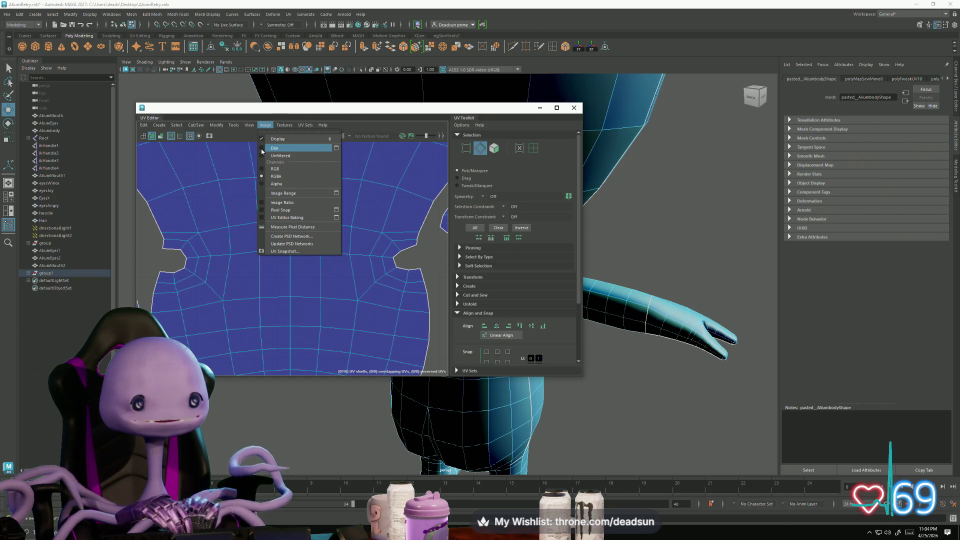
# Step: Turn on UV Distortion shading and zoom out to see the whole UV layout
pyautogui.click(261, 126)
pyautogui.click(261, 127)
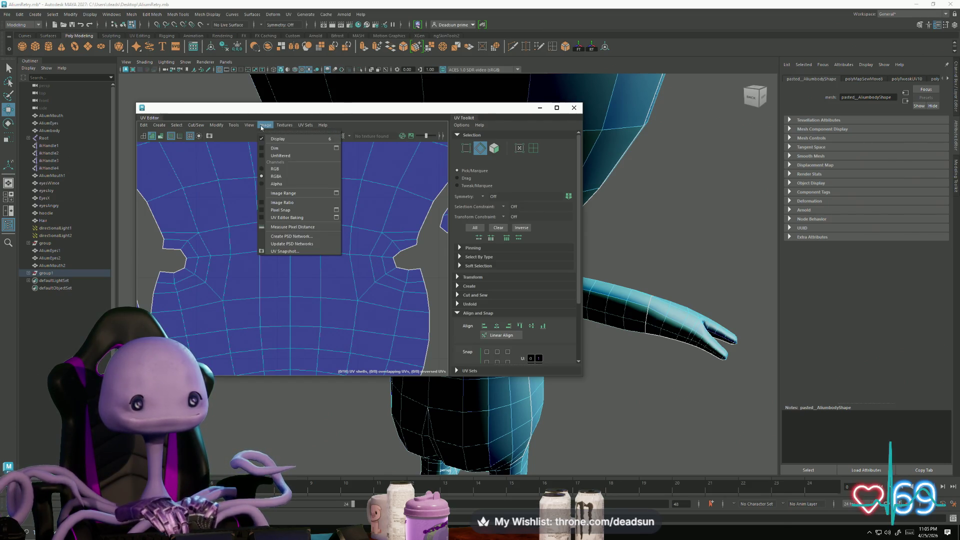
pyautogui.moveTo(253, 127)
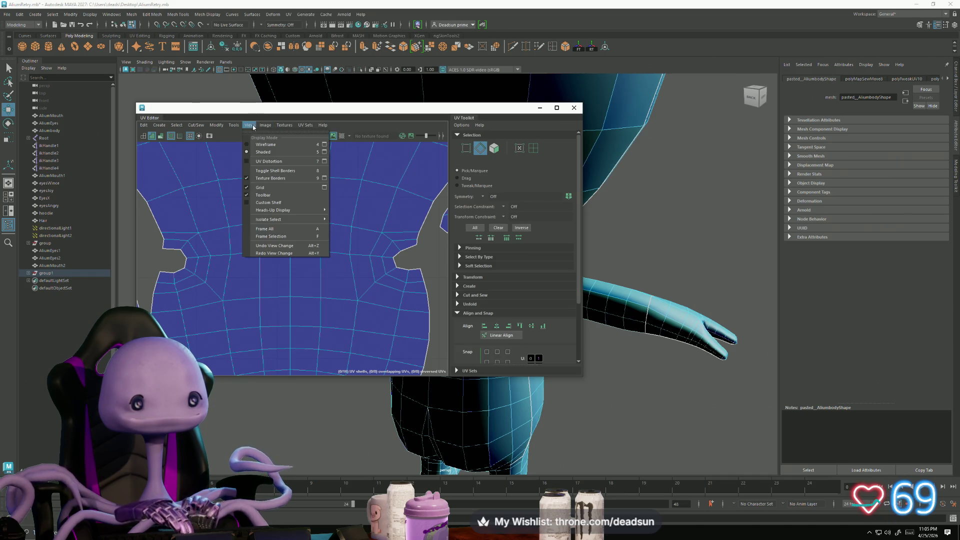
pyautogui.click(251, 161)
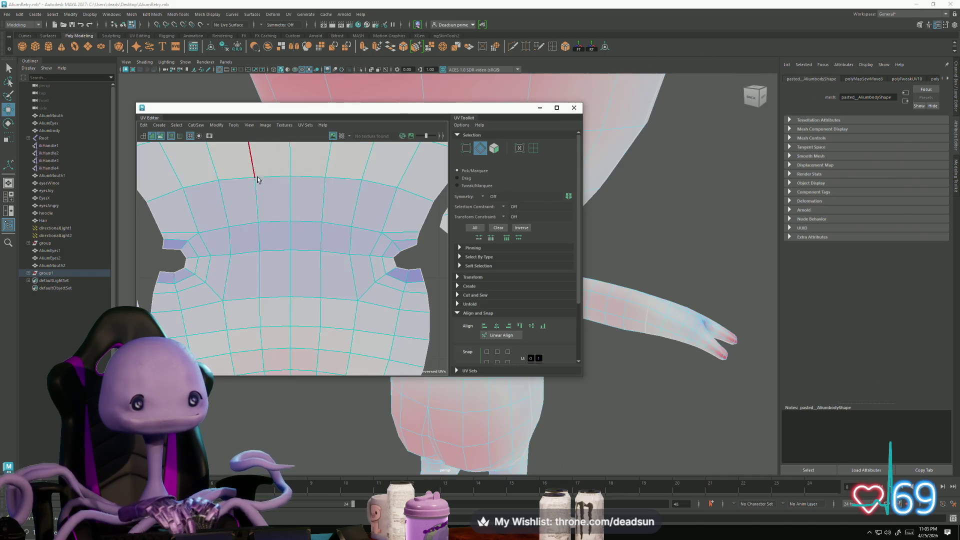
pyautogui.moveTo(377, 270)
pyautogui.keyDown('alt'); pyautogui.mouseDown(button='right')
pyautogui.moveTo(410, 267)
pyautogui.moveTo(225, 262)
pyautogui.mouseUp(button='right'); pyautogui.keyUp('alt')
# Step: Switch to edge mode and select an edge at the neck notch
pyautogui.press('F12')
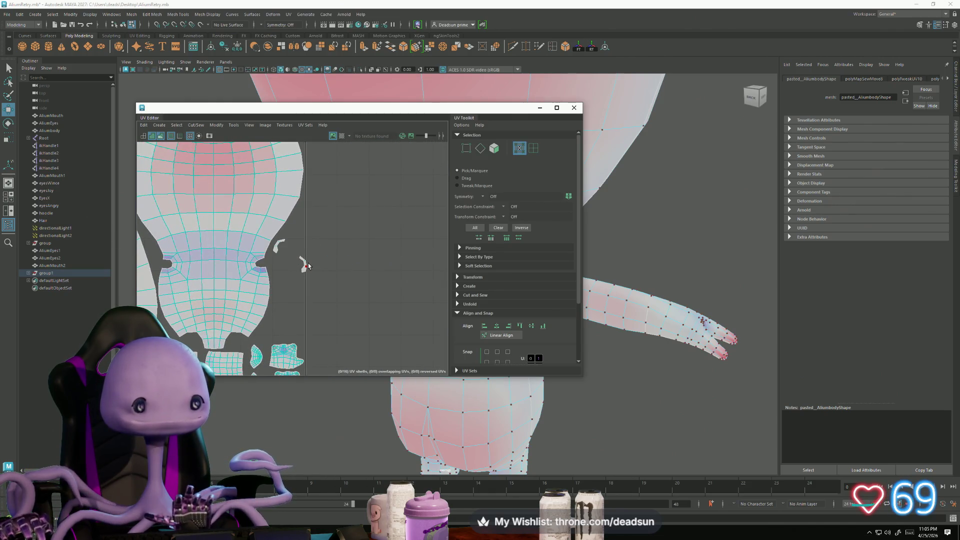
pyautogui.scroll(5, 274, 200)
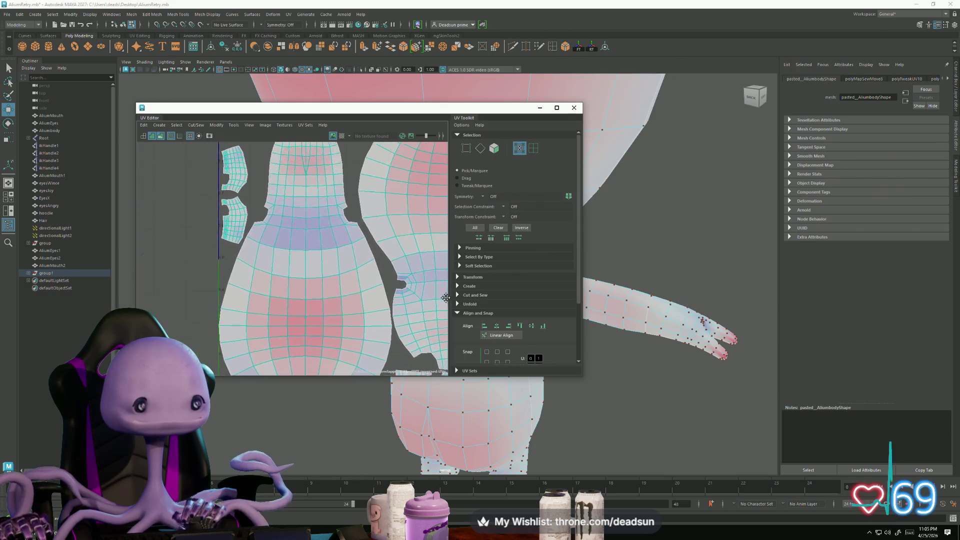
pyautogui.press('F10')
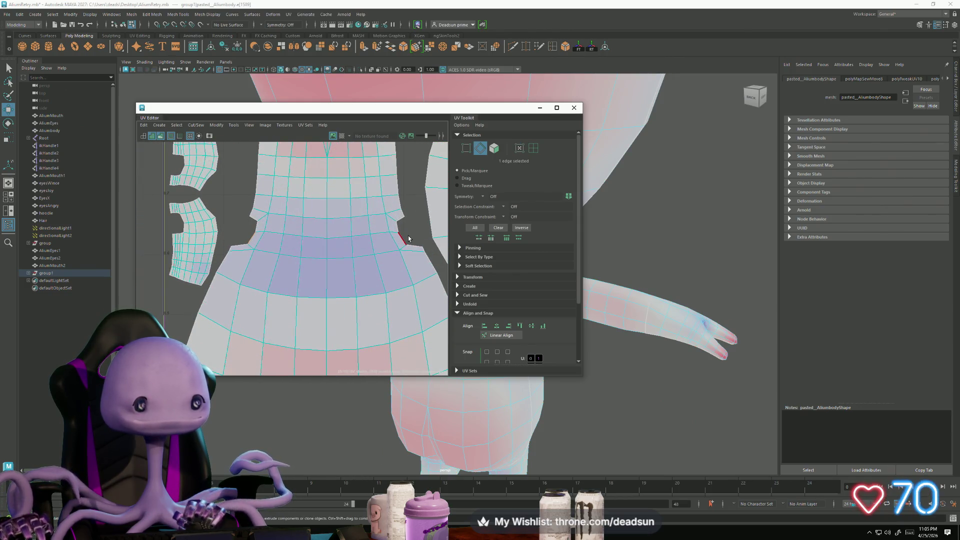
pyautogui.keyDown('shift'); pyautogui.click(379, 226); pyautogui.keyUp('shift')
pyautogui.click(195, 125)
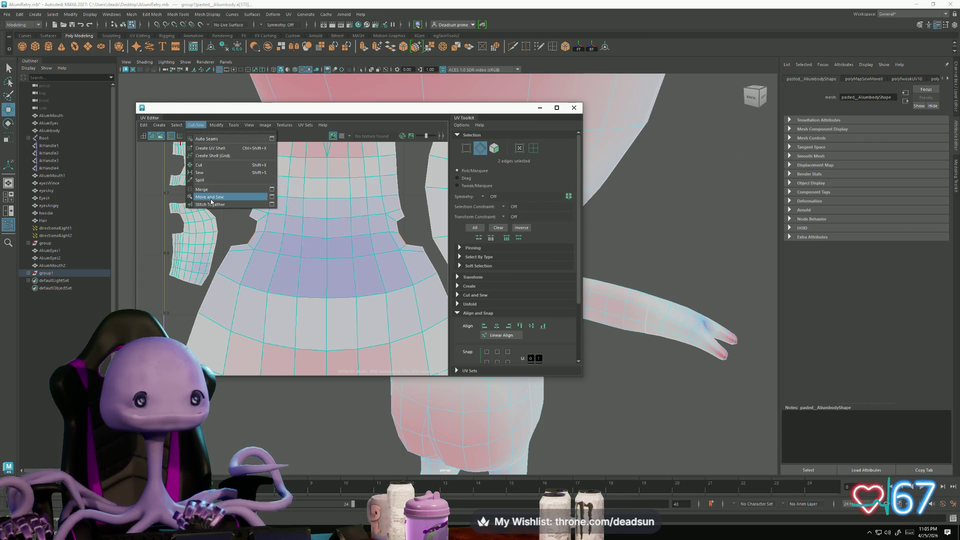
# Step: Sew the selected neck notch edges and shift the notch corner UV to smooth the edge
pyautogui.click(213, 199)
pyautogui.scroll(2, 251, 232)
pyautogui.press('F12')
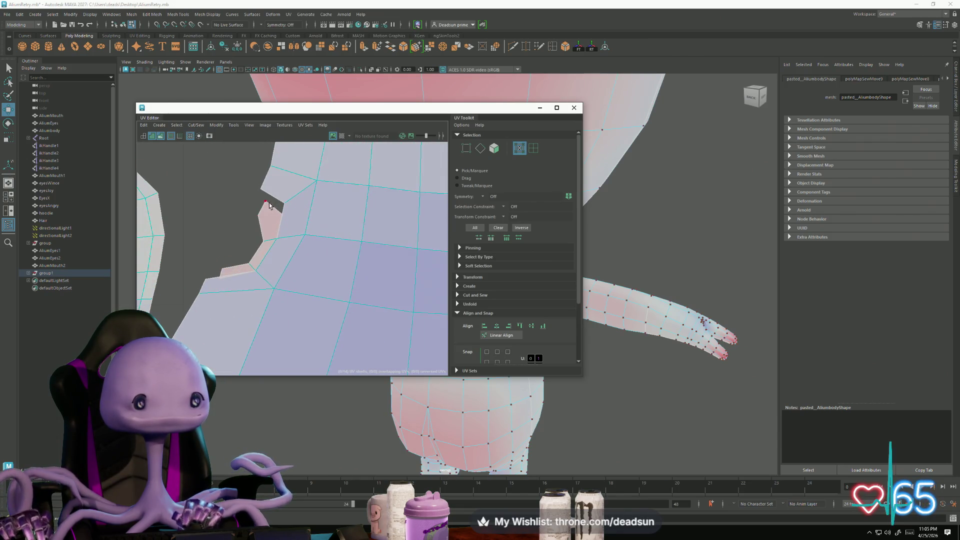
pyautogui.click(267, 201)
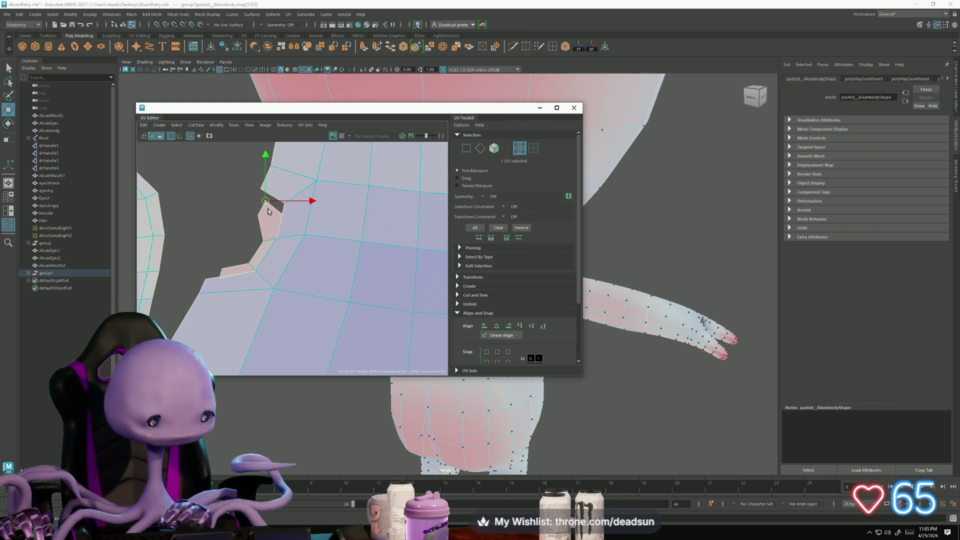
pyautogui.moveTo(268, 208)
pyautogui.mouseDown()
pyautogui.moveTo(263, 197)
pyautogui.moveTo(283, 206)
pyautogui.mouseUp()
# Step: Move several UVs further down the cut edge to straighten the shell outline
pyautogui.click(264, 238)
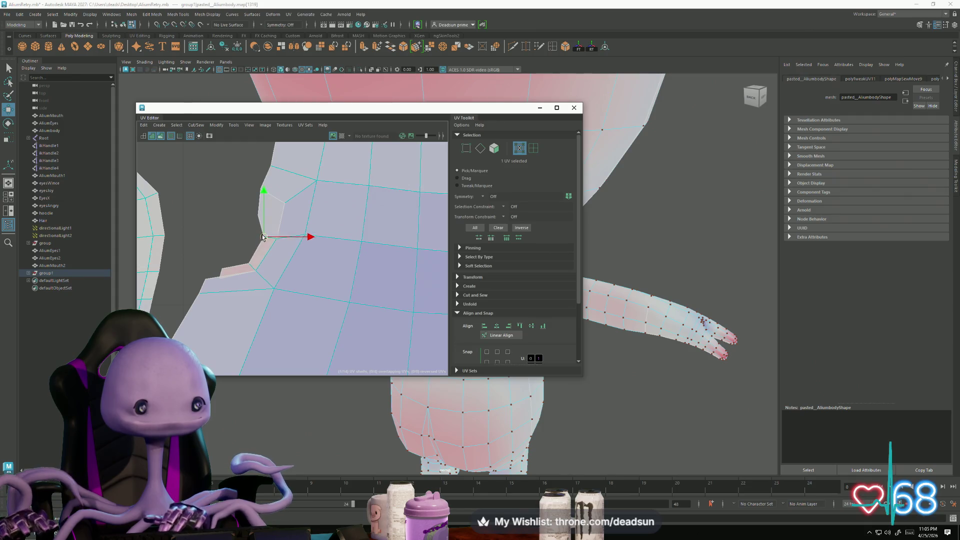
pyautogui.click(251, 261)
pyautogui.moveTo(248, 263); pyautogui.dragTo(225, 268)
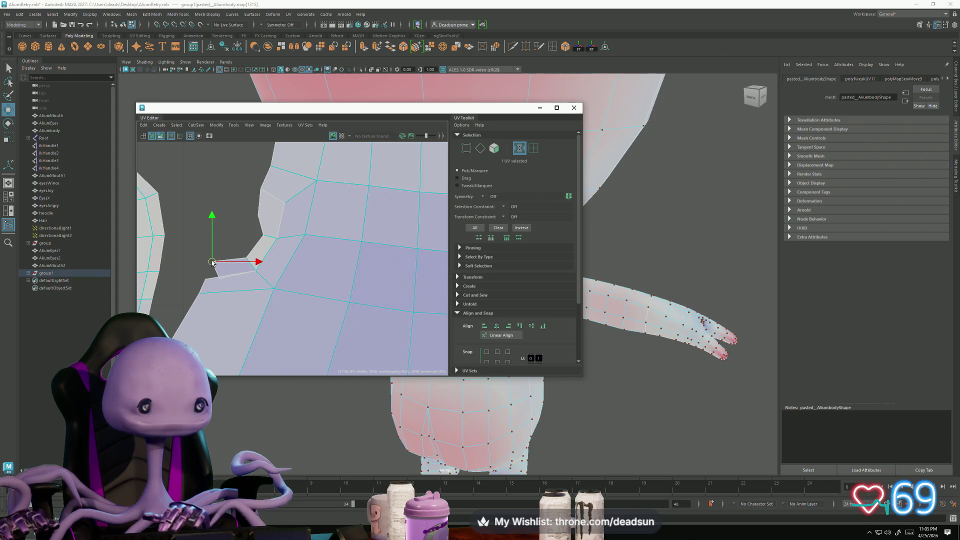
pyautogui.click(213, 278)
pyautogui.moveTo(213, 280); pyautogui.dragTo(208, 281)
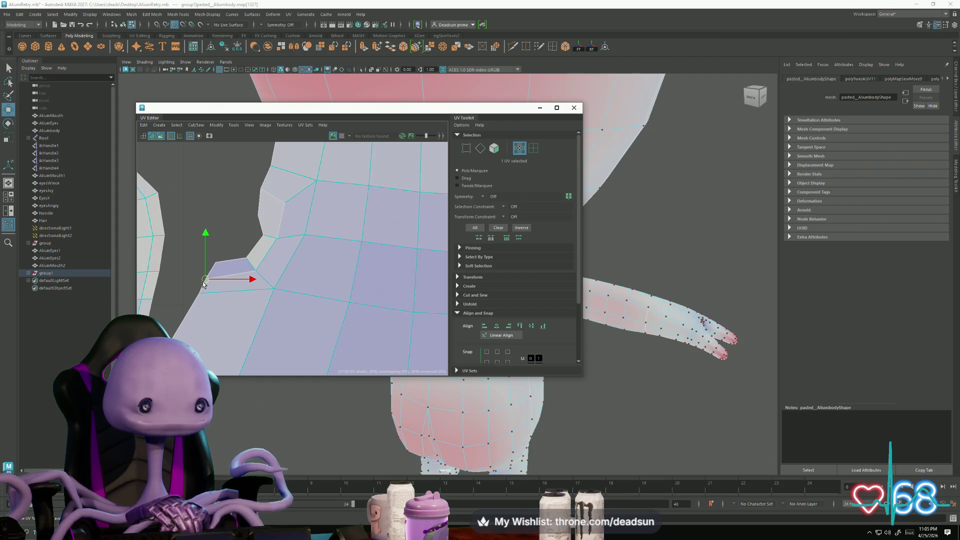
pyautogui.moveTo(252, 250)
pyautogui.mouseDown()
pyautogui.moveTo(210, 261)
pyautogui.moveTo(274, 260)
pyautogui.mouseUp()
pyautogui.click(267, 239)
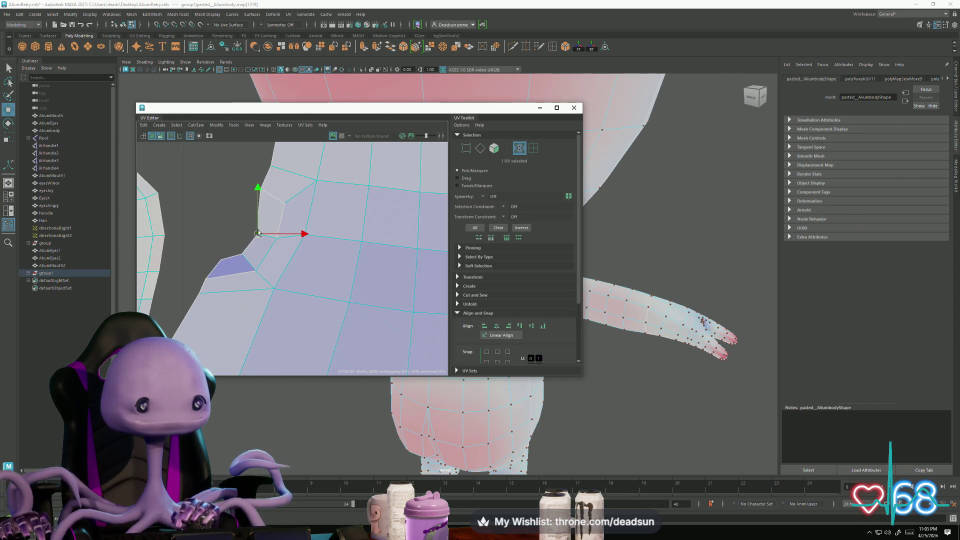
pyautogui.click(262, 190)
pyautogui.moveTo(262, 190); pyautogui.dragTo(251, 213)
# Step: Nudge the remaining UVs along the notch's lower edge to even out neighbouring faces
pyautogui.moveTo(251, 214)
pyautogui.keyDown('alt'); pyautogui.mouseDown(button='middle')
pyautogui.moveTo(280, 220)
pyautogui.moveTo(323, 253)
pyautogui.moveTo(257, 267)
pyautogui.moveTo(241, 247)
pyautogui.mouseUp(button='middle'); pyautogui.keyUp('alt')
pyautogui.click(242, 236)
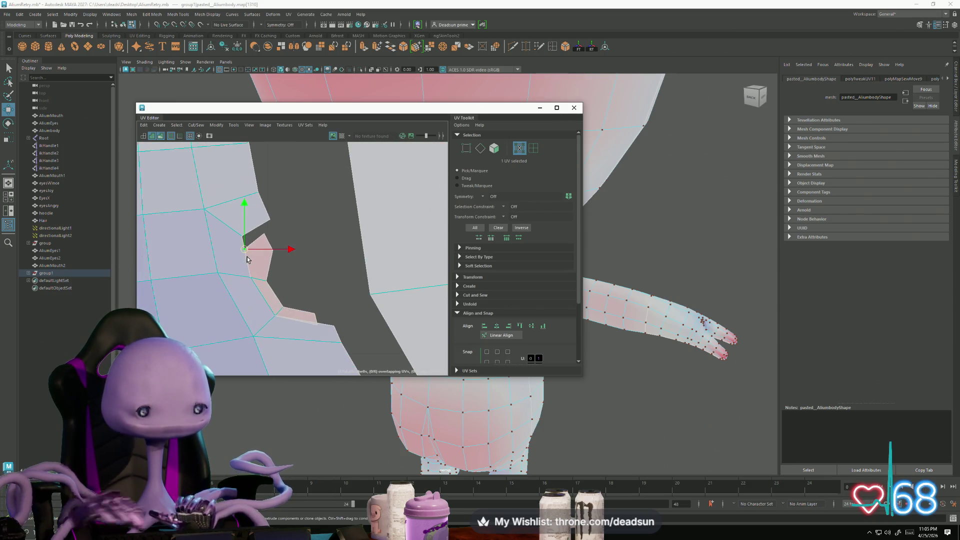
pyautogui.click(264, 231)
pyautogui.click(270, 220)
pyautogui.click(274, 250)
pyautogui.moveTo(274, 250); pyautogui.dragTo(279, 243)
pyautogui.click(266, 281)
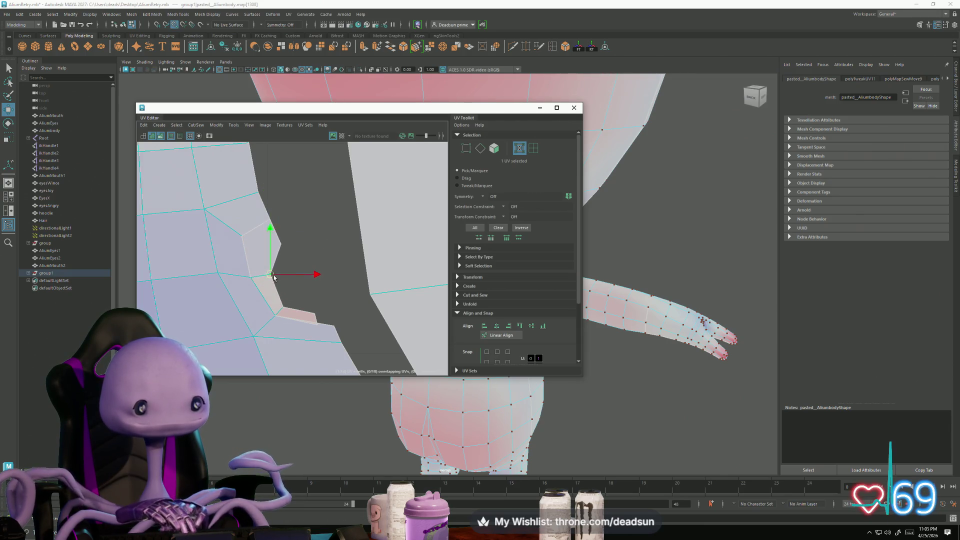
pyautogui.moveTo(266, 281); pyautogui.dragTo(270, 272)
pyautogui.moveTo(292, 307)
pyautogui.mouseDown()
pyautogui.moveTo(290, 298)
pyautogui.moveTo(319, 314)
pyautogui.moveTo(321, 303)
pyautogui.moveTo(322, 329)
pyautogui.moveTo(330, 326)
pyautogui.mouseUp()
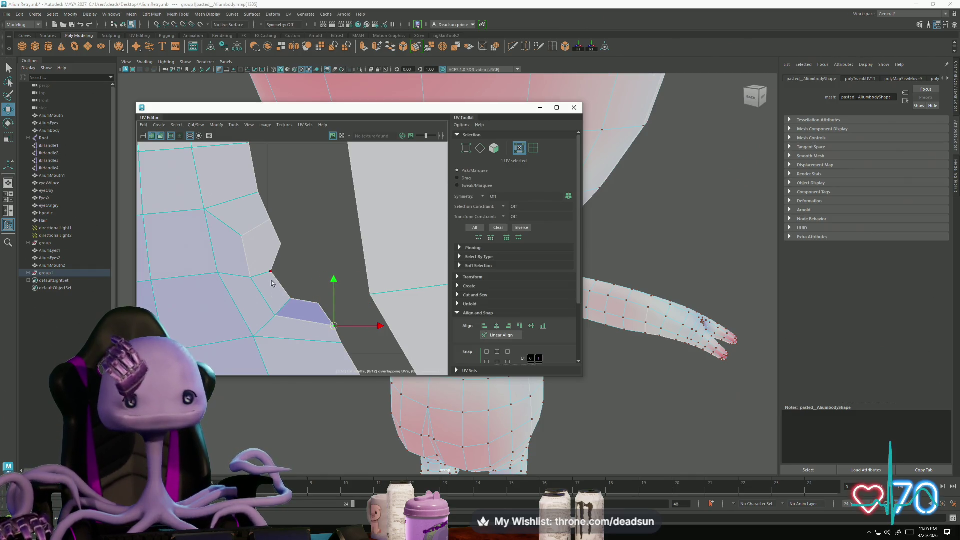
pyautogui.click(282, 126)
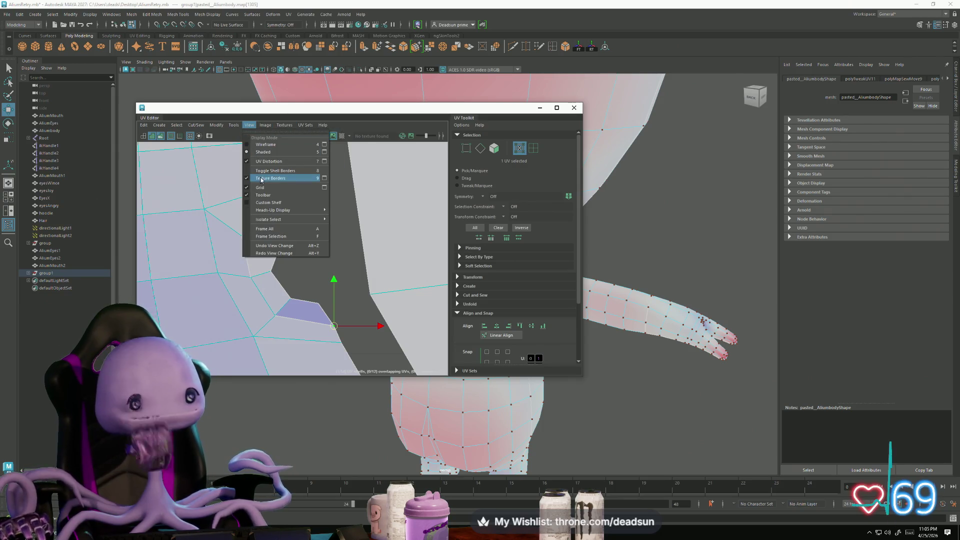
# Step: Turn off UV Distortion shading and select the shell's seam edges in edge mode
pyautogui.click(265, 161)
pyautogui.scroll(-3, 281, 282)
pyautogui.moveTo(258, 261); pyautogui.dragTo(255, 238, button='right')
pyautogui.click(257, 257)
pyautogui.keyDown('shift'); pyautogui.click(278, 310); pyautogui.keyUp('shift')
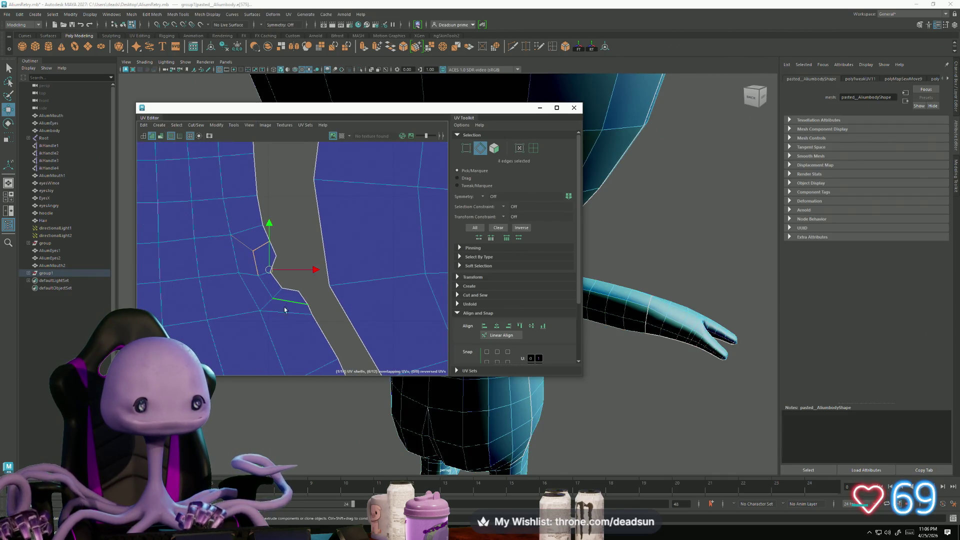
pyautogui.scroll(2, 320, 300)
pyautogui.keyDown('alt'); pyautogui.moveTo(235, 238); pyautogui.dragTo(279, 235, button='middle'); pyautogui.keyUp('alt')
pyautogui.keyDown('shift'); pyautogui.click(249, 266); pyautogui.keyUp('shift')
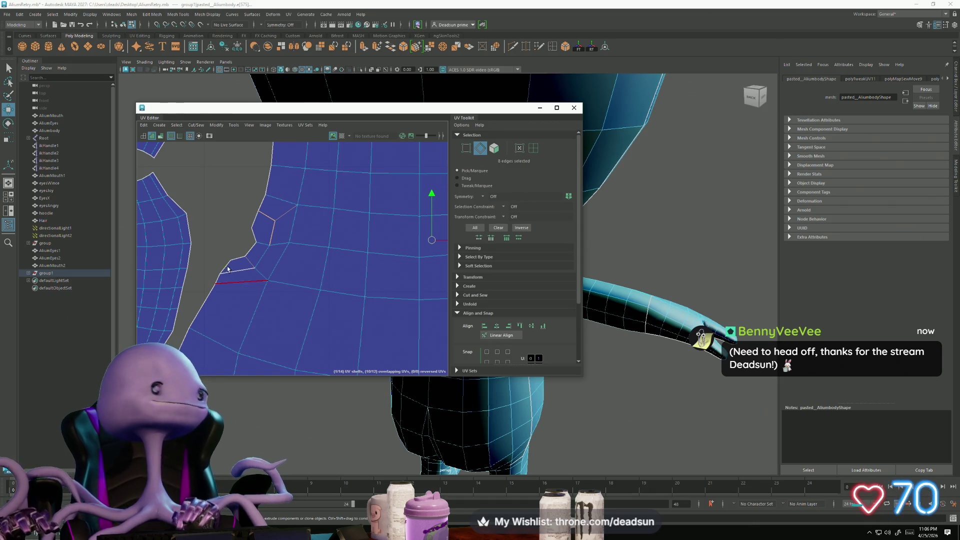
# Step: Sew the selected seam edges and stitch the remaining split edge of the shell
pyautogui.click(195, 125)
pyautogui.moveTo(209, 125)
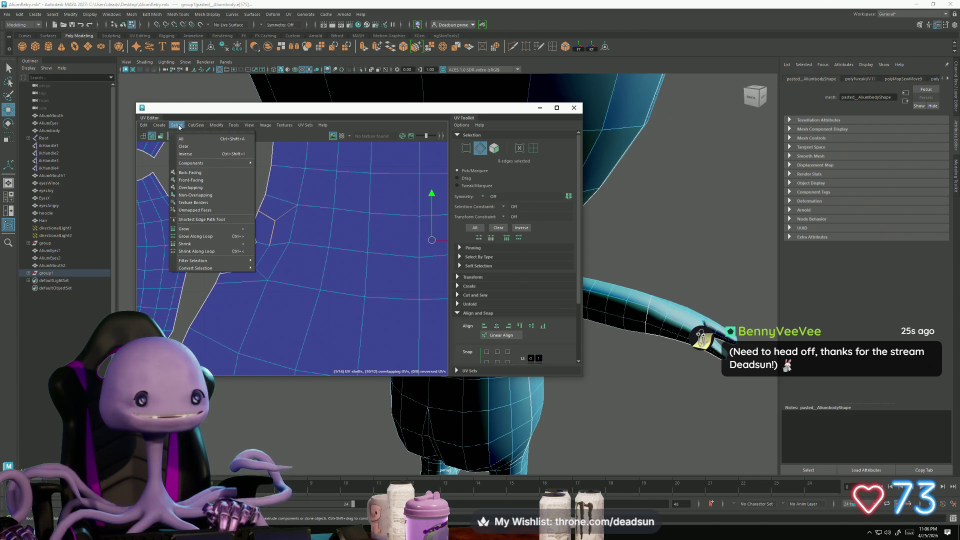
pyautogui.click(214, 204)
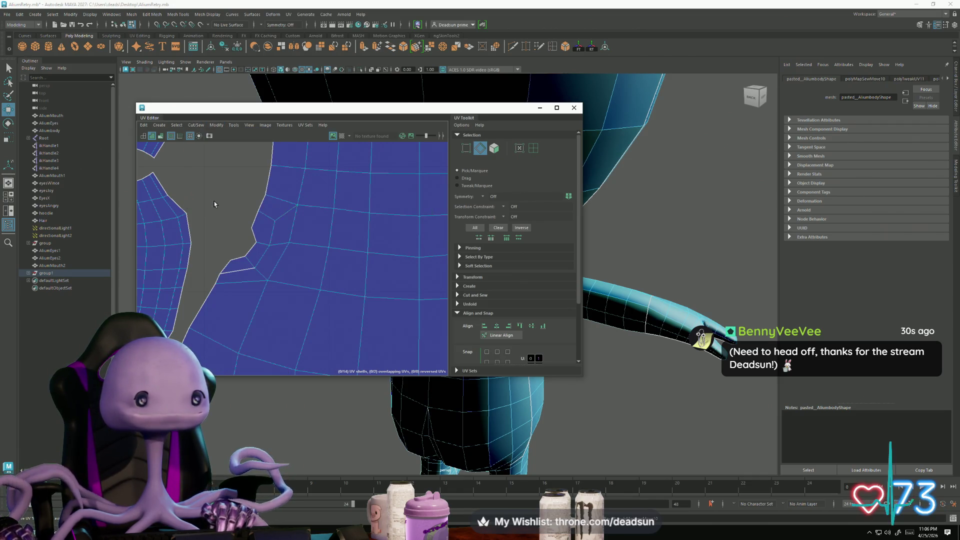
pyautogui.keyDown('shift'); pyautogui.moveTo(253, 275); pyautogui.dragTo(354, 287, button='right'); pyautogui.keyUp('shift')
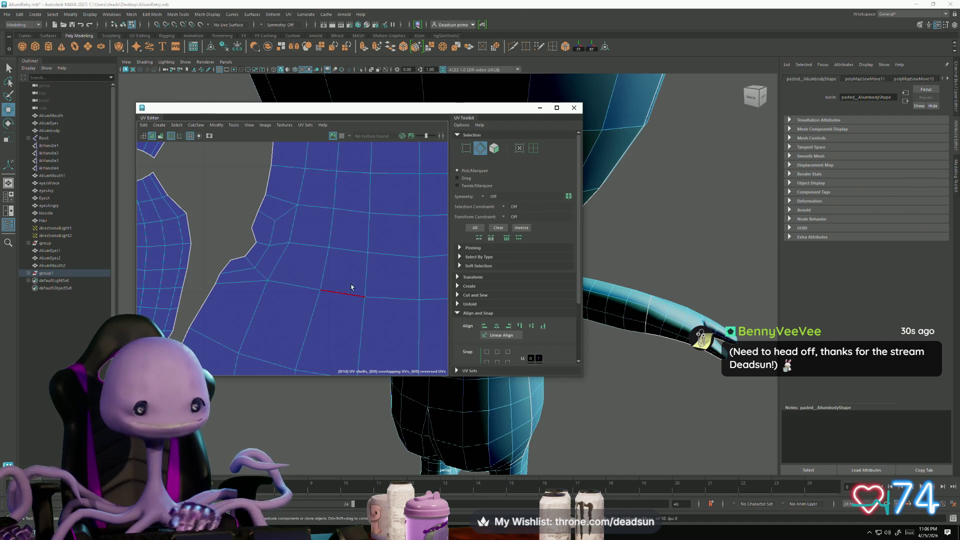
# Step: Close the UV Editor and orbit to a front view of the alien's head, neck and arms
pyautogui.scroll(-5, 230, 260)
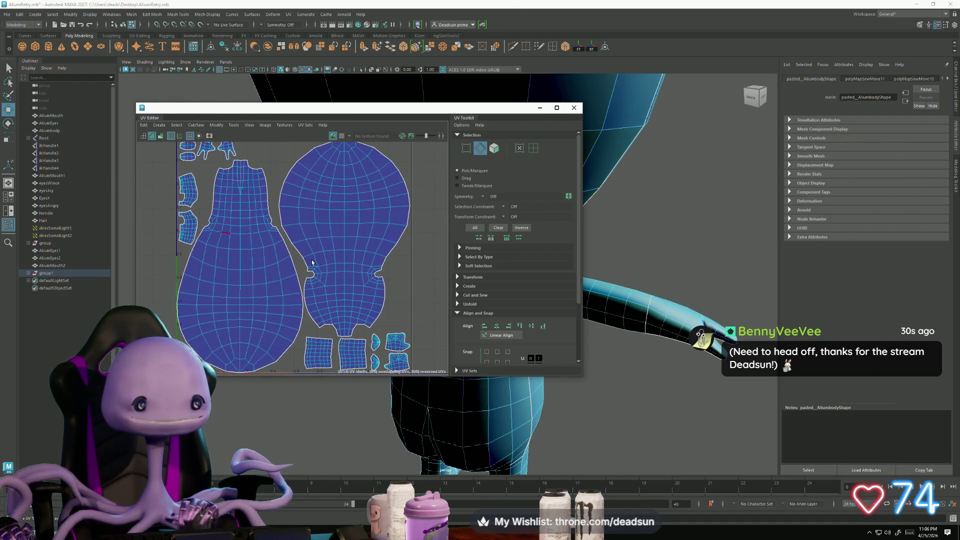
pyautogui.scroll(-2, 229, 261)
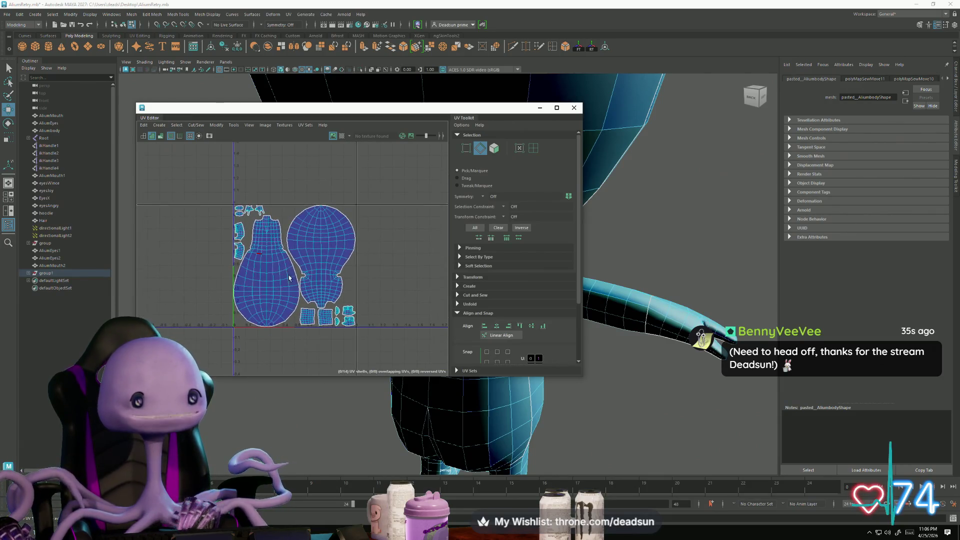
pyautogui.click(574, 108)
pyautogui.moveTo(602, 210)
pyautogui.keyDown('alt'); pyautogui.mouseDown()
pyautogui.moveTo(339, 238)
pyautogui.moveTo(248, 268)
pyautogui.moveTo(205, 251)
pyautogui.moveTo(295, 186)
pyautogui.mouseUp(); pyautogui.keyUp('alt')
pyautogui.moveTo(373, 196)
pyautogui.keyDown('alt'); pyautogui.mouseDown()
pyautogui.moveTo(377, 184)
pyautogui.moveTo(118, 221)
pyautogui.moveTo(406, 307)
pyautogui.moveTo(388, 214)
pyautogui.mouseUp(); pyautogui.keyUp('alt')
pyautogui.keyDown('alt'); pyautogui.moveTo(388, 214); pyautogui.dragTo(358, 291, button='middle'); pyautogui.keyUp('alt')
pyautogui.scroll(5, 370, 280)
pyautogui.scroll(-1, 399, 275)
pyautogui.moveTo(399, 275)
pyautogui.keyDown('alt'); pyautogui.mouseDown()
pyautogui.moveTo(381, 242)
pyautogui.moveTo(388, 255)
pyautogui.mouseUp(); pyautogui.keyUp('alt')
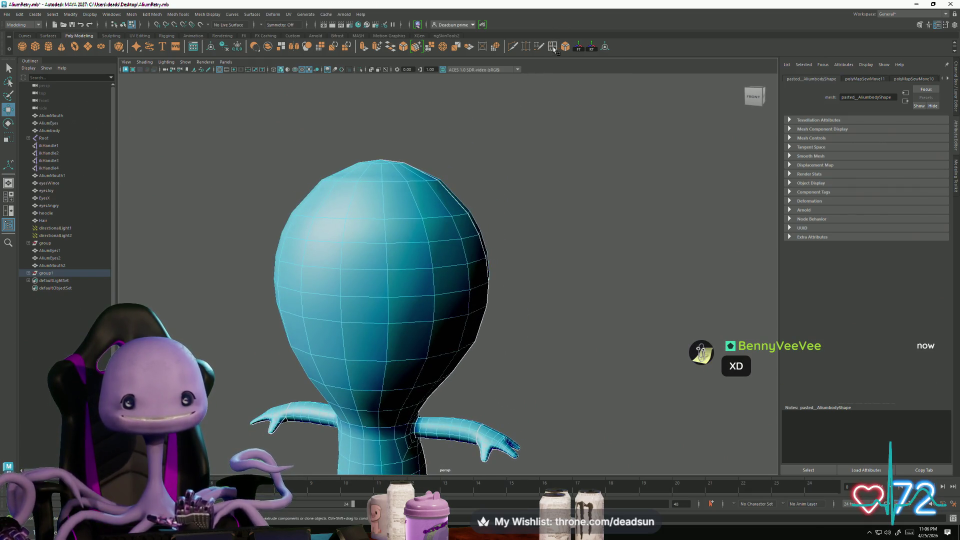
# Step: Insert an edge loop across the head, redoing it once at a better position
pyautogui.click(553, 47)
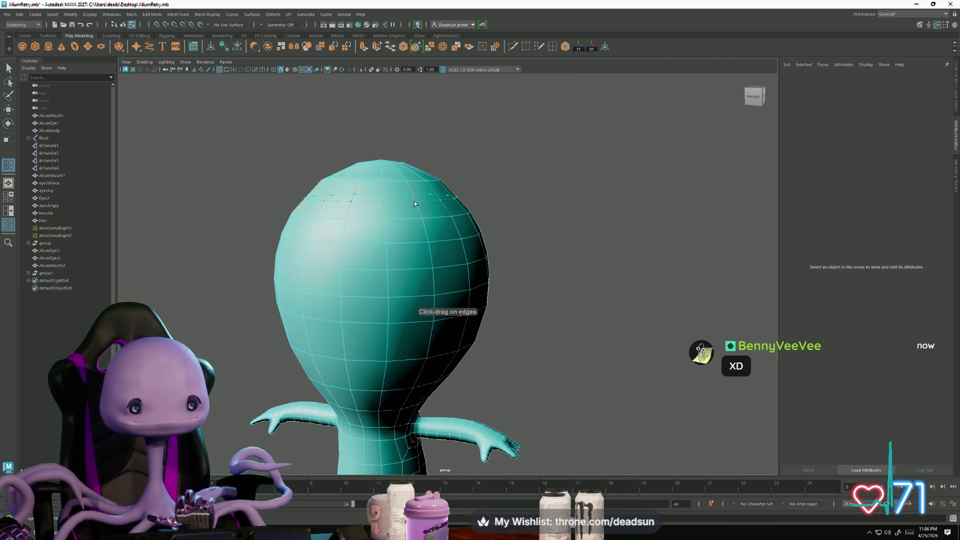
pyautogui.click(414, 204)
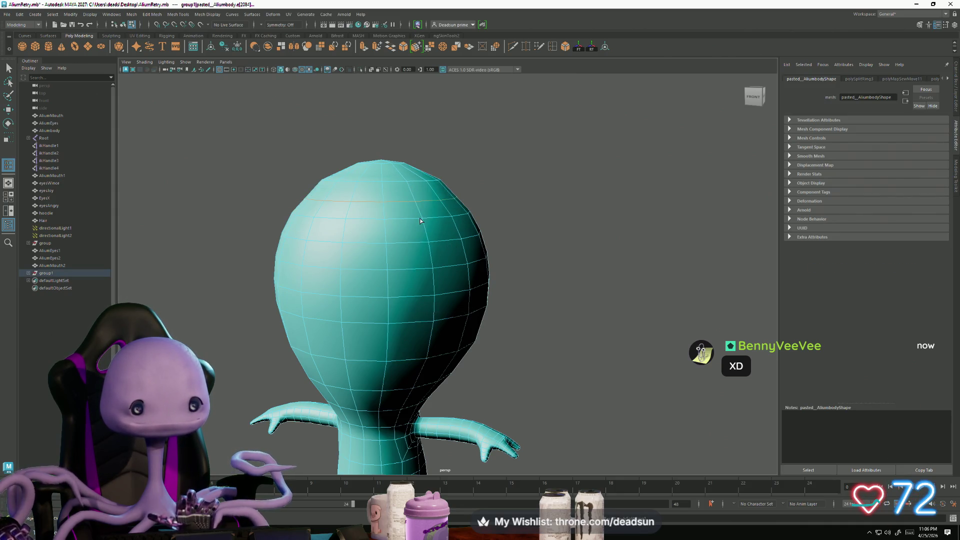
pyautogui.hotkey('ctrl', 'z')
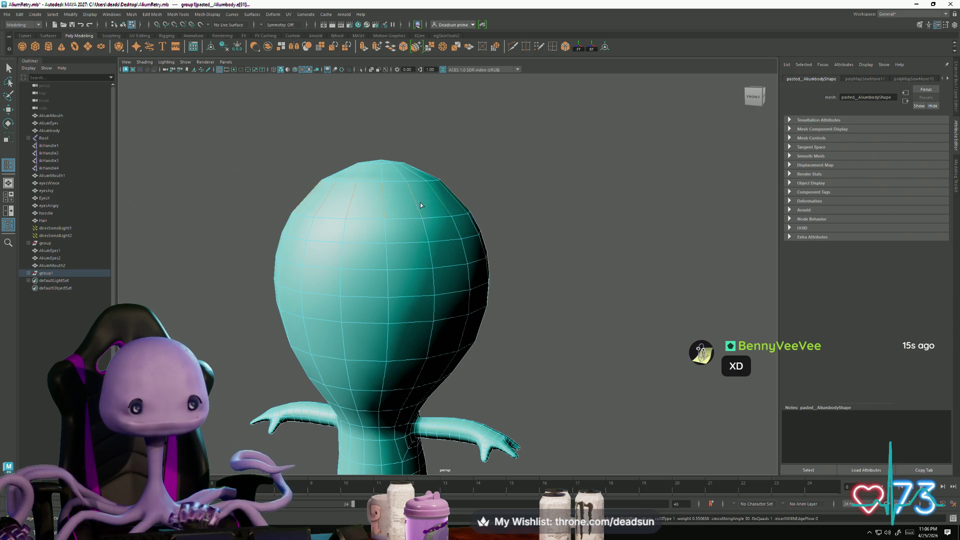
pyautogui.click(415, 202)
pyautogui.press('r')
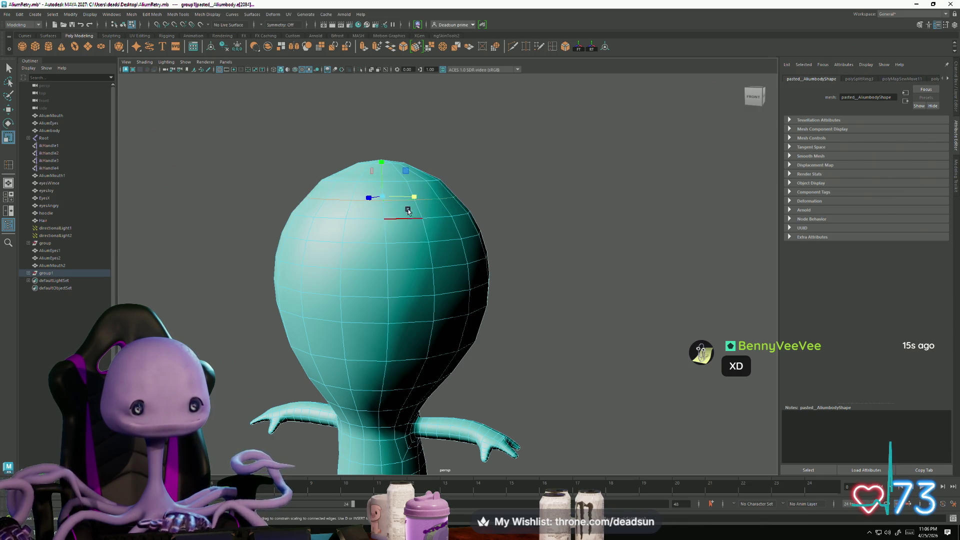
pyautogui.press('w')
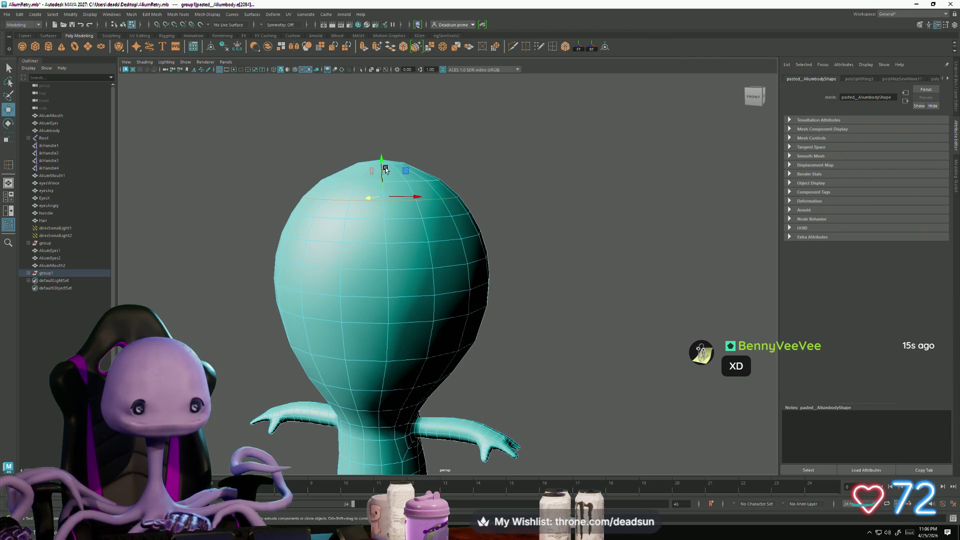
pyautogui.keyDown('alt'); pyautogui.moveTo(383, 161); pyautogui.dragTo(490, 273); pyautogui.keyUp('alt')
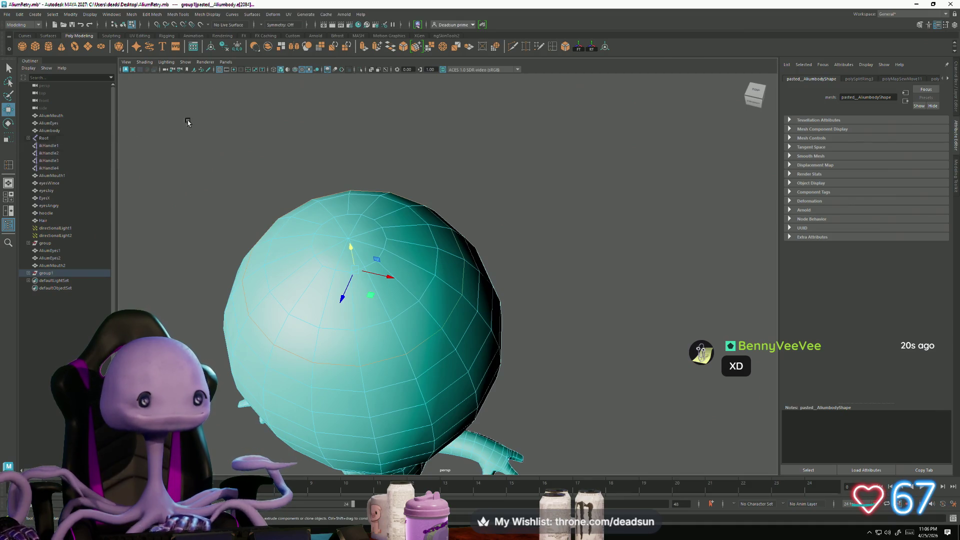
# Step: Add another loop near the head top, raise the crown slightly, and return to object mode
pyautogui.click(8, 165)
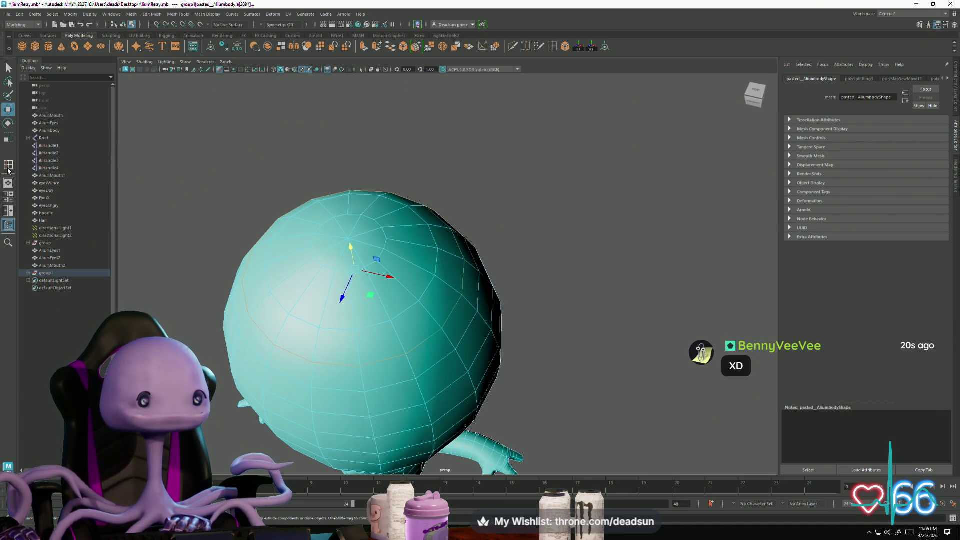
pyautogui.click(412, 245)
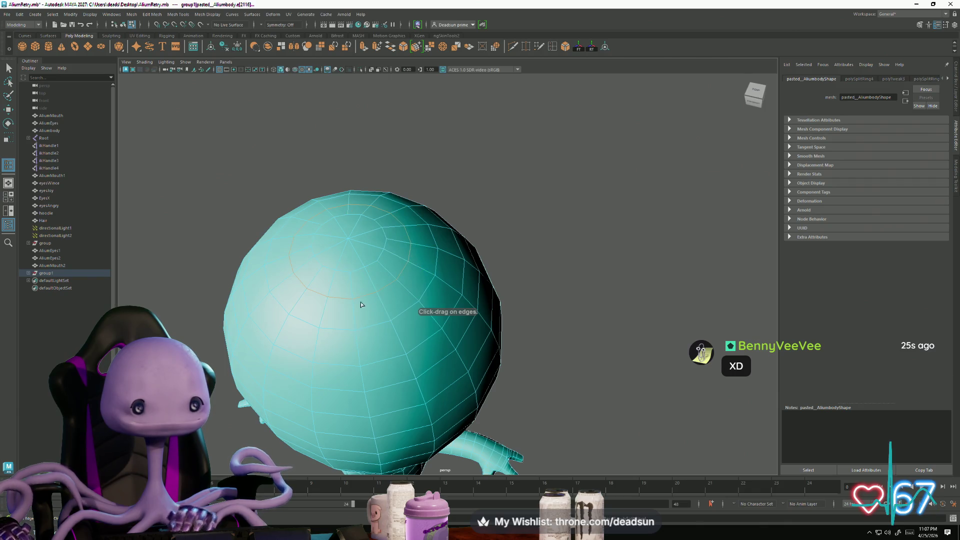
pyautogui.keyDown('alt'); pyautogui.moveTo(360, 305); pyautogui.dragTo(349, 258); pyautogui.keyUp('alt')
pyautogui.press('w')
pyautogui.moveTo(357, 105); pyautogui.dragTo(359, 102)
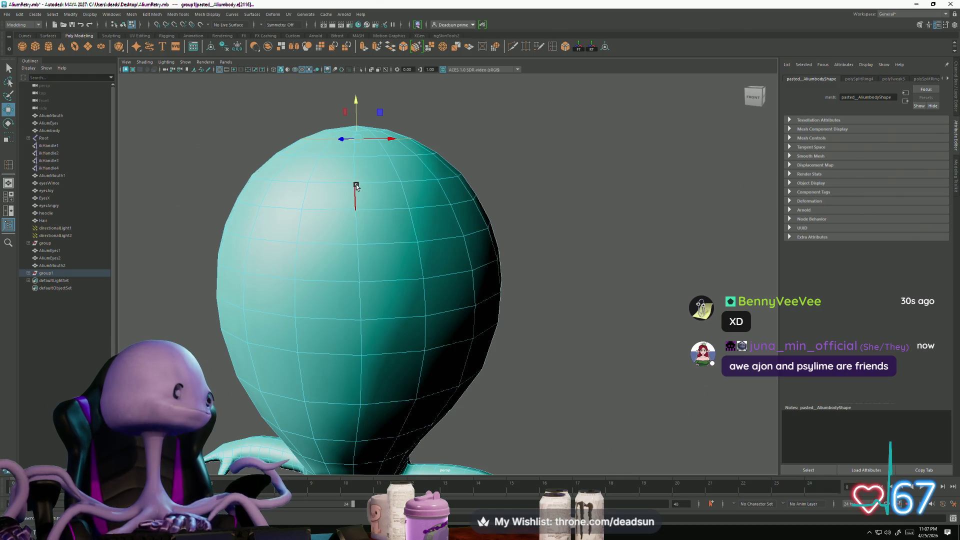
pyautogui.press('r')
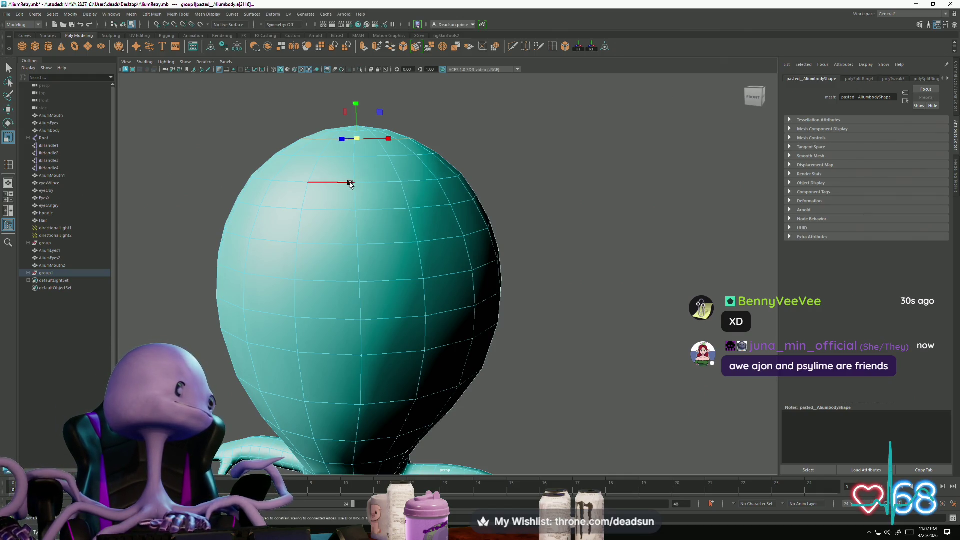
pyautogui.scroll(-5, 358, 138)
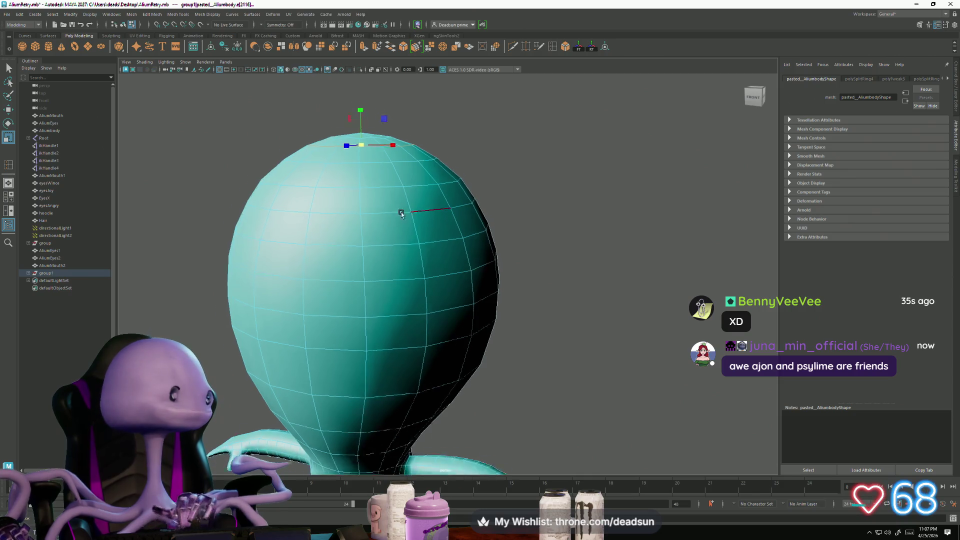
pyautogui.keyDown('alt'); pyautogui.moveTo(372, 201); pyautogui.dragTo(381, 227); pyautogui.keyUp('alt')
pyautogui.moveTo(382, 227)
pyautogui.mouseDown(button='right')
pyautogui.moveTo(395, 200)
pyautogui.moveTo(380, 190)
pyautogui.mouseUp(button='right')
pyautogui.click(530, 187)
# Step: Duplicate the middle alien's eyes and move the copy onto the third alien
pyautogui.press('a')
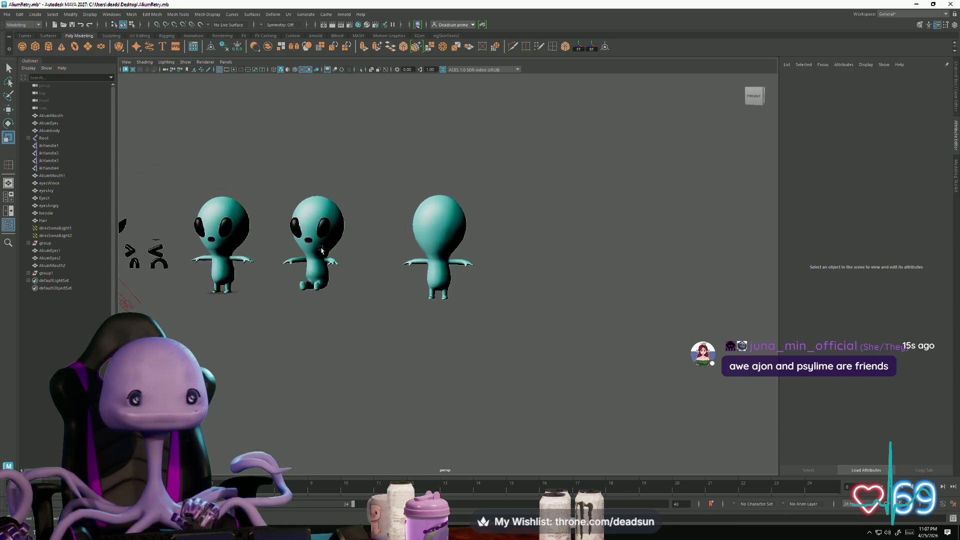
pyautogui.click(324, 235)
pyautogui.keyDown('alt'); pyautogui.moveTo(356, 273); pyautogui.dragTo(422, 268, button='middle'); pyautogui.keyUp('alt')
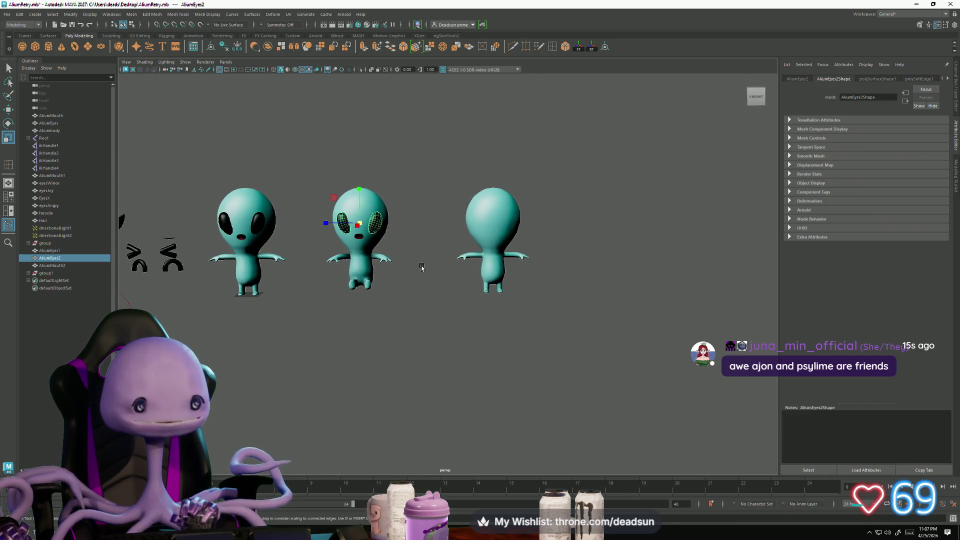
pyautogui.keyDown('alt'); pyautogui.moveTo(362, 246); pyautogui.dragTo(421, 259); pyautogui.keyUp('alt')
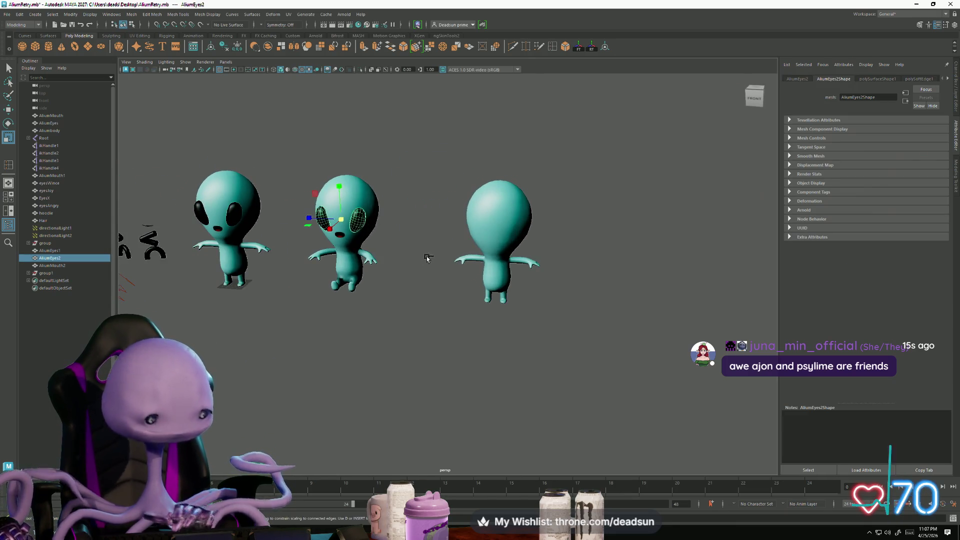
pyautogui.hotkey('ctrl', 'd')
pyautogui.press('w')
pyautogui.moveTo(380, 222); pyautogui.dragTo(536, 239)
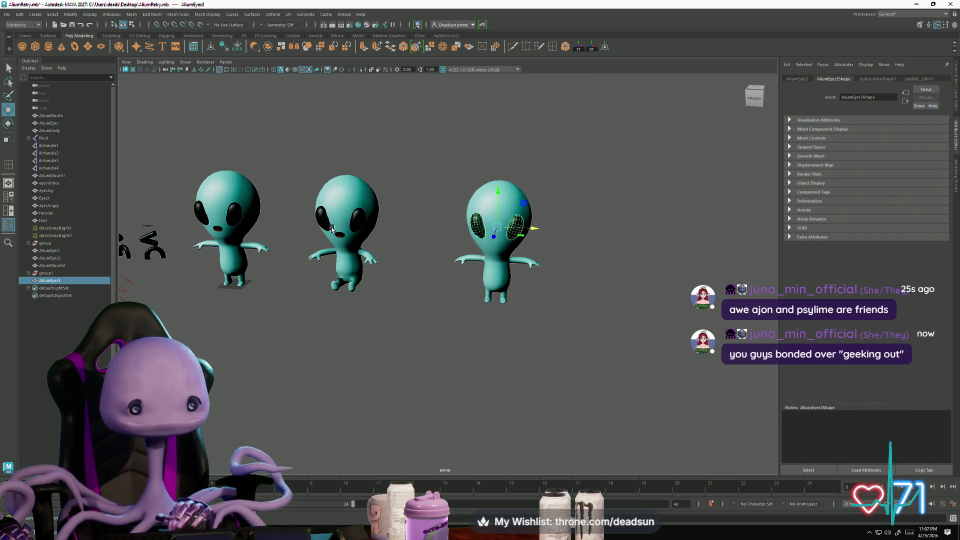
# Step: Duplicate the middle alien's mouth and move the copy onto the third alien
pyautogui.click(346, 238)
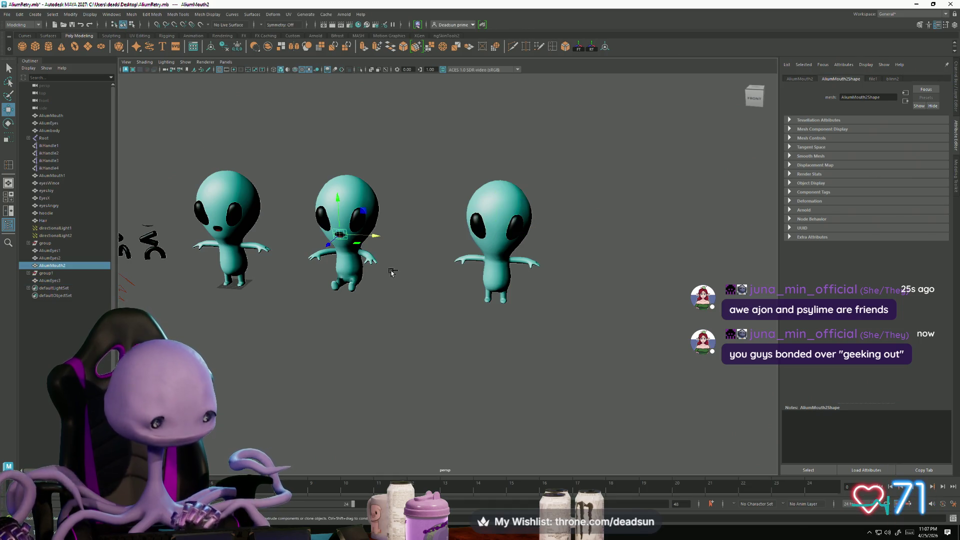
pyautogui.hotkey('ctrl', 'd')
pyautogui.moveTo(395, 241); pyautogui.dragTo(528, 245)
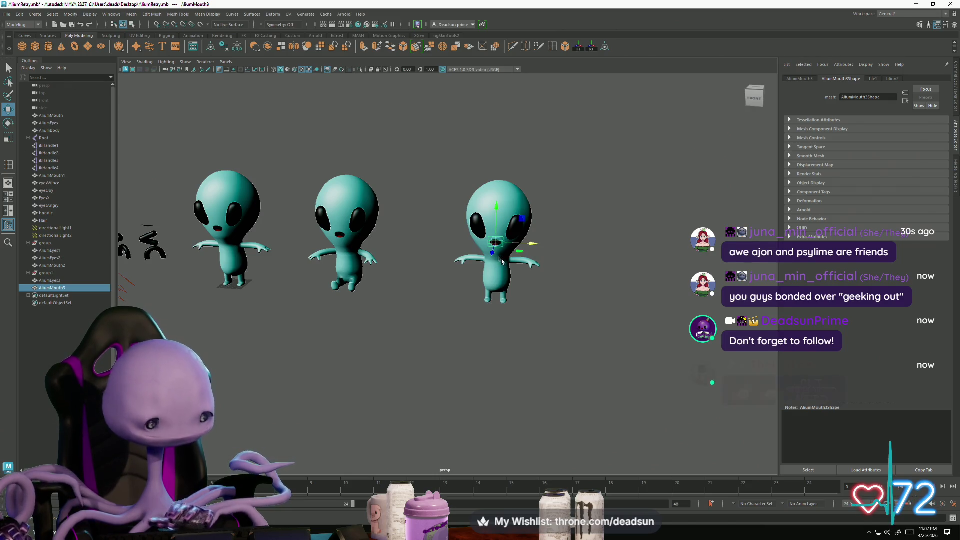
pyautogui.press('f')
pyautogui.scroll(-5, 353, 220)
pyautogui.click(353, 220)
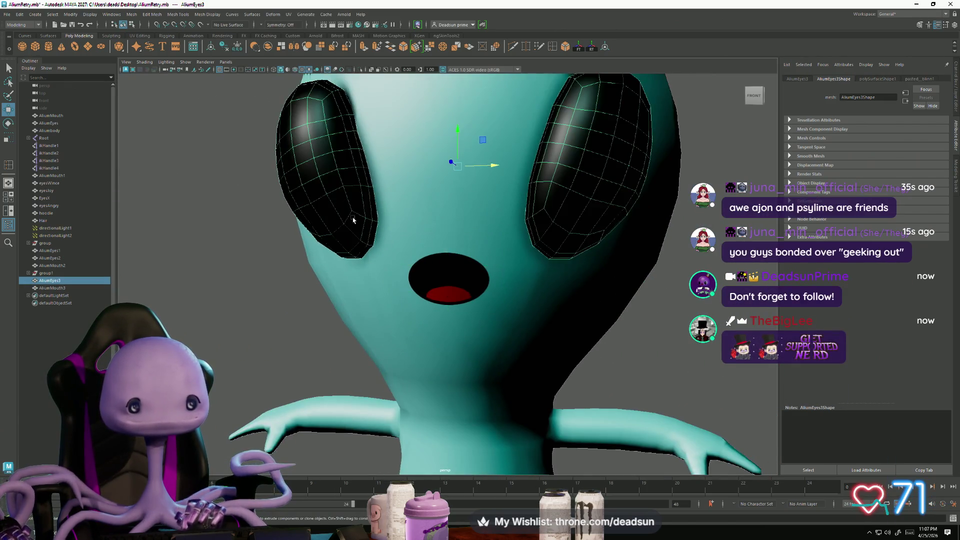
# Step: Turn on Wireframe on Shaded so edges show over the aliens
pyautogui.click(145, 62)
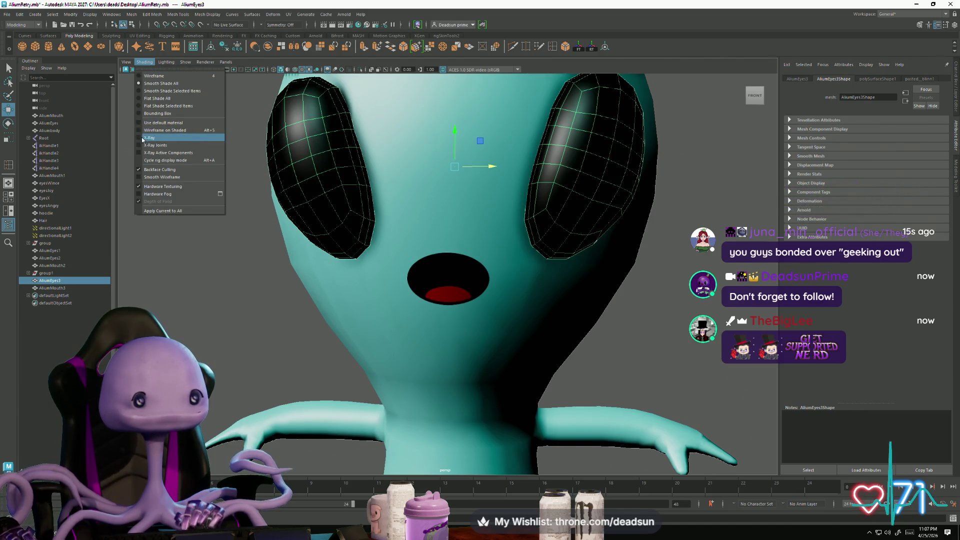
pyautogui.click(141, 131)
pyautogui.moveTo(400, 183)
pyautogui.keyDown('alt'); pyautogui.mouseDown()
pyautogui.moveTo(407, 156)
pyautogui.moveTo(411, 196)
pyautogui.mouseUp(); pyautogui.keyUp('alt')
pyautogui.scroll(-10, 285, 208)
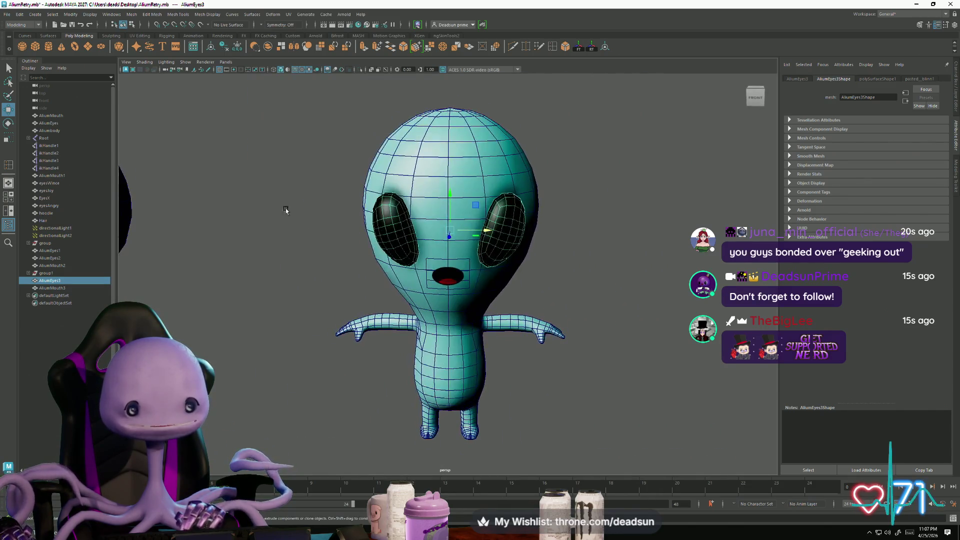
pyautogui.click(356, 283)
pyautogui.moveTo(357, 283)
pyautogui.keyDown('alt'); pyautogui.mouseDown()
pyautogui.moveTo(392, 293)
pyautogui.moveTo(351, 293)
pyautogui.mouseUp(); pyautogui.keyUp('alt')
pyautogui.moveTo(456, 233); pyautogui.dragTo(476, 259, button='right')
pyautogui.keyDown('alt'); pyautogui.moveTo(476, 259); pyautogui.dragTo(206, 133); pyautogui.keyUp('alt')
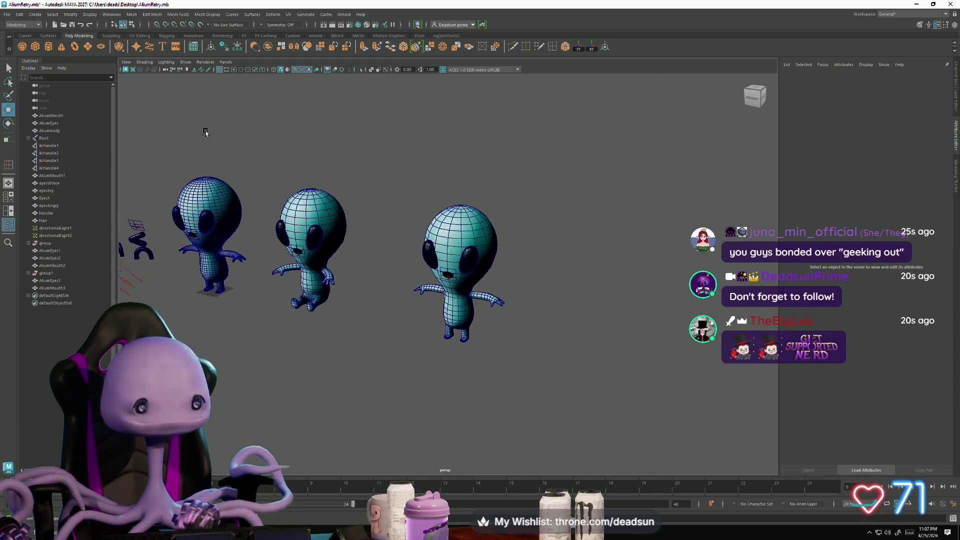
# Step: Save the scene with File > Save Scene
pyautogui.click(7, 14)
pyautogui.click(22, 47)
pyautogui.moveTo(388, 197)
pyautogui.keyDown('alt'); pyautogui.mouseDown()
pyautogui.moveTo(320, 260)
pyautogui.moveTo(335, 257)
pyautogui.moveTo(300, 240)
pyautogui.mouseUp(); pyautogui.keyUp('alt')
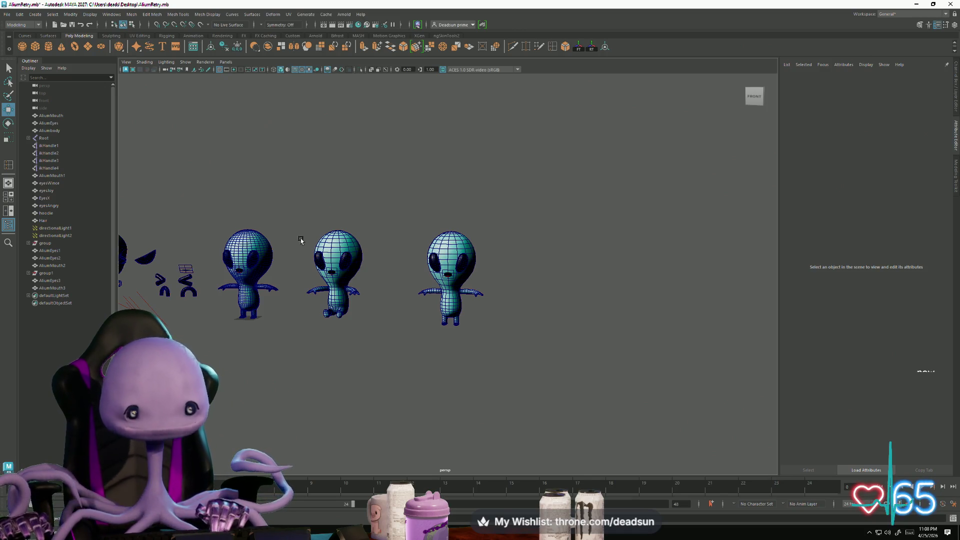
pyautogui.scroll(5, 298, 365)
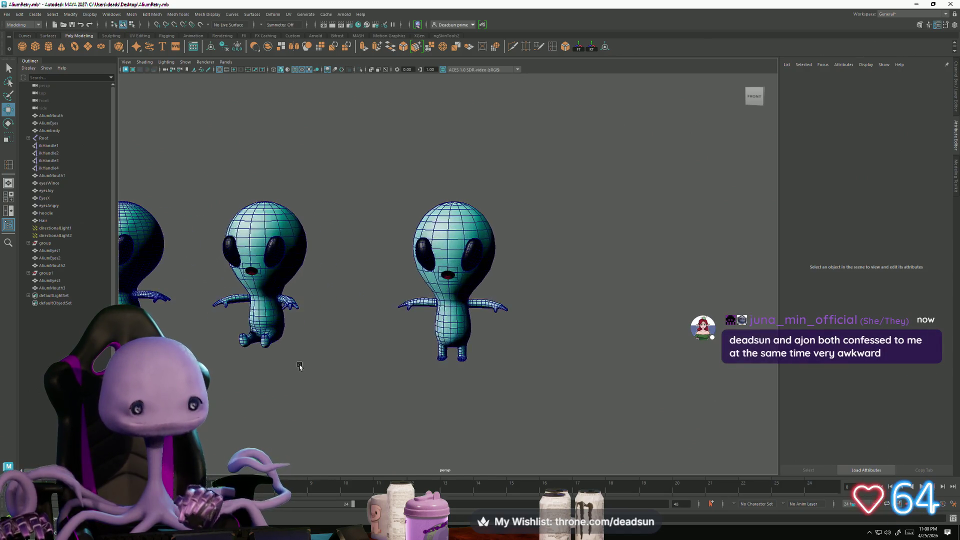
# Step: Combine the middle alien's eyes and mouth into a single mesh with Mesh > Combine
pyautogui.moveTo(303, 390)
pyautogui.keyDown('alt'); pyautogui.mouseDown()
pyautogui.moveTo(439, 368)
pyautogui.moveTo(261, 132)
pyautogui.moveTo(443, 358)
pyautogui.mouseUp(); pyautogui.keyUp('alt')
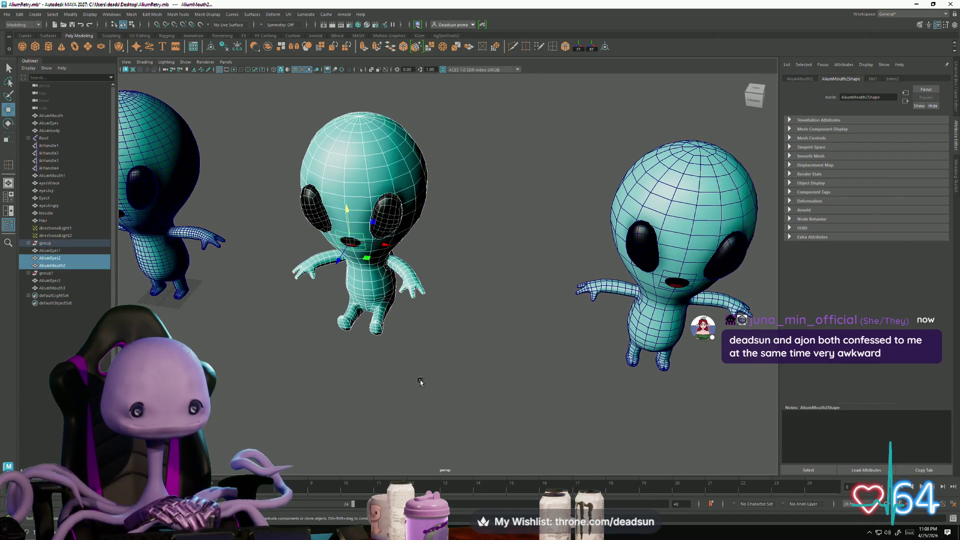
pyautogui.click(132, 15)
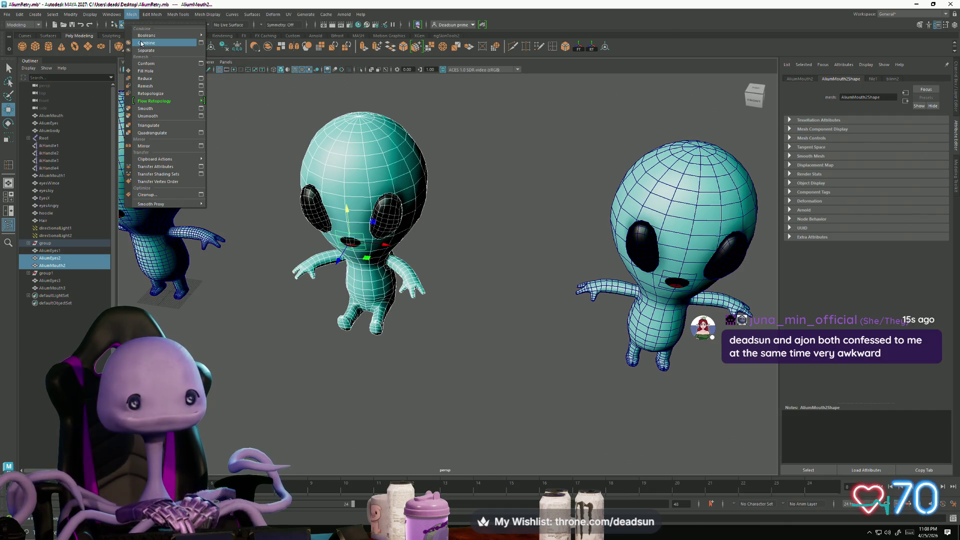
pyautogui.click(141, 44)
pyautogui.moveTo(280, 280)
pyautogui.keyDown('alt'); pyautogui.mouseDown()
pyautogui.moveTo(332, 273)
pyautogui.moveTo(349, 332)
pyautogui.moveTo(350, 293)
pyautogui.mouseUp(); pyautogui.keyUp('alt')
pyautogui.keyDown('alt'); pyautogui.moveTo(350, 293); pyautogui.dragTo(305, 299, button='right'); pyautogui.keyUp('alt')
pyautogui.keyDown('alt'); pyautogui.moveTo(305, 299); pyautogui.dragTo(325, 300); pyautogui.keyUp('alt')
pyautogui.click(405, 280)
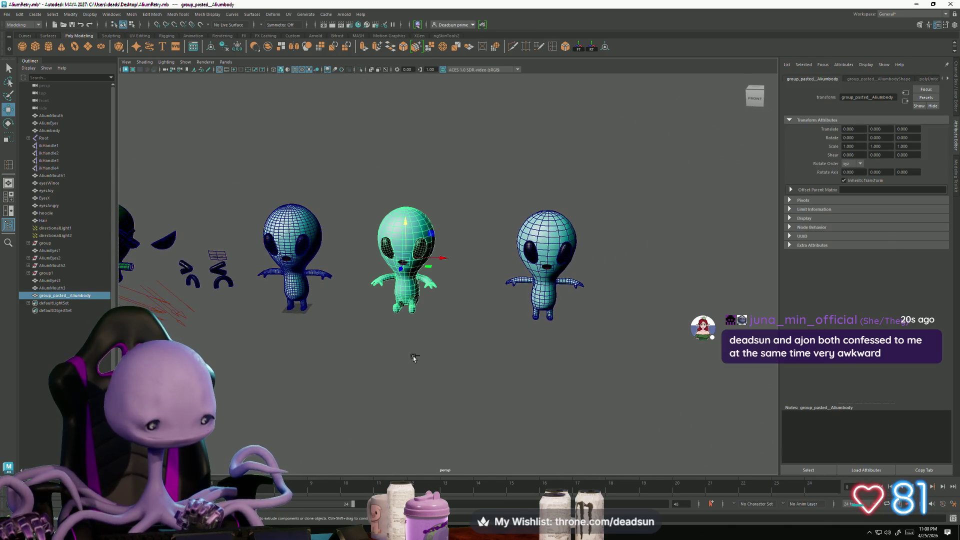
pyautogui.hotkey('alt', 'Tab')
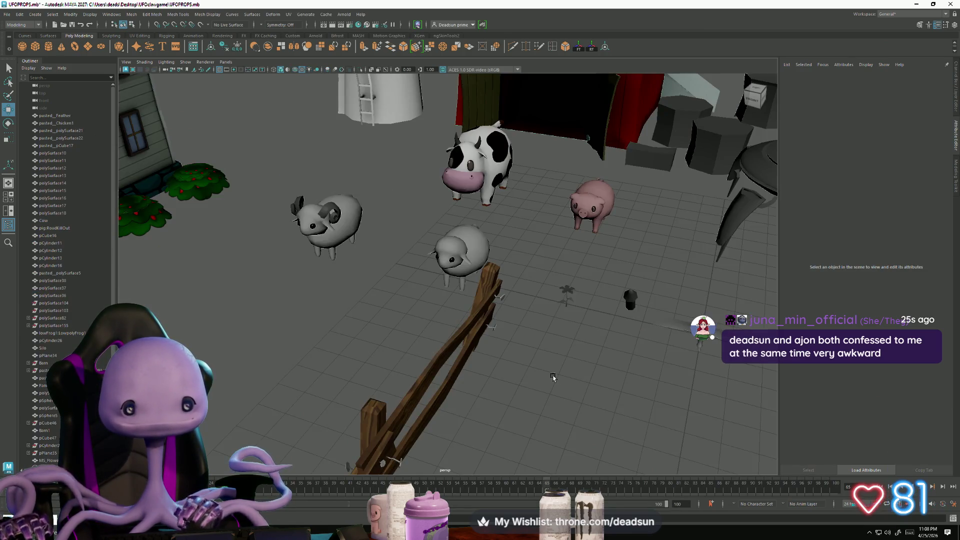
# Step: In the farm scene, select the alien group and frame it in view
pyautogui.keyDown('alt'); pyautogui.moveTo(553, 378); pyautogui.dragTo(500, 365); pyautogui.keyUp('alt')
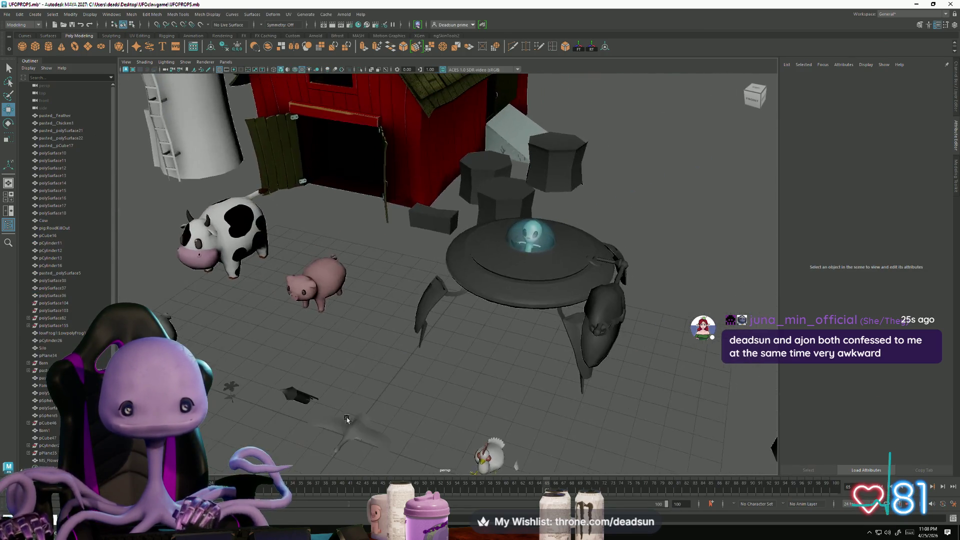
pyautogui.scroll(6, 500, 365)
pyautogui.scroll(-2, 488, 360)
pyautogui.keyDown('alt'); pyautogui.moveTo(487, 359); pyautogui.dragTo(578, 365, button='right'); pyautogui.keyUp('alt')
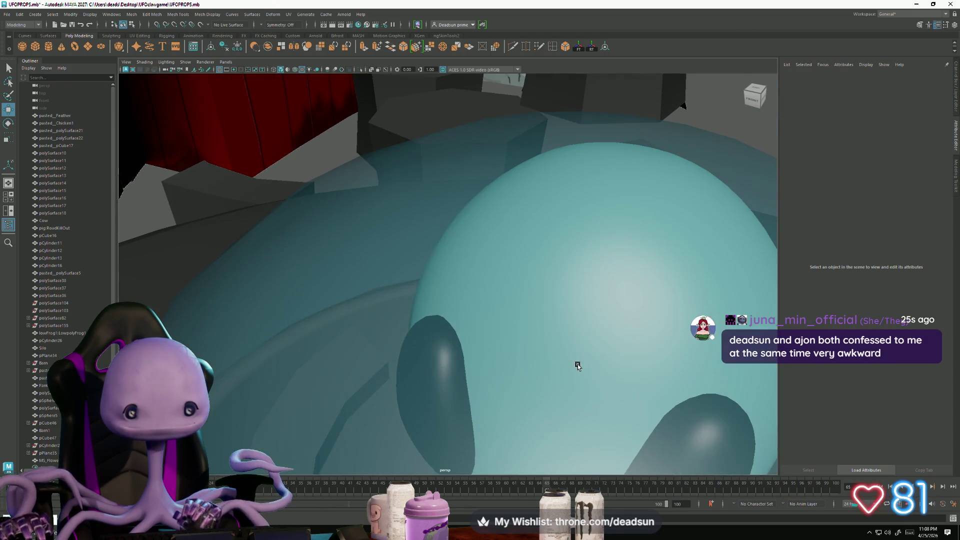
pyautogui.scroll(10, 536, 360)
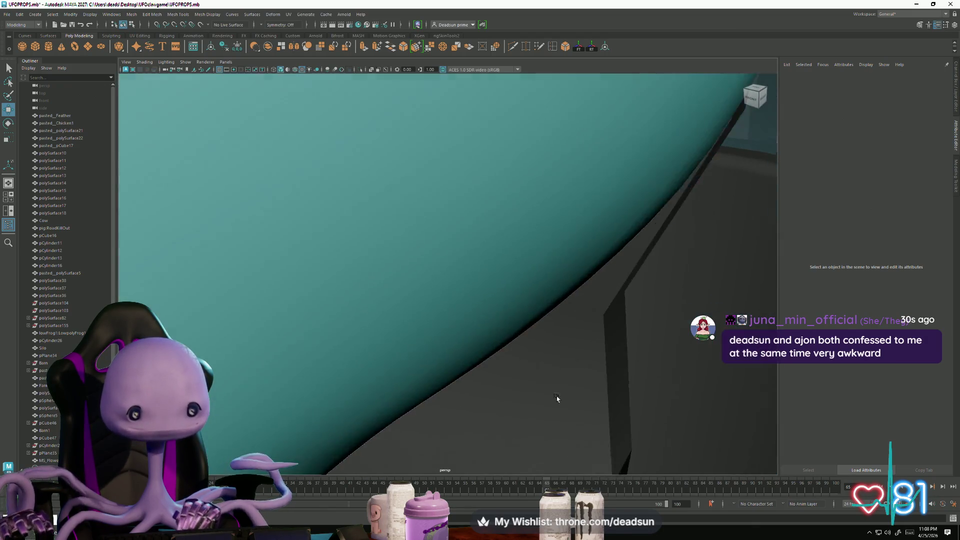
pyautogui.click(420, 312)
pyautogui.scroll(-10, 420, 312)
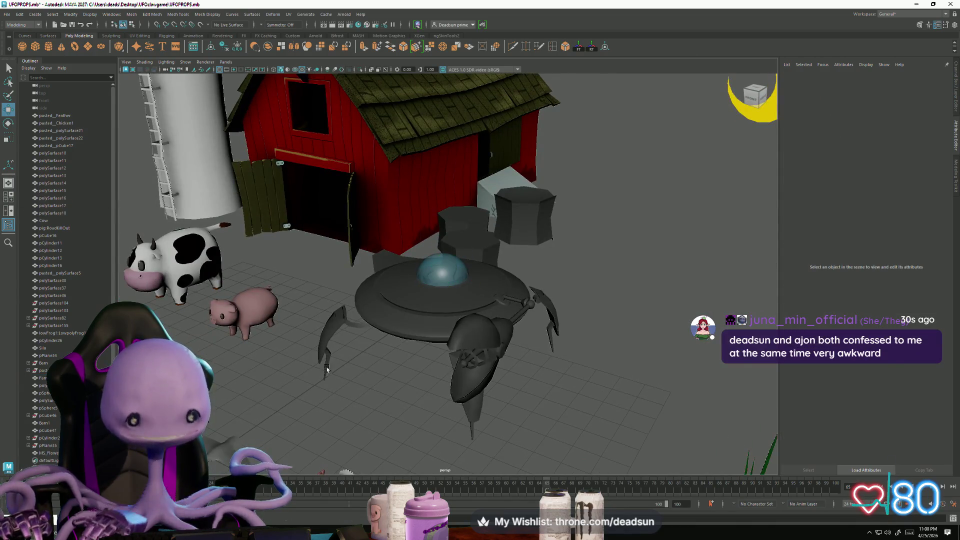
pyautogui.scroll(-5, 360, 404)
pyautogui.scroll(3, 385, 390)
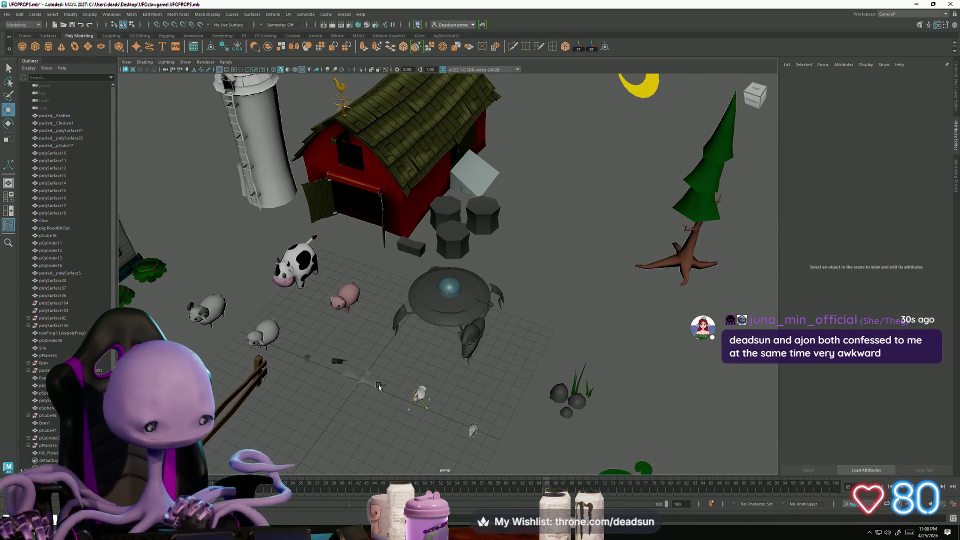
pyautogui.press('q')
pyautogui.click(385, 390)
pyautogui.scroll(-5, 438, 408)
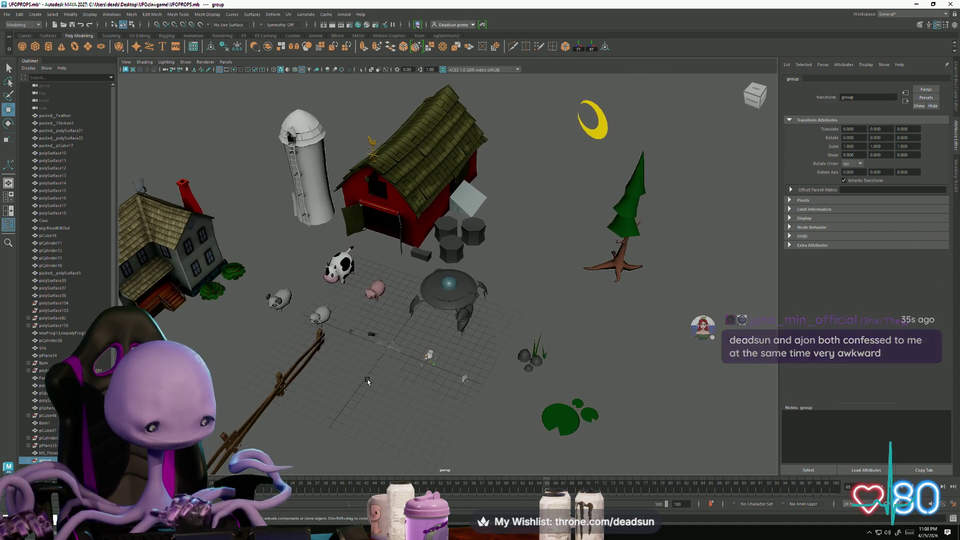
pyautogui.press('f')
pyautogui.moveTo(404, 355)
pyautogui.keyDown('alt'); pyautogui.mouseDown()
pyautogui.moveTo(418, 370)
pyautogui.moveTo(395, 381)
pyautogui.moveTo(387, 393)
pyautogui.moveTo(399, 395)
pyautogui.moveTo(390, 390)
pyautogui.mouseUp(); pyautogui.keyUp('alt')
pyautogui.keyDown('alt'); pyautogui.moveTo(390, 390); pyautogui.dragTo(493, 375, button='middle'); pyautogui.keyUp('alt')
# Step: Scale the alien group down to 0.361 and keep it at the origin
pyautogui.press('r')
pyautogui.moveTo(633, 253); pyautogui.dragTo(537, 272)
pyautogui.press('w')
pyautogui.moveTo(660, 246)
pyautogui.mouseDown()
pyautogui.moveTo(383, 327)
pyautogui.moveTo(335, 373)
pyautogui.mouseUp()
pyautogui.hotkey('ctrl', 'z')
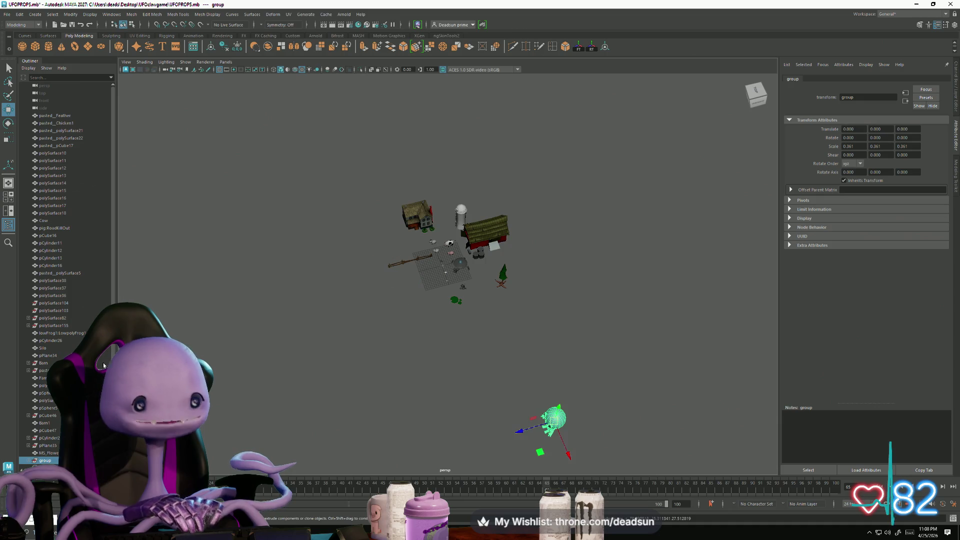
# Step: Unparent the pasted alien body from 'group' in the Outliner with Shift+P
pyautogui.scroll(-1, 52, 411)
pyautogui.click(30, 438)
pyautogui.scroll(-1, 33, 440)
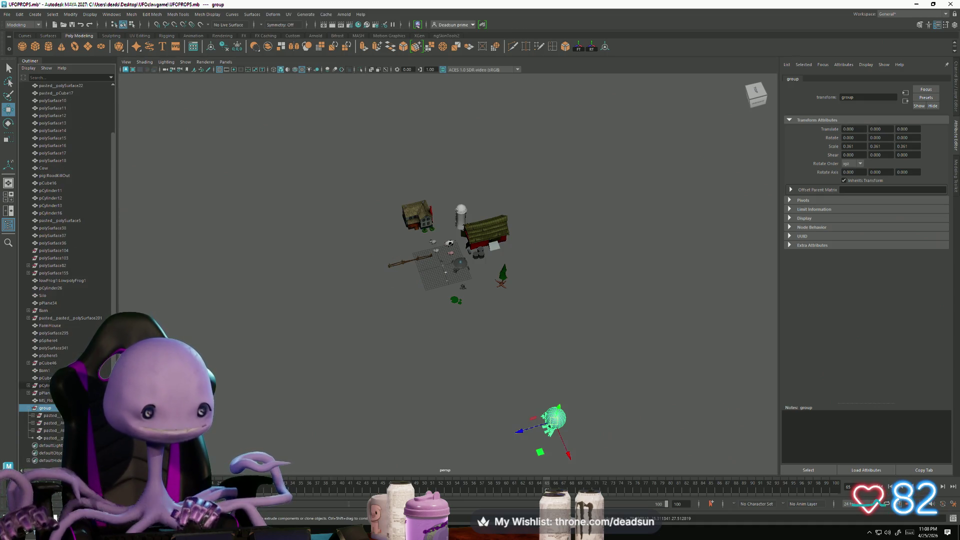
pyautogui.click(52, 439)
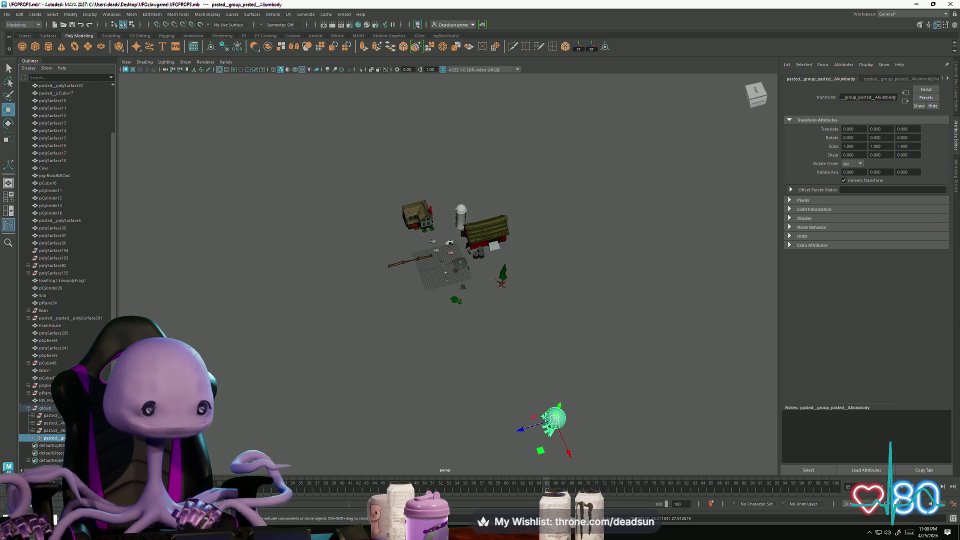
pyautogui.hotkey('shift', 'p')
# Step: Delete all construction history via Edit > Delete All by Type > History
pyautogui.click(19, 14)
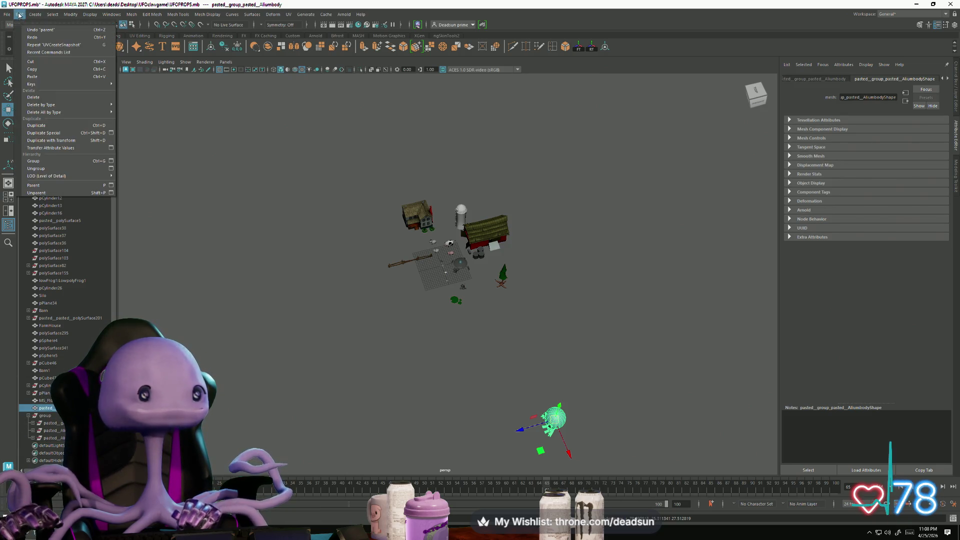
pyautogui.moveTo(75, 84)
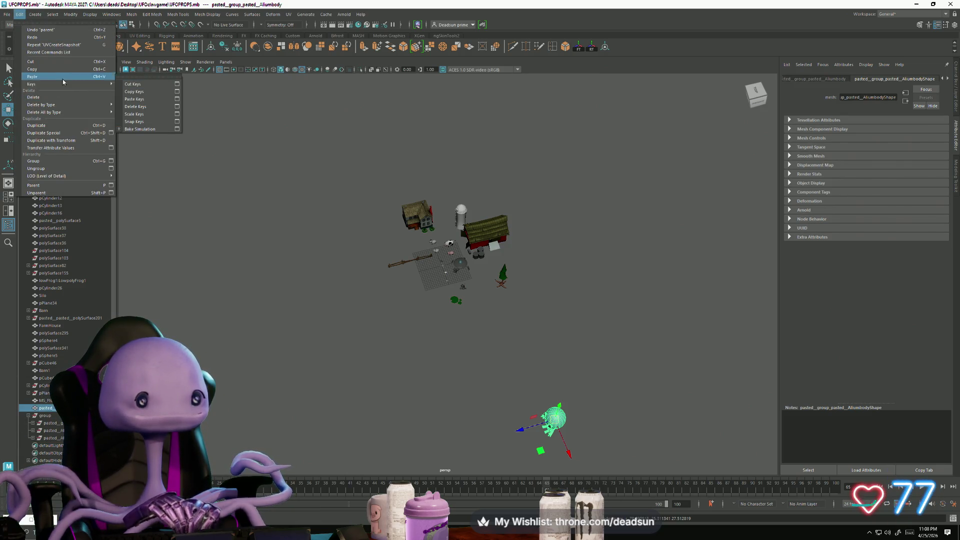
pyautogui.moveTo(75, 112)
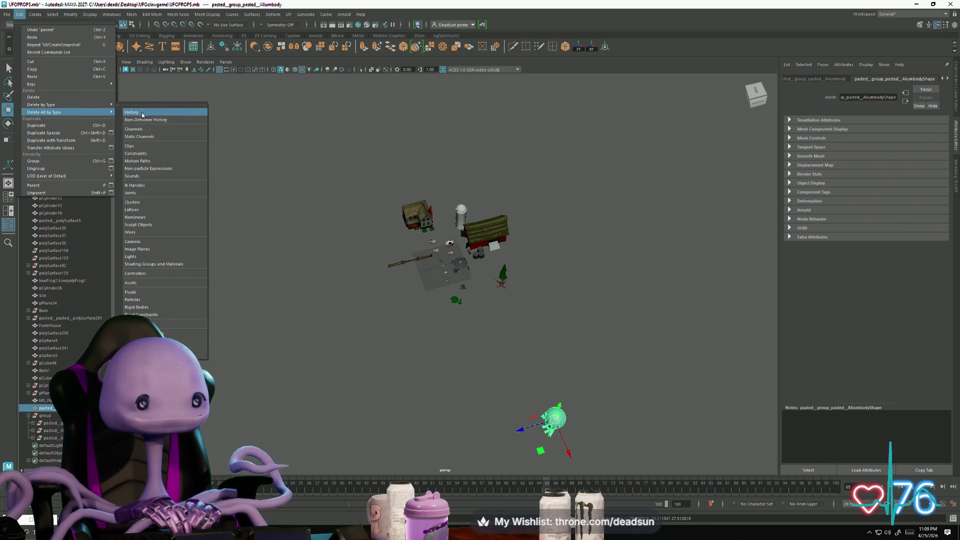
pyautogui.click(142, 113)
# Step: Move the alien left along X and down onto the farm
pyautogui.keyDown('alt'); pyautogui.moveTo(323, 450); pyautogui.dragTo(659, 294); pyautogui.keyUp('alt')
pyautogui.moveTo(684, 256); pyautogui.dragTo(404, 231)
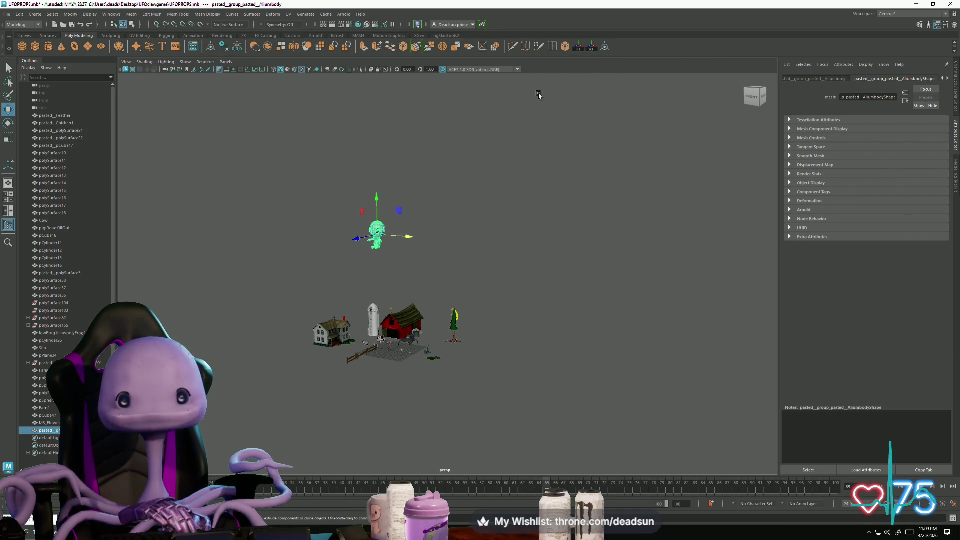
pyautogui.moveTo(378, 188); pyautogui.dragTo(374, 288)
# Step: Frame the alien and try moving it onto the UFO, then undo that move
pyautogui.press('e')
pyautogui.press('r')
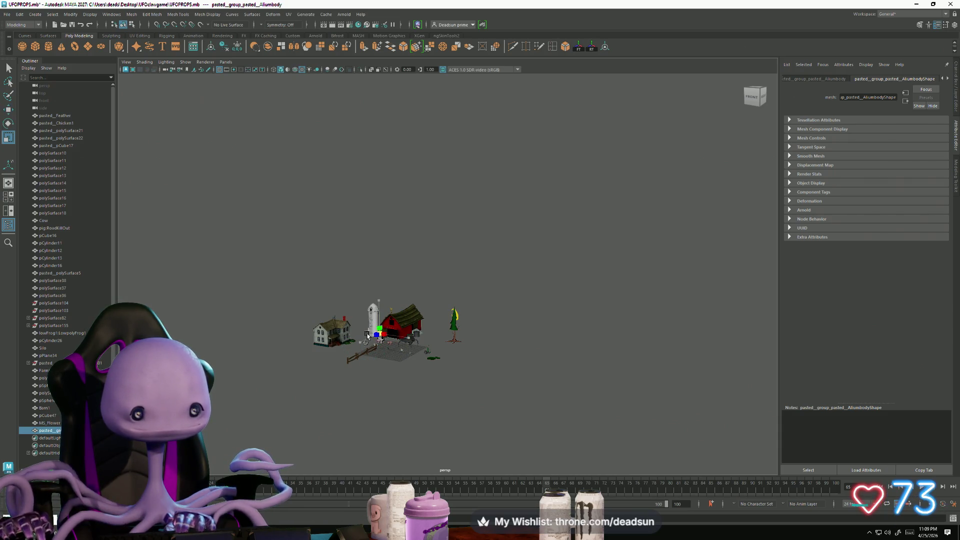
pyautogui.press('f')
pyautogui.scroll(-6, 458, 327)
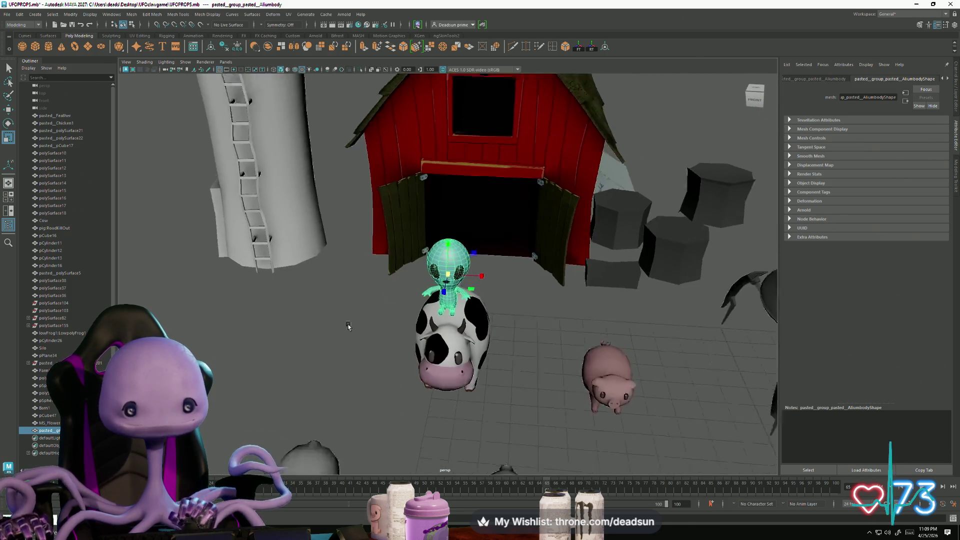
pyautogui.keyDown('alt'); pyautogui.moveTo(458, 327); pyautogui.dragTo(360, 315); pyautogui.keyUp('alt')
pyautogui.press('w')
pyautogui.moveTo(280, 260); pyautogui.dragTo(589, 274, button='middle')
pyautogui.hotkey('ctrl', 'z')
pyautogui.moveTo(589, 274)
pyautogui.keyDown('alt'); pyautogui.mouseDown()
pyautogui.moveTo(320, 346)
pyautogui.moveTo(321, 275)
pyautogui.moveTo(502, 335)
pyautogui.moveTo(466, 319)
pyautogui.moveTo(474, 307)
pyautogui.moveTo(501, 309)
pyautogui.moveTo(440, 309)
pyautogui.mouseUp(); pyautogui.keyUp('alt')
# Step: Frame the alien inside the dome and raise it above the dome floor
pyautogui.press('e')
pyautogui.press('r')
pyautogui.press('w')
pyautogui.keyDown('alt'); pyautogui.moveTo(452, 285); pyautogui.dragTo(482, 334); pyautogui.keyUp('alt')
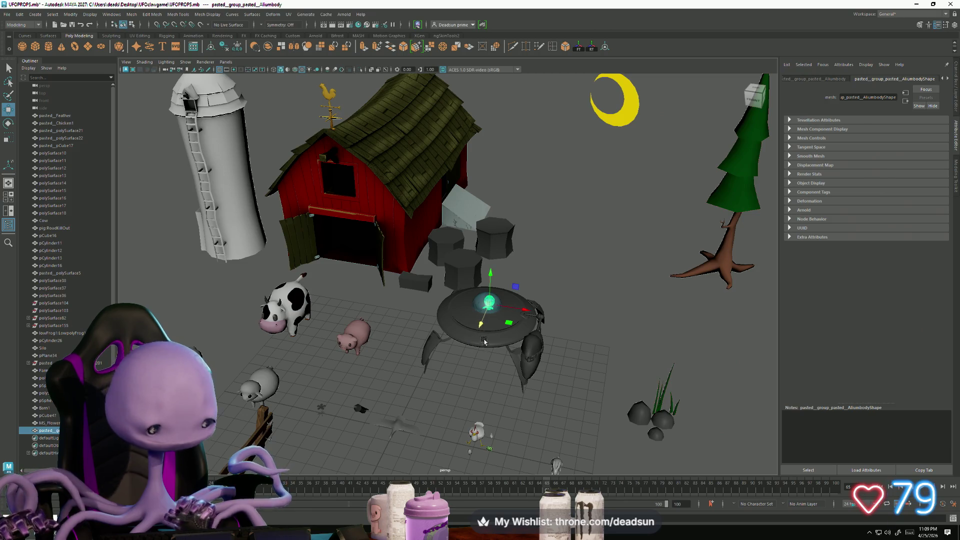
pyautogui.press('f')
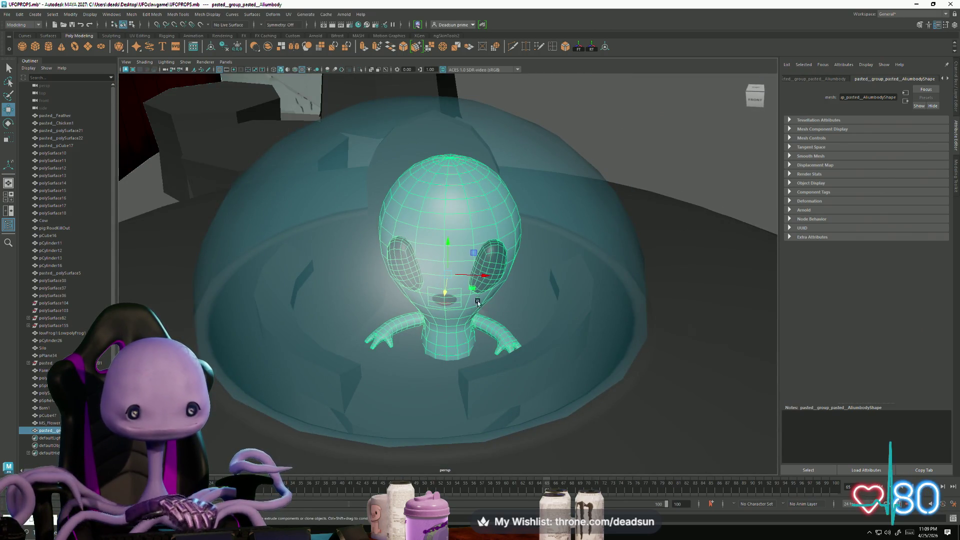
pyautogui.moveTo(485, 279)
pyautogui.keyDown('alt'); pyautogui.mouseDown()
pyautogui.moveTo(475, 281)
pyautogui.moveTo(505, 283)
pyautogui.moveTo(464, 286)
pyautogui.moveTo(424, 214)
pyautogui.mouseUp(); pyautogui.keyUp('alt')
pyautogui.moveTo(426, 250)
pyautogui.mouseDown()
pyautogui.moveTo(425, 216)
pyautogui.moveTo(392, 239)
pyautogui.moveTo(347, 232)
pyautogui.mouseUp()
pyautogui.moveTo(411, 235)
pyautogui.keyDown('alt'); pyautogui.mouseDown()
pyautogui.moveTo(358, 238)
pyautogui.moveTo(369, 242)
pyautogui.moveTo(348, 306)
pyautogui.moveTo(390, 280)
pyautogui.mouseUp(); pyautogui.keyUp('alt')
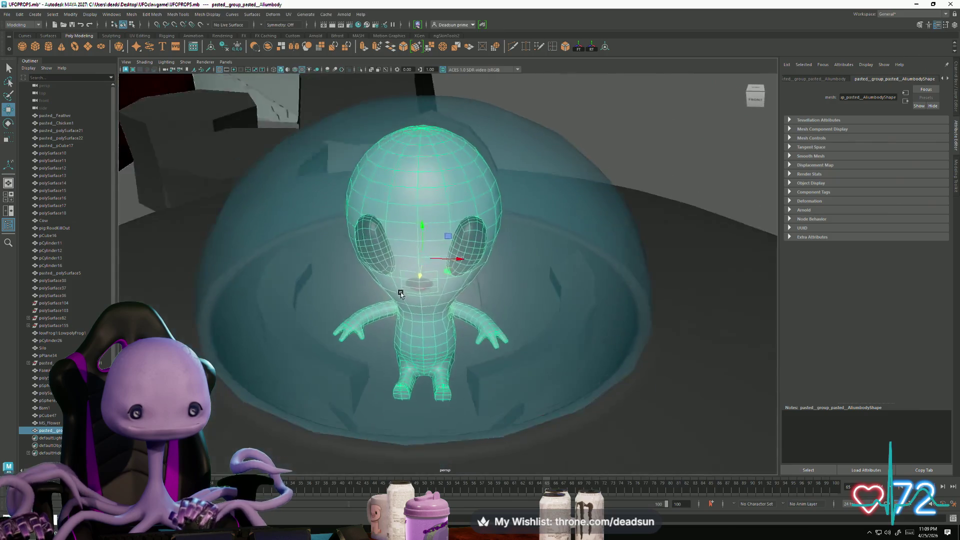
pyautogui.scroll(5, 393, 336)
pyautogui.moveTo(394, 336)
pyautogui.keyDown('alt'); pyautogui.mouseDown()
pyautogui.moveTo(323, 335)
pyautogui.moveTo(450, 332)
pyautogui.moveTo(298, 353)
pyautogui.moveTo(332, 360)
pyautogui.moveTo(369, 315)
pyautogui.moveTo(396, 332)
pyautogui.moveTo(422, 296)
pyautogui.mouseUp(); pyautogui.keyUp('alt')
# Step: Select the two dark box pieces beside the alien in the dome
pyautogui.click(246, 279)
pyautogui.click(422, 296)
pyautogui.moveTo(480, 328)
pyautogui.keyDown('alt'); pyautogui.mouseDown()
pyautogui.moveTo(212, 312)
pyautogui.moveTo(347, 336)
pyautogui.moveTo(240, 322)
pyautogui.moveTo(291, 322)
pyautogui.mouseUp(); pyautogui.keyUp('alt')
pyautogui.press('e')
pyautogui.moveTo(417, 306)
pyautogui.keyDown('alt'); pyautogui.mouseDown(button='right')
pyautogui.moveTo(326, 298)
pyautogui.moveTo(180, 159)
pyautogui.mouseUp(button='right'); pyautogui.keyUp('alt')
pyautogui.click(118, 14)
# Step: Combine the selected box pieces into one ring mesh
pyautogui.moveTo(165, 35)
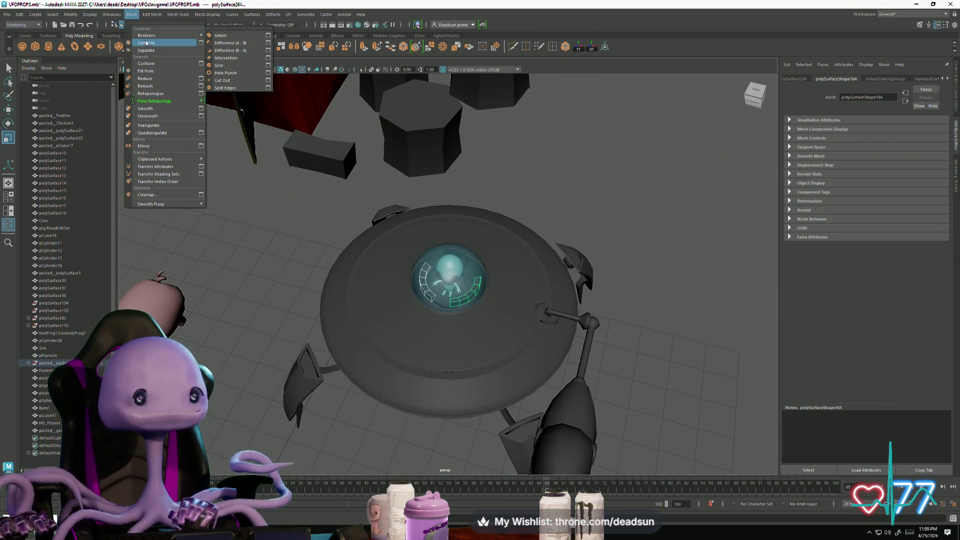
pyautogui.click(235, 30)
pyautogui.keyDown('alt'); pyautogui.moveTo(317, 286); pyautogui.dragTo(471, 340, button='right'); pyautogui.keyUp('alt')
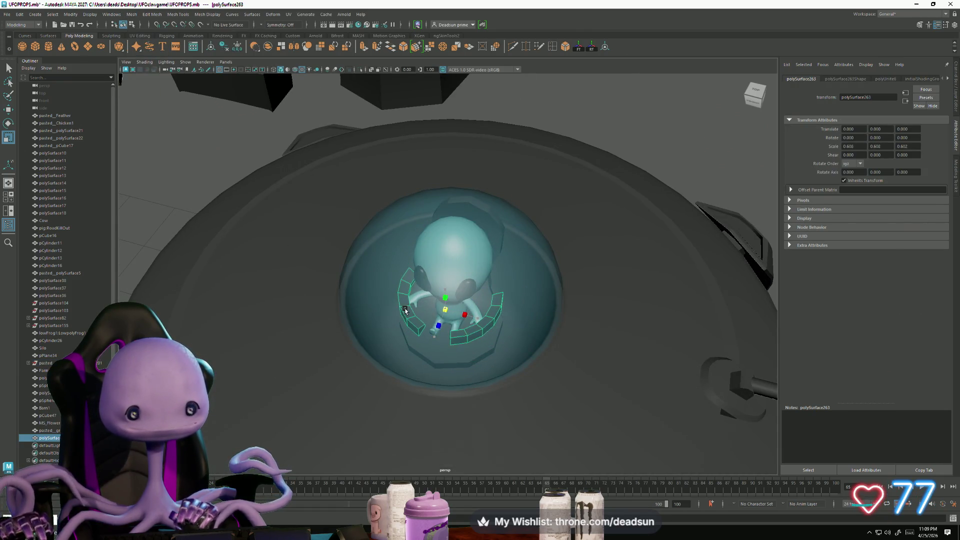
pyautogui.keyDown('alt'); pyautogui.moveTo(406, 310); pyautogui.dragTo(464, 275); pyautogui.keyUp('alt')
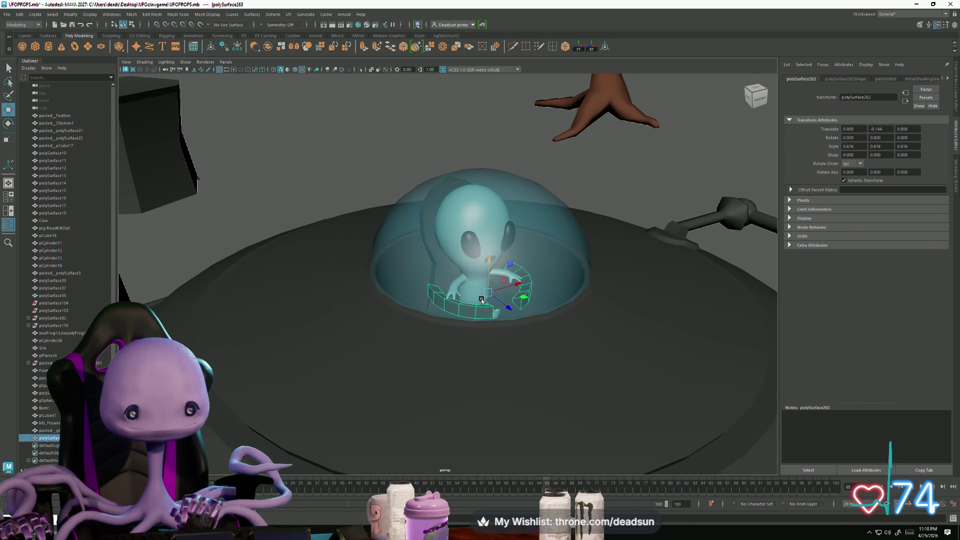
pyautogui.scroll(6, 482, 300)
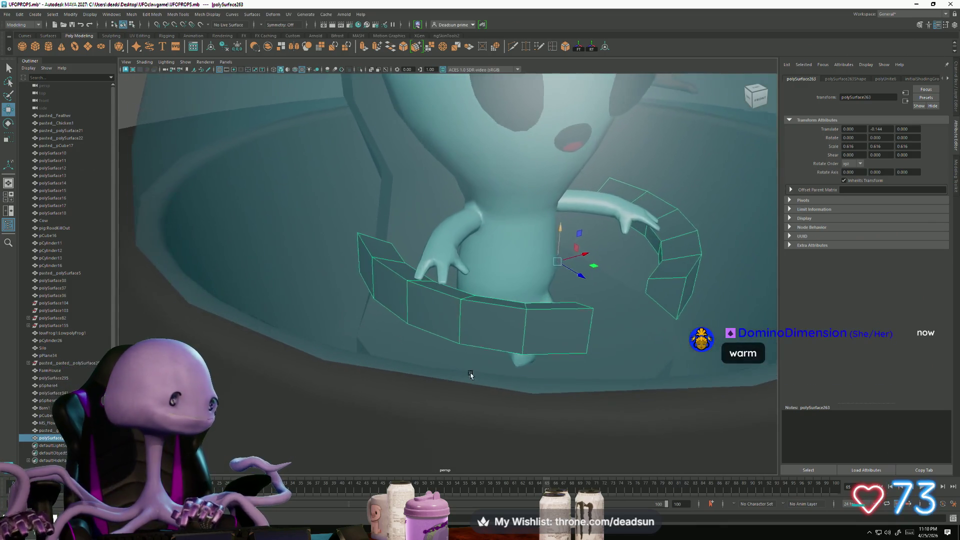
pyautogui.scroll(5, 470, 375)
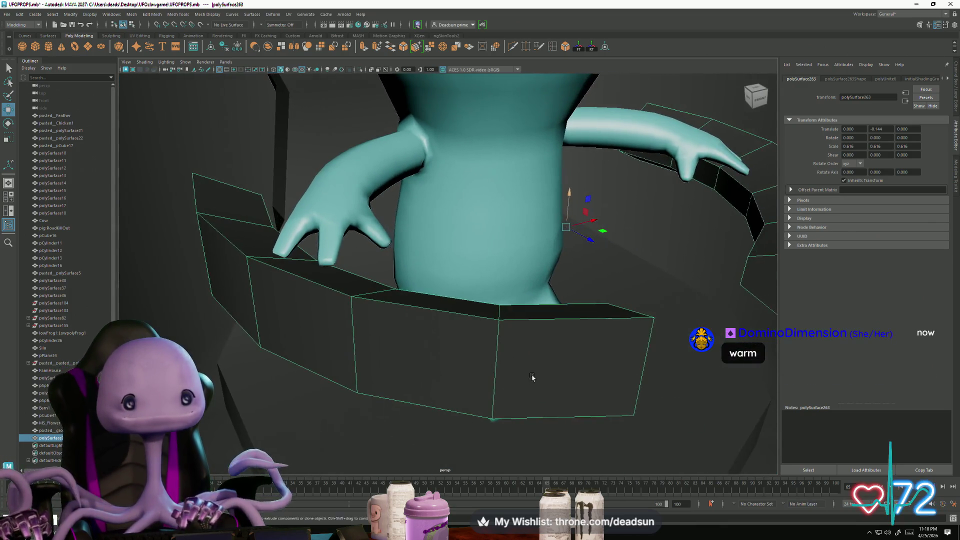
pyautogui.scroll(-3, 532, 377)
# Step: Select the ring's faces and scale them outward around the alien
pyautogui.moveTo(421, 303)
pyautogui.mouseDown(button='right')
pyautogui.moveTo(422, 342)
pyautogui.moveTo(421, 327)
pyautogui.mouseUp(button='right')
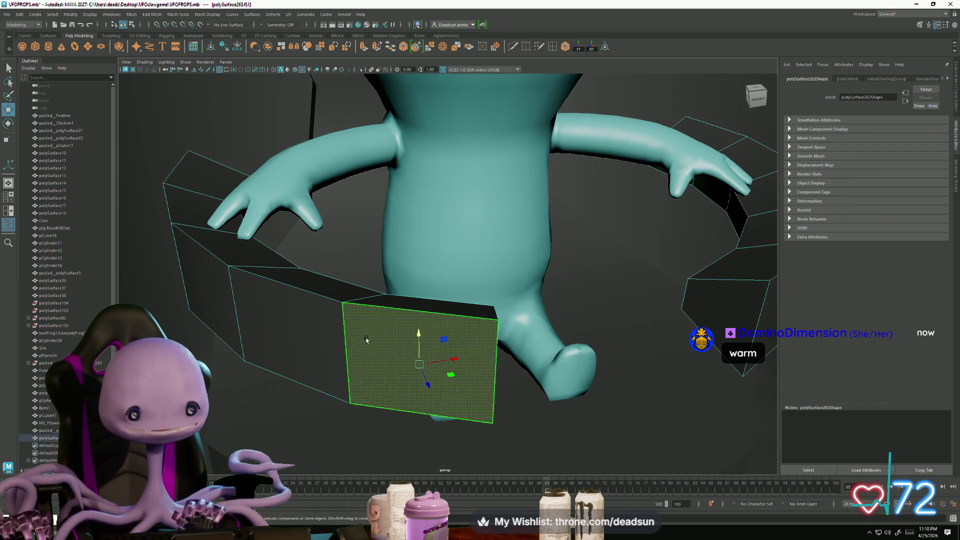
pyautogui.keyDown('alt'); pyautogui.moveTo(206, 297); pyautogui.dragTo(244, 321); pyautogui.keyUp('alt')
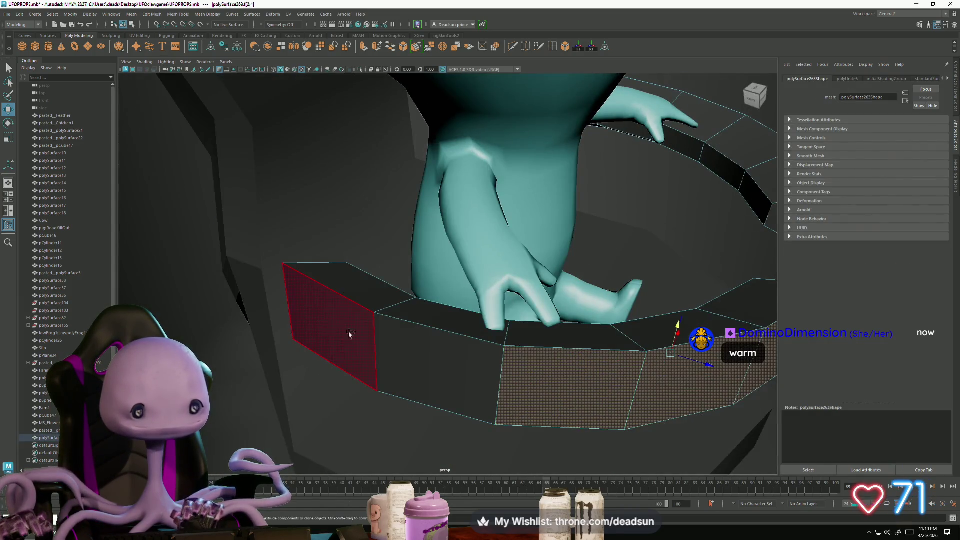
pyautogui.keyDown('shift'); pyautogui.click(378, 344); pyautogui.keyUp('shift')
pyautogui.moveTo(378, 344)
pyautogui.keyDown('alt'); pyautogui.mouseDown()
pyautogui.moveTo(281, 281)
pyautogui.moveTo(514, 225)
pyautogui.moveTo(696, 204)
pyautogui.moveTo(622, 260)
pyautogui.mouseUp(); pyautogui.keyUp('alt')
pyautogui.keyDown('alt'); pyautogui.moveTo(623, 260); pyautogui.dragTo(236, 295, button='right'); pyautogui.keyUp('alt')
pyautogui.keyDown('alt'); pyautogui.moveTo(236, 295); pyautogui.dragTo(345, 300); pyautogui.keyUp('alt')
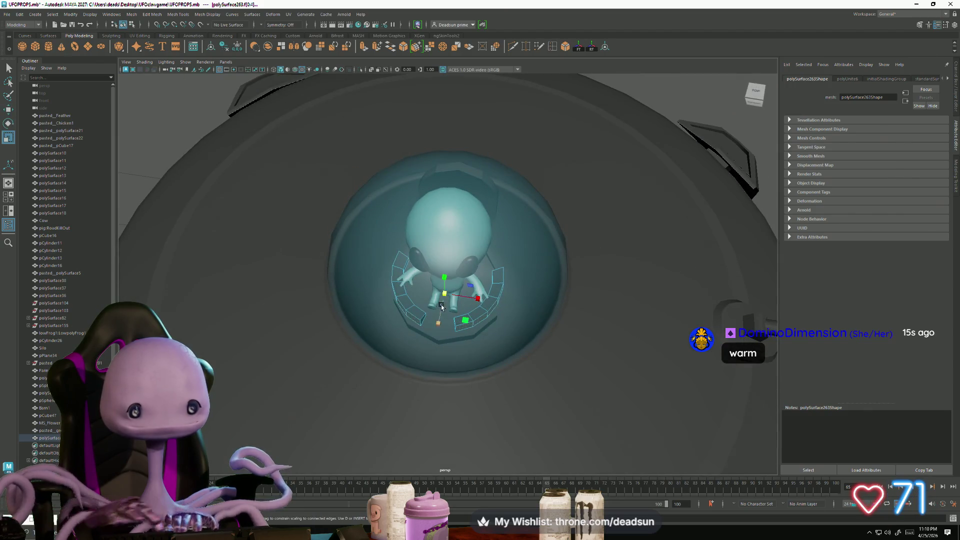
pyautogui.moveTo(444, 294)
pyautogui.mouseDown()
pyautogui.moveTo(456, 295)
pyautogui.moveTo(384, 328)
pyautogui.moveTo(469, 330)
pyautogui.moveTo(463, 317)
pyautogui.moveTo(392, 317)
pyautogui.moveTo(324, 346)
pyautogui.moveTo(375, 326)
pyautogui.moveTo(477, 320)
pyautogui.mouseUp()
# Step: Clear the selection, return the ring to object mode and frame it
pyautogui.moveTo(478, 320)
pyautogui.keyDown('alt'); pyautogui.mouseDown(button='right')
pyautogui.moveTo(289, 296)
pyautogui.moveTo(415, 316)
pyautogui.moveTo(495, 365)
pyautogui.moveTo(606, 404)
pyautogui.mouseUp(button='right'); pyautogui.keyUp('alt')
pyautogui.click(248, 318)
pyautogui.keyDown('alt'); pyautogui.moveTo(651, 393); pyautogui.dragTo(617, 321, button='middle'); pyautogui.keyUp('alt')
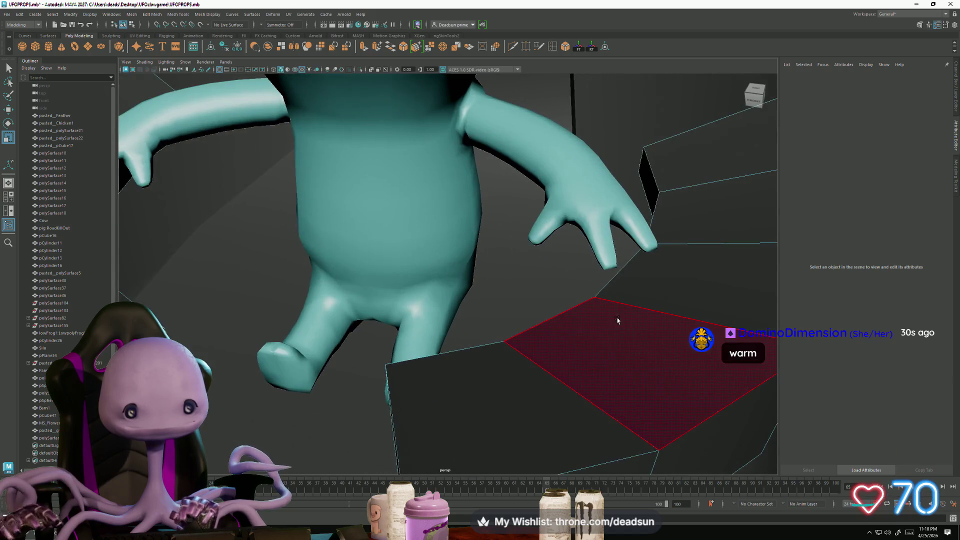
pyautogui.moveTo(619, 317); pyautogui.dragTo(647, 296, button='right')
pyautogui.press('f')
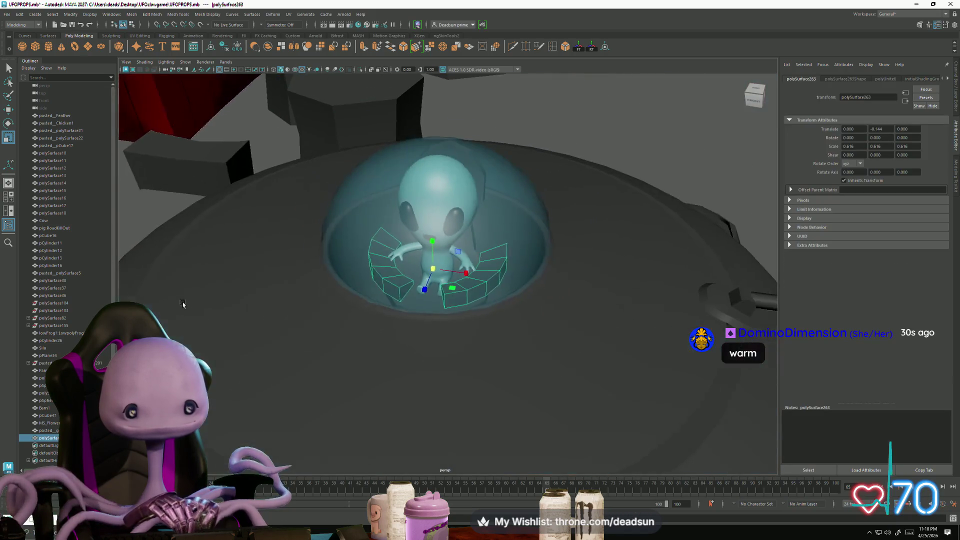
pyautogui.moveTo(350, 339)
pyautogui.keyDown('alt'); pyautogui.mouseDown()
pyautogui.moveTo(278, 382)
pyautogui.moveTo(274, 352)
pyautogui.moveTo(306, 334)
pyautogui.moveTo(446, 335)
pyautogui.moveTo(264, 339)
pyautogui.moveTo(409, 331)
pyautogui.moveTo(350, 347)
pyautogui.moveTo(270, 347)
pyautogui.moveTo(452, 317)
pyautogui.moveTo(413, 313)
pyautogui.moveTo(411, 327)
pyautogui.mouseUp(); pyautogui.keyUp('alt')
pyautogui.scroll(6, 437, 321)
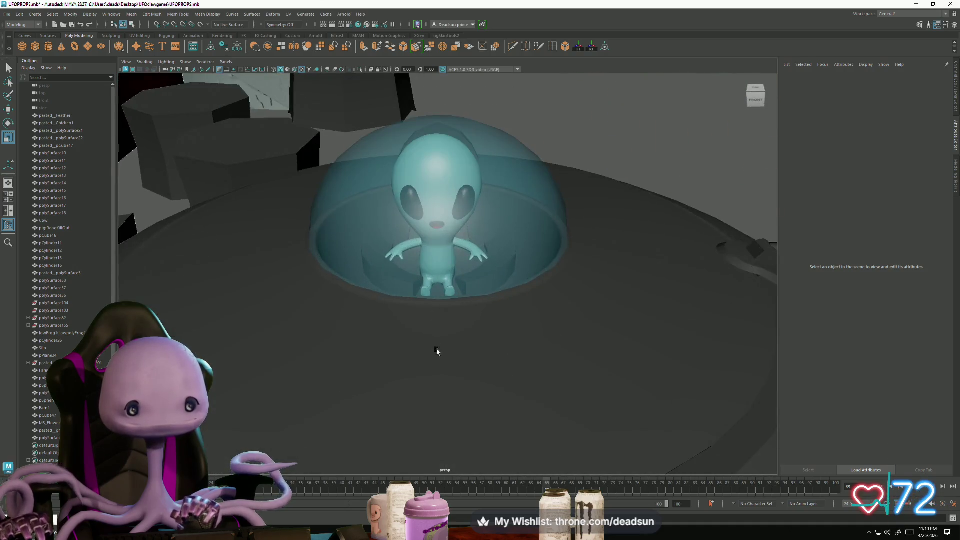
pyautogui.scroll(-10, 422, 347)
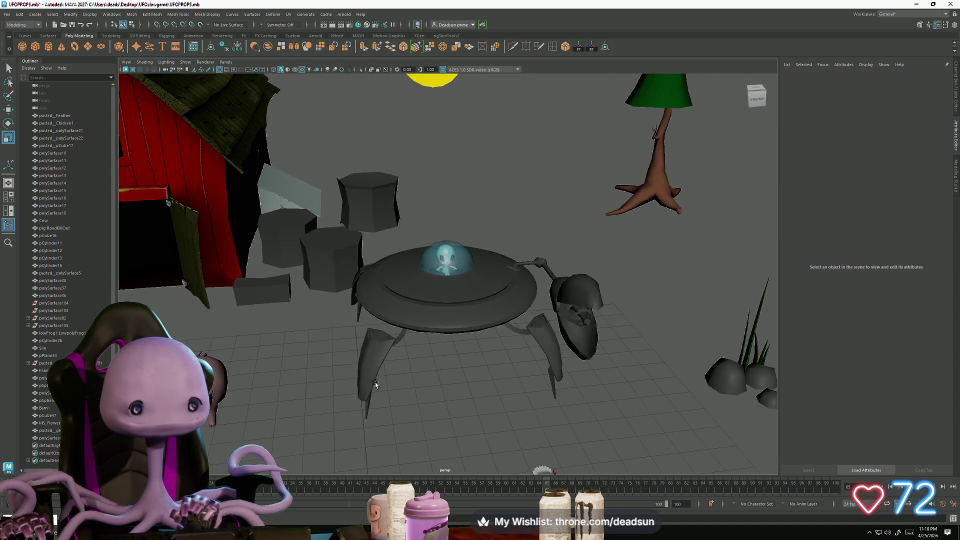
pyautogui.keyDown('alt'); pyautogui.moveTo(430, 370); pyautogui.dragTo(404, 381); pyautogui.keyUp('alt')
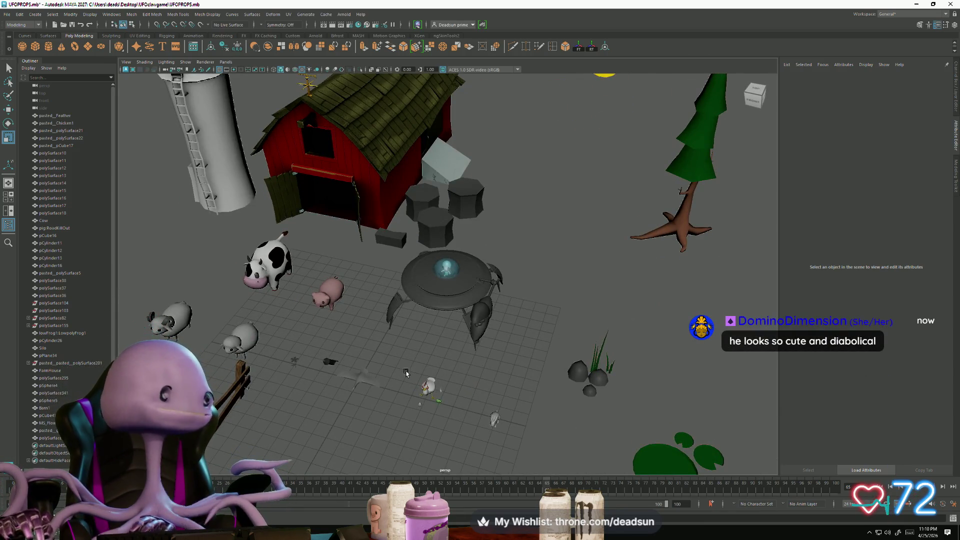
pyautogui.scroll(5, 453, 287)
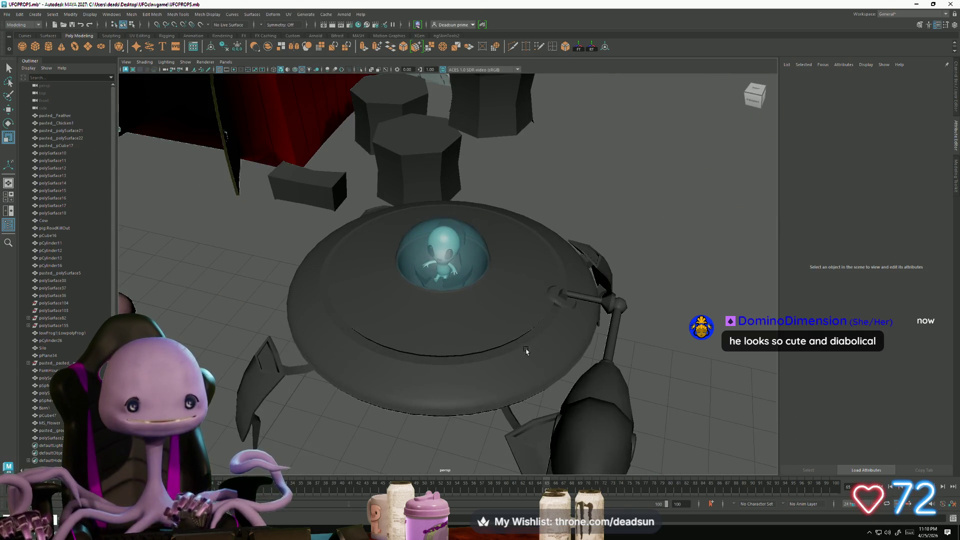
pyautogui.keyDown('alt'); pyautogui.moveTo(521, 353); pyautogui.dragTo(464, 337); pyautogui.keyUp('alt')
pyautogui.click(359, 306)
pyautogui.keyDown('alt'); pyautogui.moveTo(359, 306); pyautogui.dragTo(359, 329); pyautogui.keyUp('alt')
pyautogui.moveTo(527, 331)
pyautogui.keyDown('alt'); pyautogui.mouseDown()
pyautogui.moveTo(551, 319)
pyautogui.moveTo(543, 305)
pyautogui.moveTo(533, 340)
pyautogui.moveTo(595, 302)
pyautogui.mouseUp(); pyautogui.keyUp('alt')
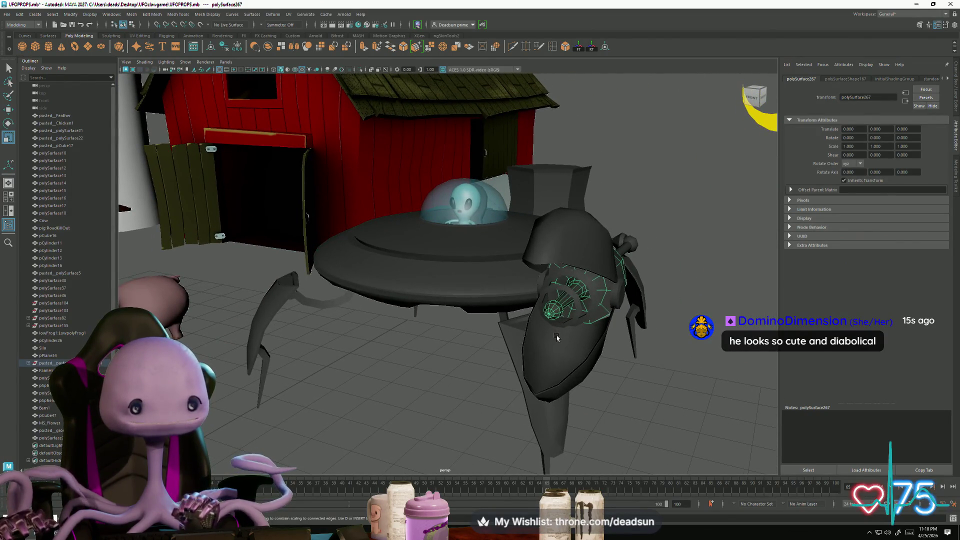
pyautogui.scroll(-5, 592, 363)
pyautogui.keyDown('alt'); pyautogui.moveTo(592, 362); pyautogui.dragTo(559, 339); pyautogui.keyUp('alt')
pyautogui.keyDown('alt'); pyautogui.moveTo(299, 314); pyautogui.dragTo(389, 374); pyautogui.keyUp('alt')
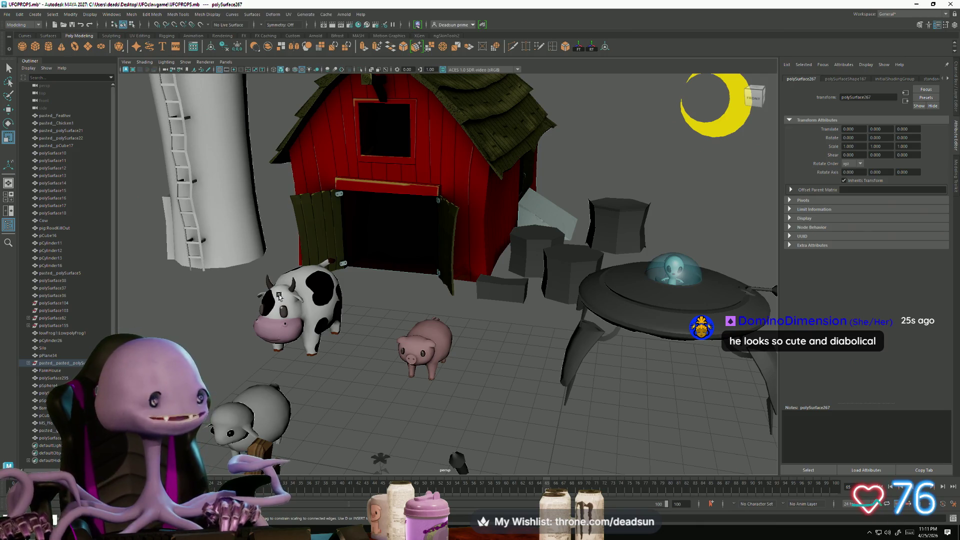
pyautogui.click(291, 286)
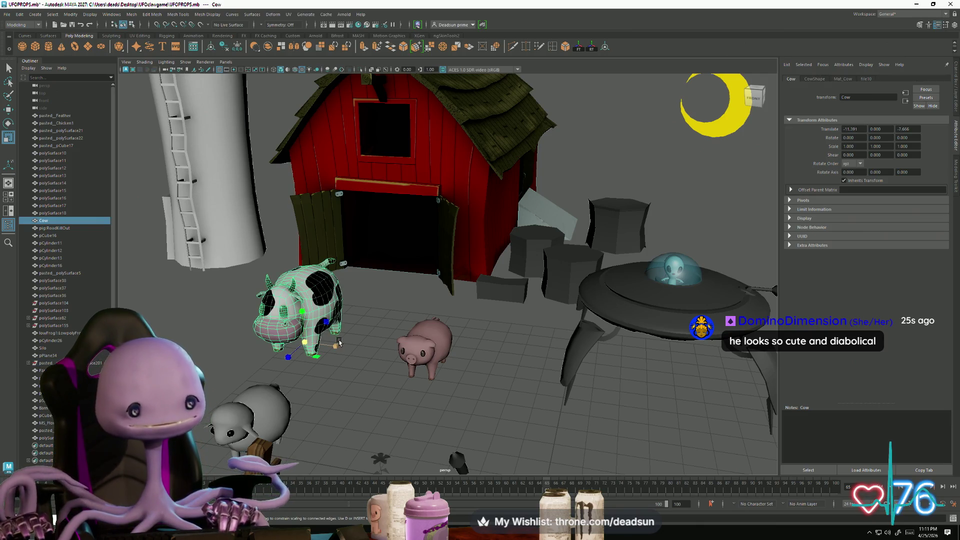
pyautogui.press('f')
pyautogui.click(523, 390)
pyautogui.moveTo(525, 385)
pyautogui.keyDown('alt'); pyautogui.mouseDown()
pyautogui.moveTo(462, 438)
pyautogui.moveTo(483, 392)
pyautogui.mouseUp(); pyautogui.keyUp('alt')
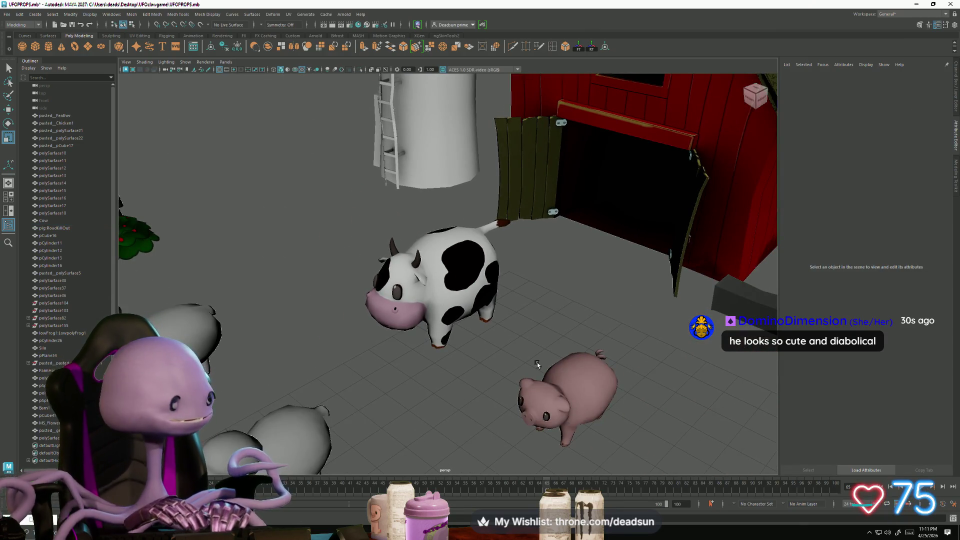
pyautogui.scroll(-10, 537, 364)
pyautogui.moveTo(537, 364)
pyautogui.keyDown('alt'); pyautogui.mouseDown()
pyautogui.moveTo(360, 323)
pyautogui.moveTo(586, 292)
pyautogui.moveTo(571, 310)
pyautogui.moveTo(521, 317)
pyautogui.moveTo(517, 327)
pyautogui.mouseUp(); pyautogui.keyUp('alt')
pyautogui.scroll(3, 360, 322)
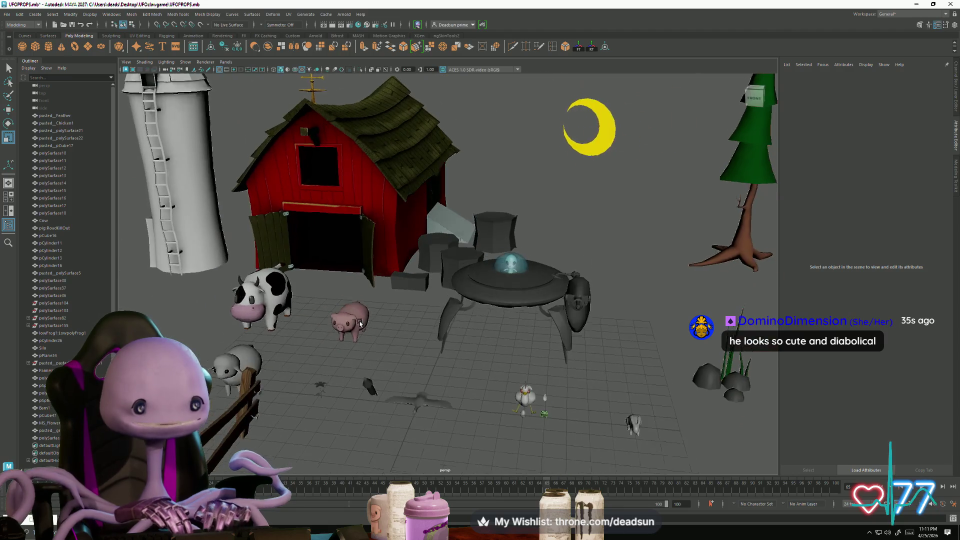
pyautogui.hotkey('alt', 'Tab')
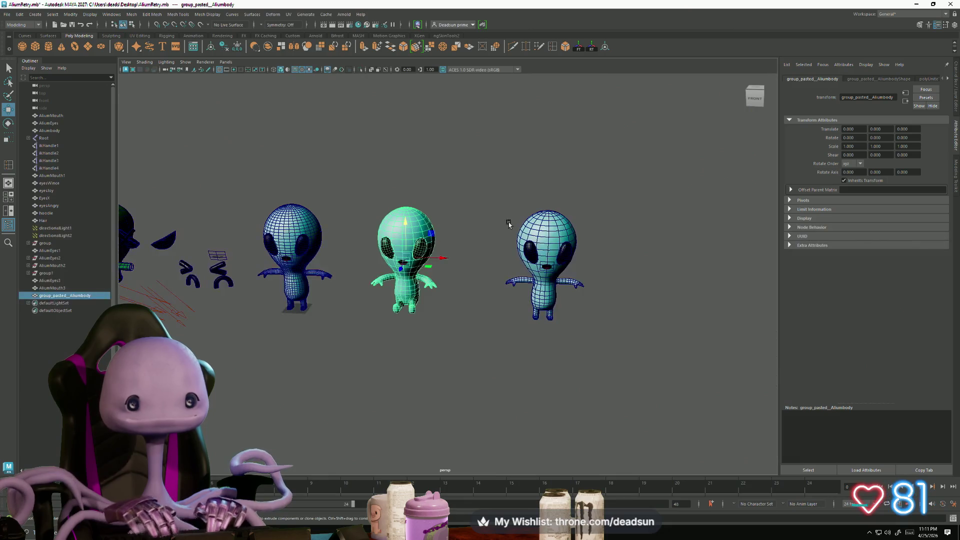
# Step: In AliumRetry, combine the right-hand alien's parts into one mesh and select it
pyautogui.moveTo(500, 225); pyautogui.dragTo(565, 338)
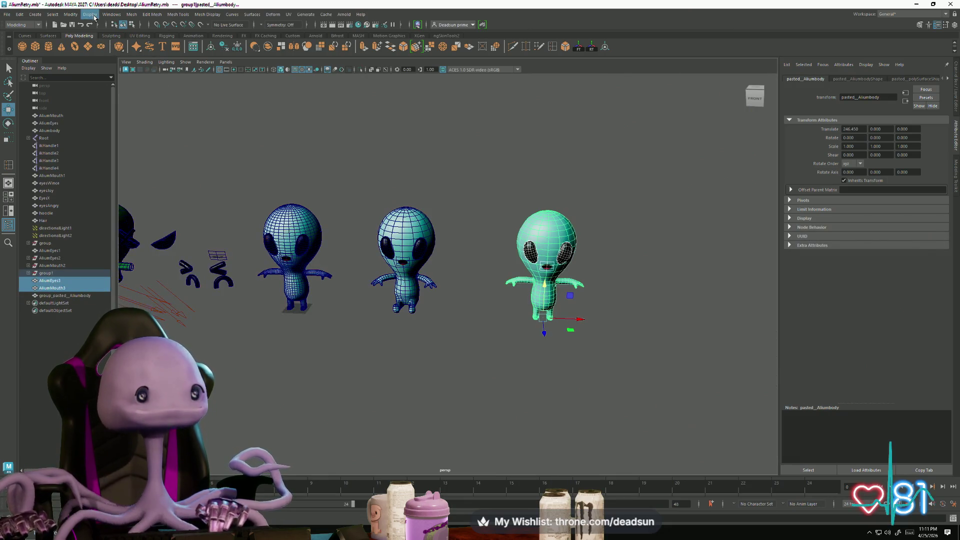
pyautogui.click(129, 18)
pyautogui.click(150, 44)
pyautogui.click(382, 180)
pyautogui.click(536, 316)
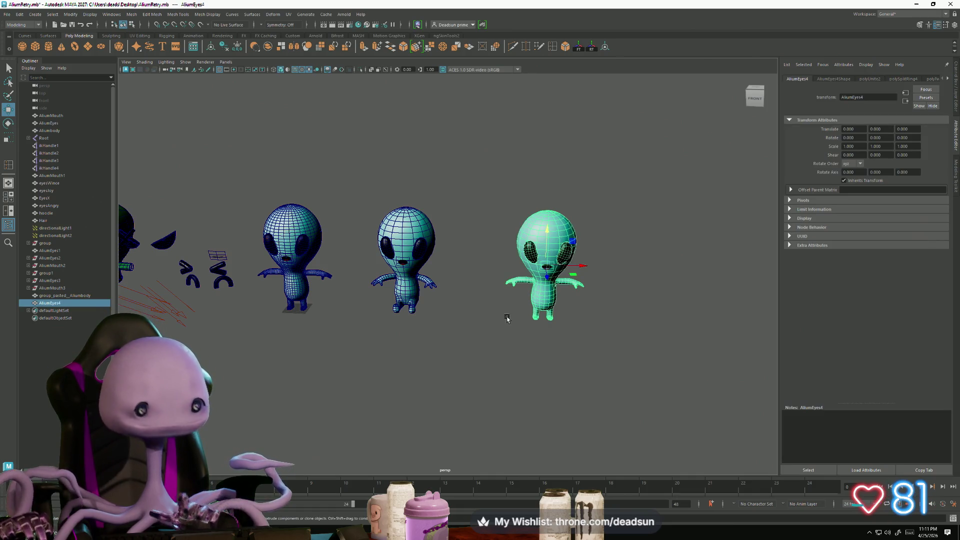
pyautogui.hotkey('alt', 'Tab')
# Step: Paste the alien into the UFOPROPS farm scene and expand its group
pyautogui.moveTo(543, 385)
pyautogui.keyDown('alt'); pyautogui.mouseDown(button='right')
pyautogui.moveTo(460, 367)
pyautogui.moveTo(231, 236)
pyautogui.mouseUp(button='right'); pyautogui.keyUp('alt')
pyautogui.hotkey('ctrl', 'v')
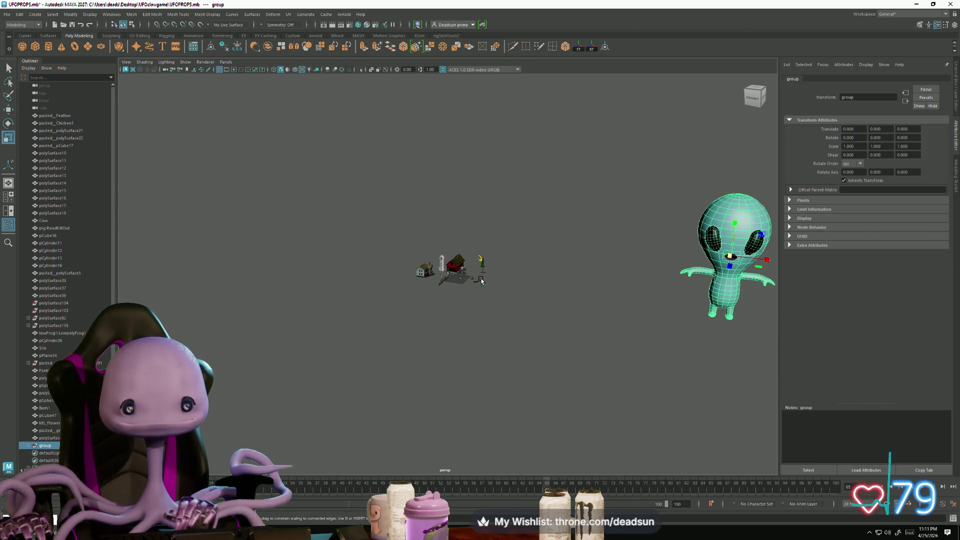
pyautogui.moveTo(771, 261)
pyautogui.mouseDown()
pyautogui.moveTo(460, 220)
pyautogui.moveTo(613, 242)
pyautogui.moveTo(602, 231)
pyautogui.mouseUp()
pyautogui.hotkey('ctrl', 'z')
pyautogui.click(28, 445)
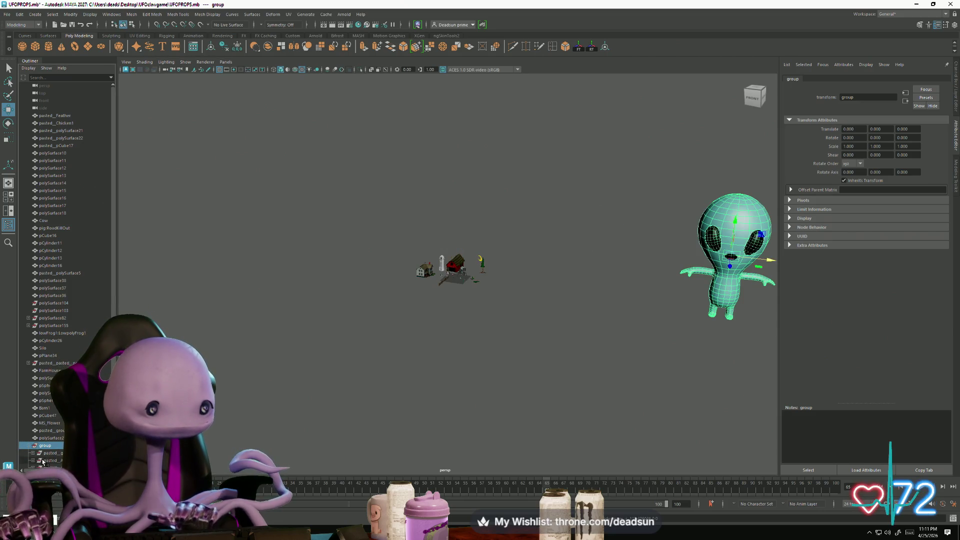
pyautogui.scroll(-2, 58, 436)
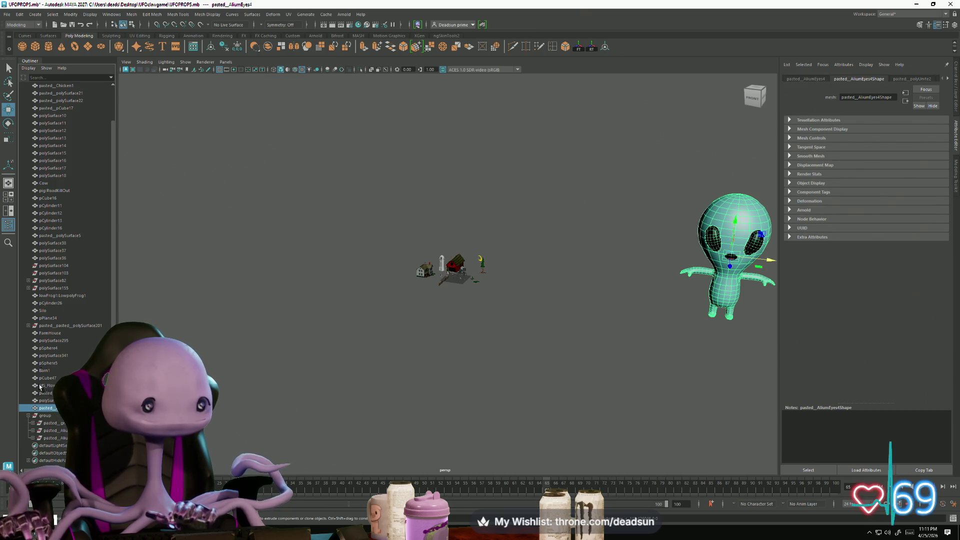
# Step: Delete all construction history and move the alien onto the farm props
pyautogui.click(18, 14)
pyautogui.moveTo(105, 111)
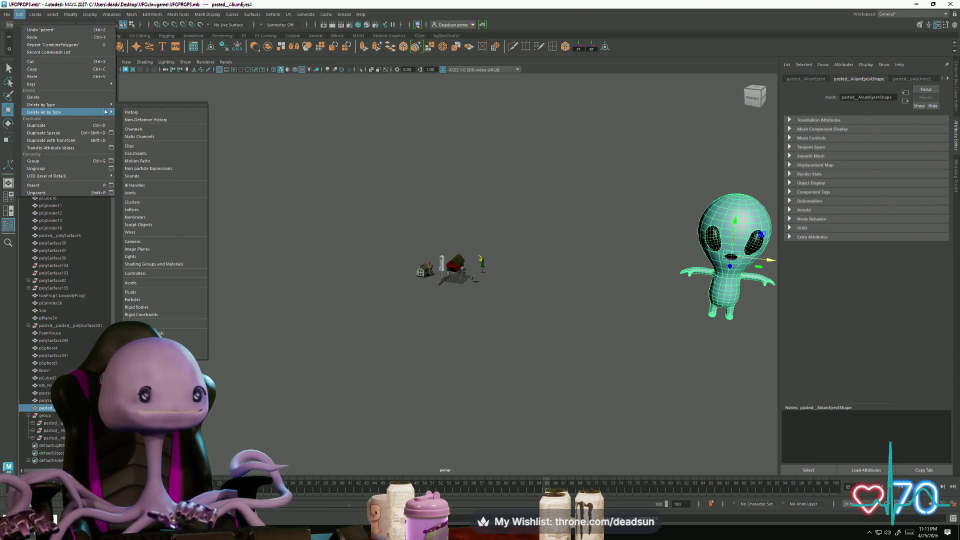
pyautogui.click(142, 112)
pyautogui.moveTo(767, 261)
pyautogui.mouseDown()
pyautogui.moveTo(463, 232)
pyautogui.moveTo(477, 232)
pyautogui.moveTo(393, 237)
pyautogui.mouseUp()
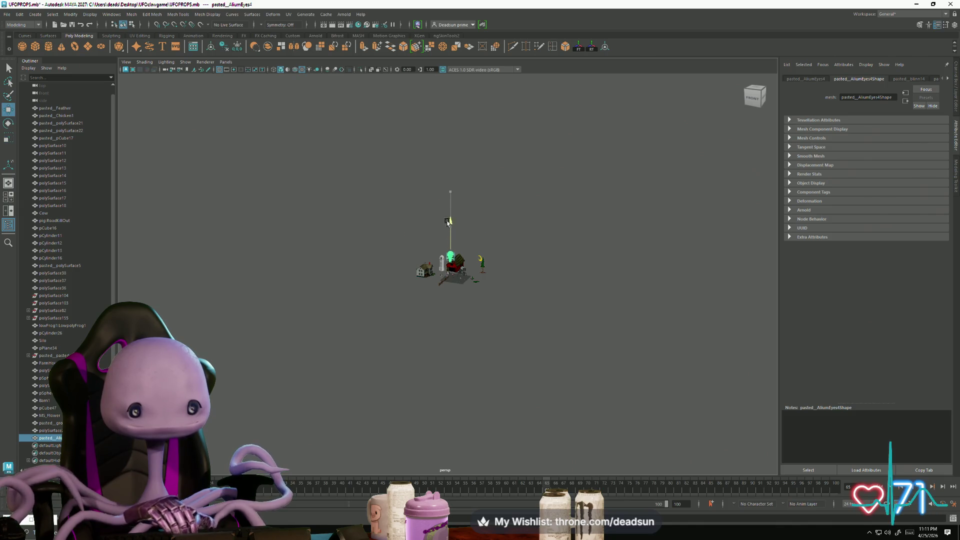
# Step: Frame the pasted alien and scale it down uniformly to sheep size
pyautogui.press('f')
pyautogui.scroll(-3, 352, 301)
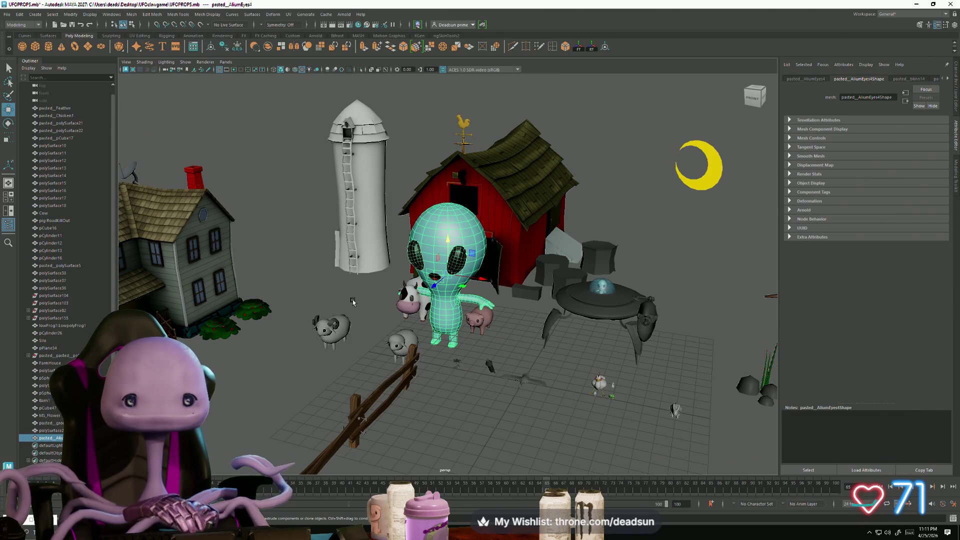
pyautogui.moveTo(447, 277); pyautogui.dragTo(393, 286)
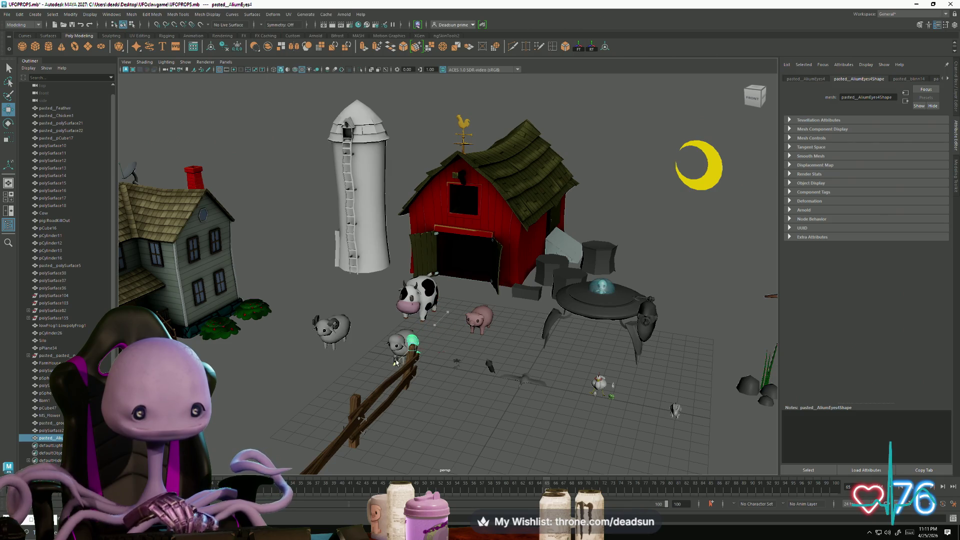
pyautogui.keyDown('alt'); pyautogui.moveTo(408, 345); pyautogui.dragTo(470, 396, button='right'); pyautogui.keyUp('alt')
# Step: Check the dome alien's Scale values, then reselect the new alien beside the sheep
pyautogui.press('f')
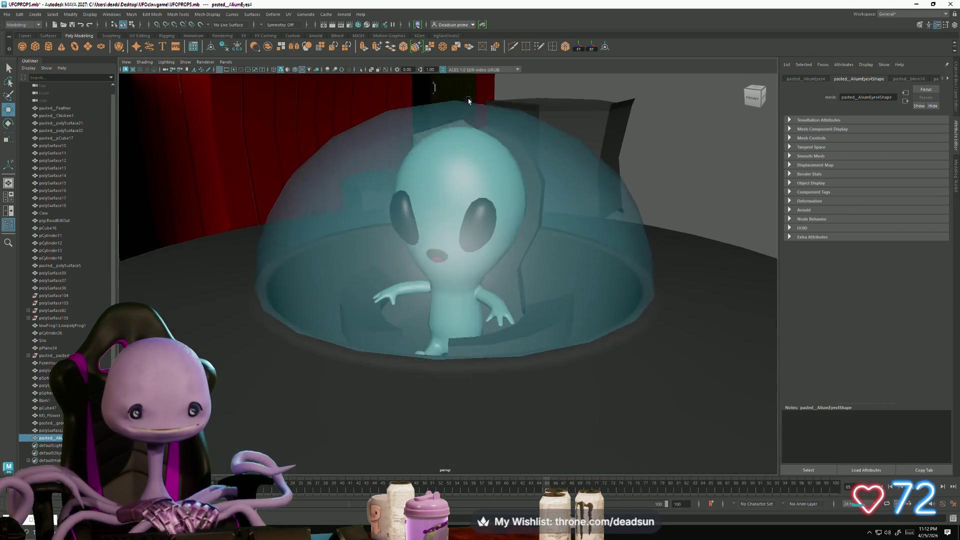
pyautogui.click(451, 229)
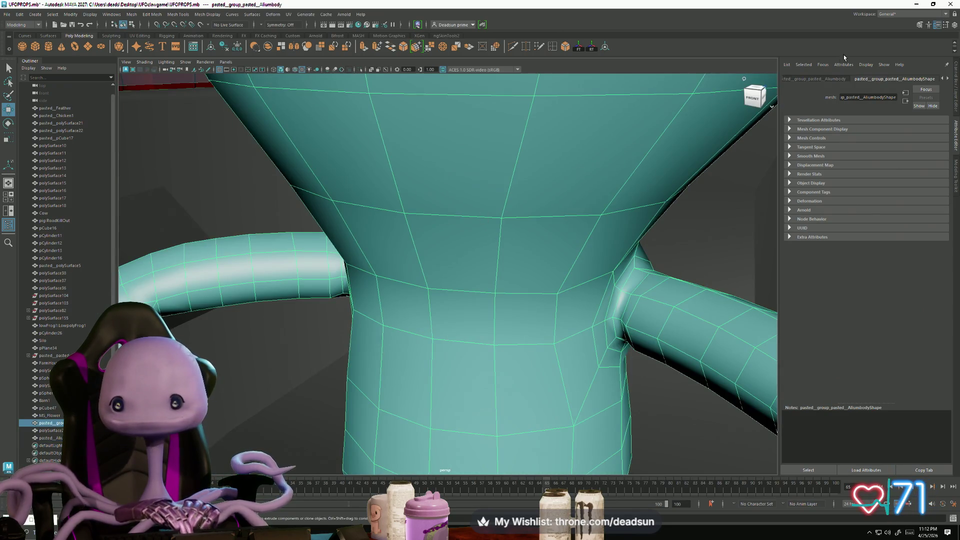
pyautogui.click(826, 79)
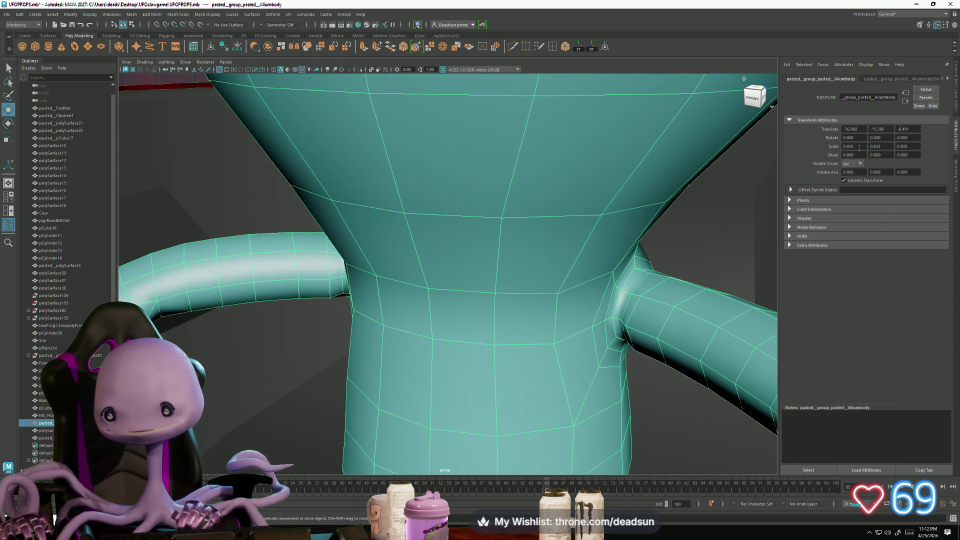
pyautogui.moveTo(628, 205)
pyautogui.keyDown('alt'); pyautogui.mouseDown()
pyautogui.moveTo(600, 215)
pyautogui.moveTo(546, 272)
pyautogui.moveTo(729, 226)
pyautogui.moveTo(461, 227)
pyautogui.mouseUp(); pyautogui.keyUp('alt')
pyautogui.click(377, 210)
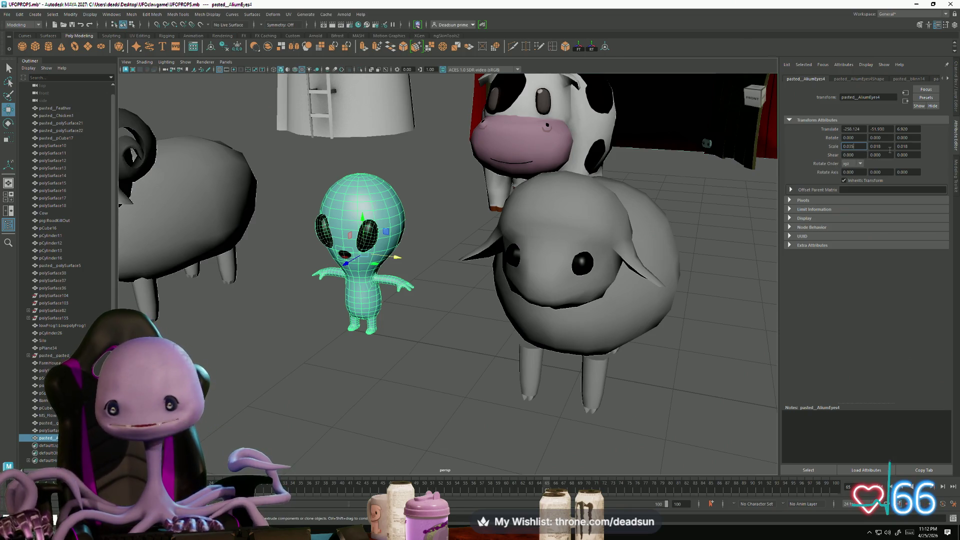
# Step: Set the ground alien's Scale X, Y and Z to 0.018 in the Channel Box
pyautogui.click(879, 149)
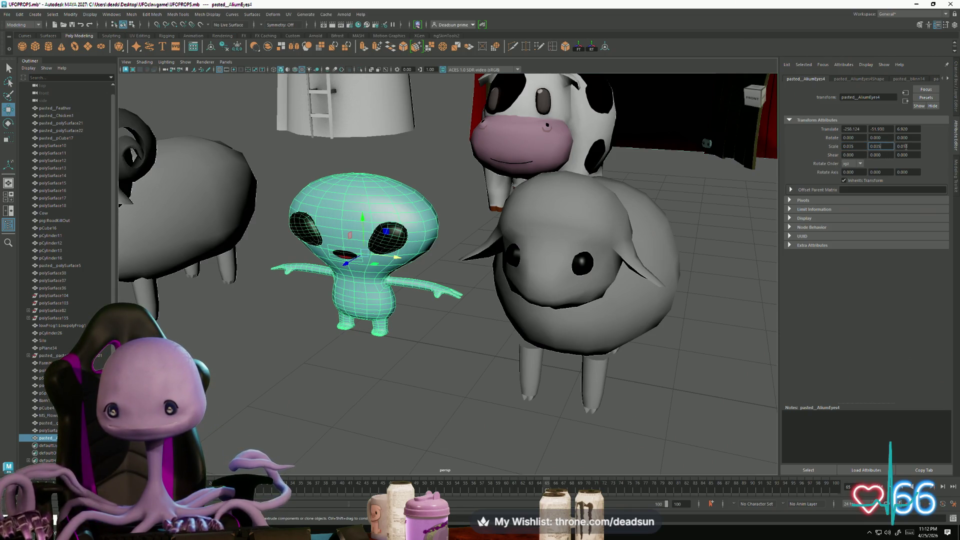
pyautogui.click(906, 146)
pyautogui.write('0.035')
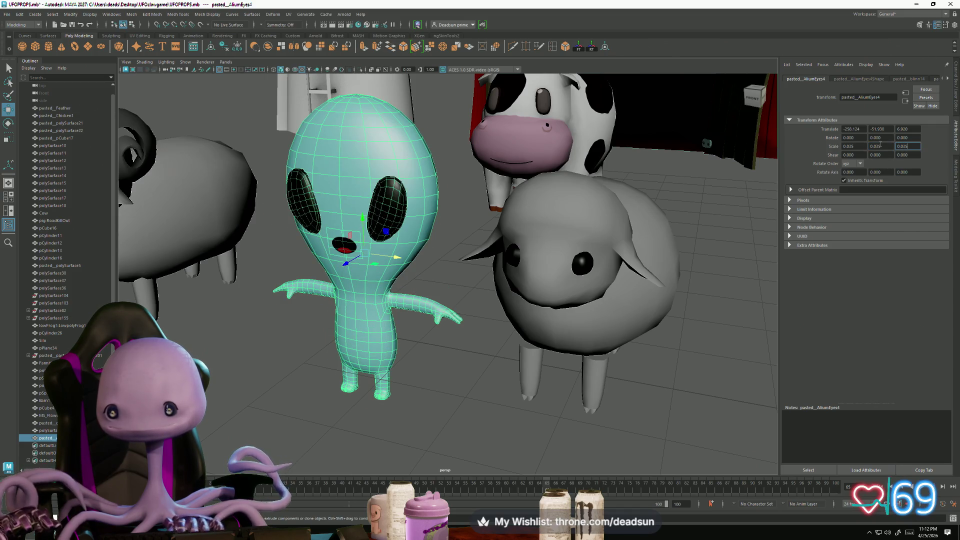
pyautogui.press('Return')
pyautogui.scroll(-5, 514, 310)
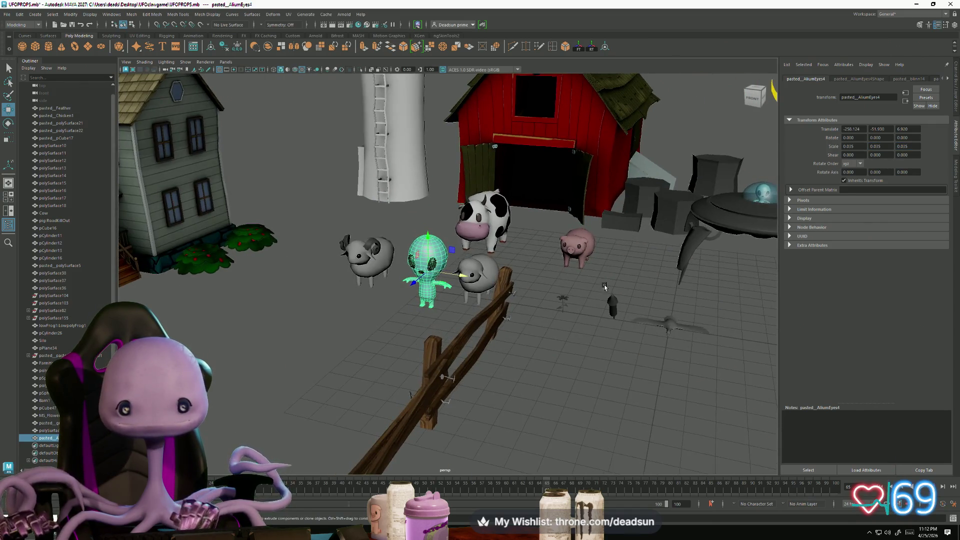
pyautogui.scroll(1, 514, 310)
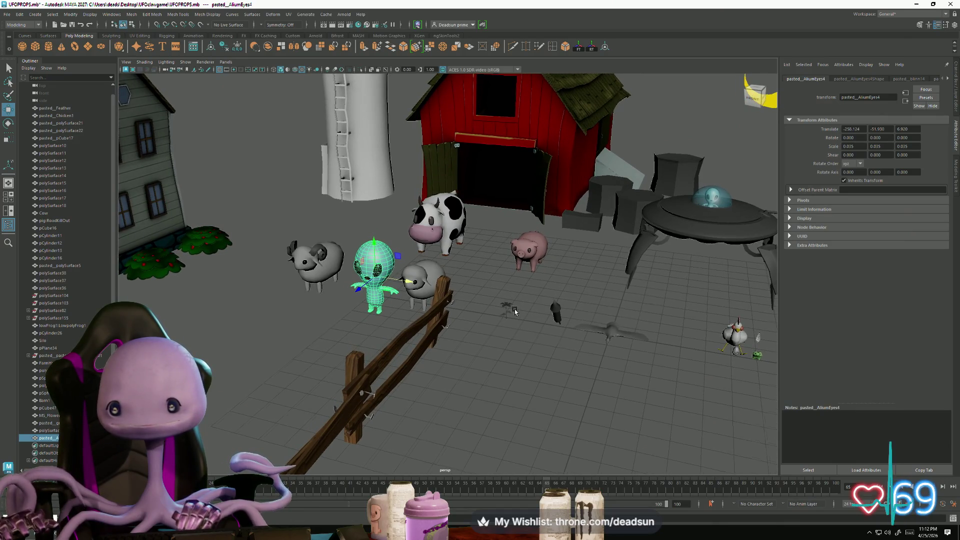
# Step: Move in toward the UFO and select the alien pilot's body inside it
pyautogui.keyDown('alt'); pyautogui.moveTo(514, 309); pyautogui.dragTo(516, 311); pyautogui.keyUp('alt')
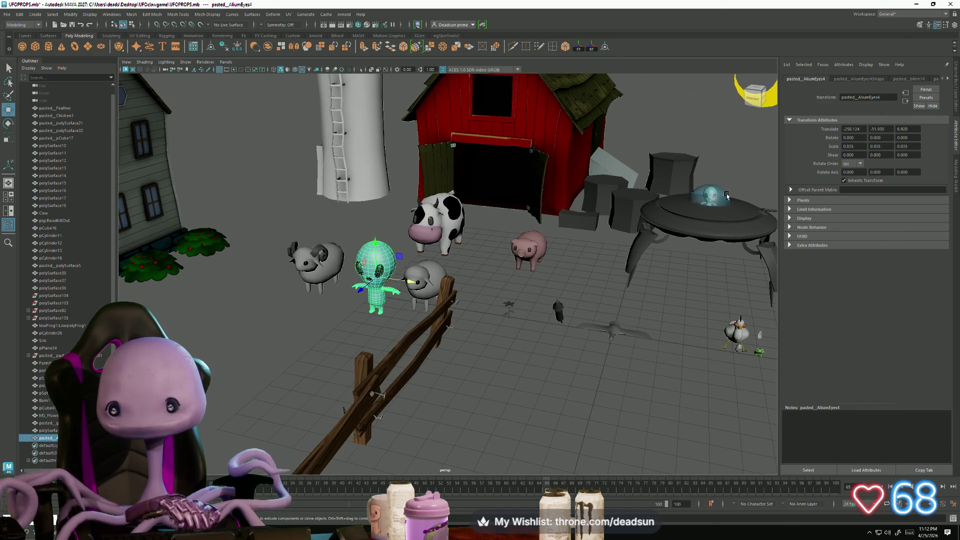
pyautogui.scroll(3, 726, 194)
pyautogui.keyDown('alt'); pyautogui.moveTo(726, 195); pyautogui.dragTo(670, 235, button='middle'); pyautogui.keyUp('alt')
pyautogui.scroll(3, 669, 239)
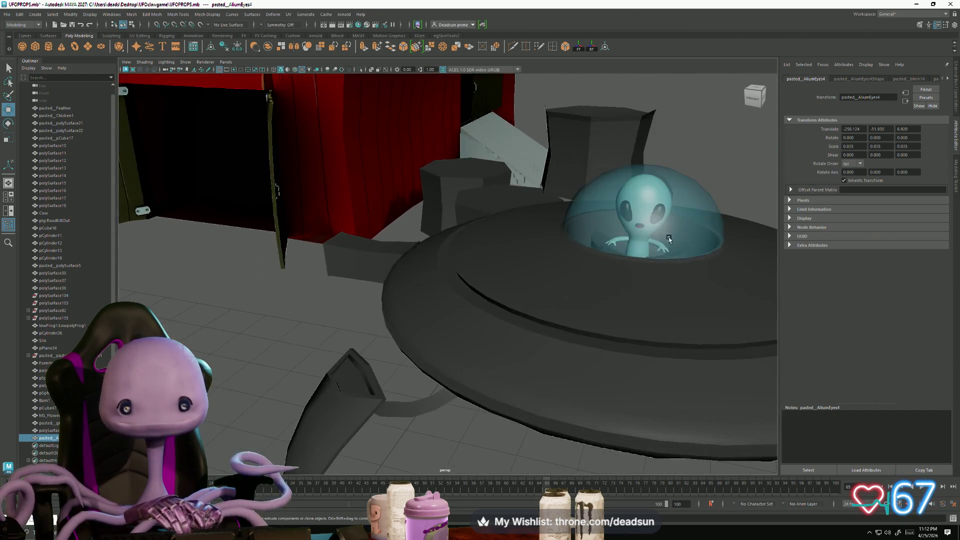
pyautogui.scroll(10, 668, 237)
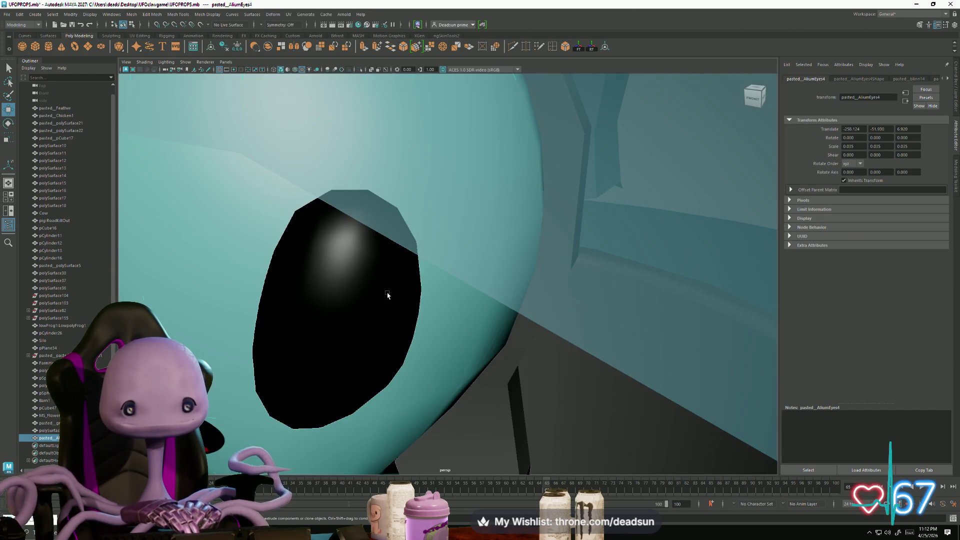
pyautogui.click(388, 295)
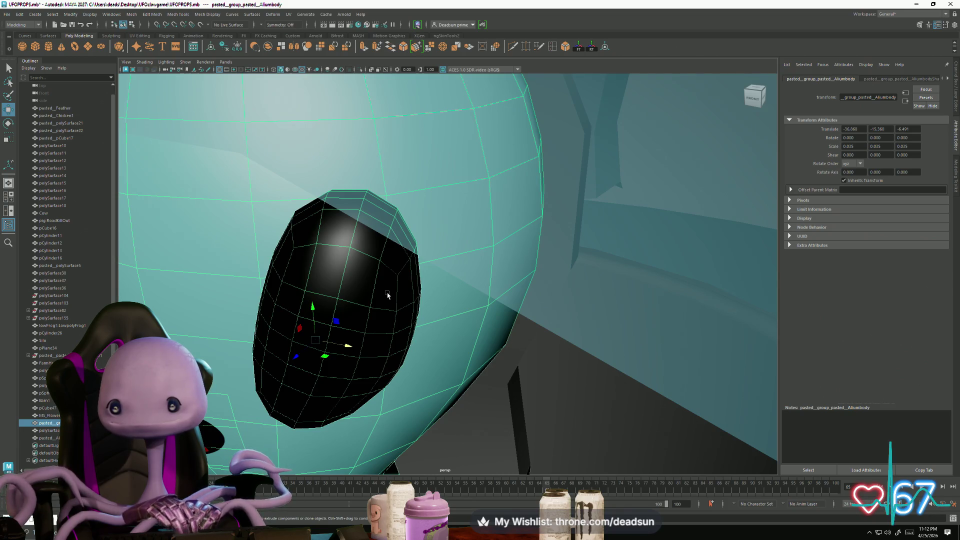
pyautogui.scroll(-10, 394, 304)
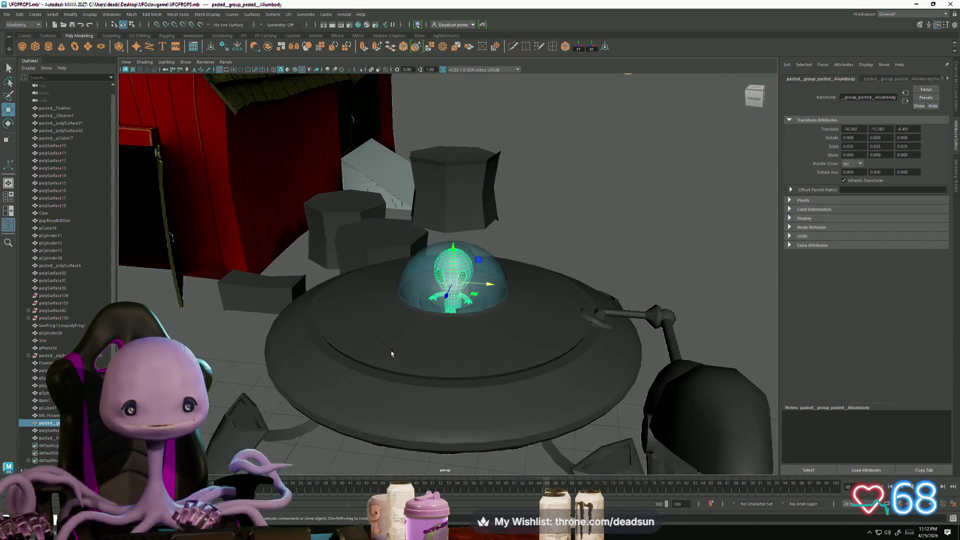
# Step: Return to the barn, cow and sheep for a low front view of the standing alien
pyautogui.keyDown('alt'); pyautogui.moveTo(291, 380); pyautogui.dragTo(380, 320); pyautogui.keyUp('alt')
pyautogui.scroll(3, 380, 320)
pyautogui.click(385, 258)
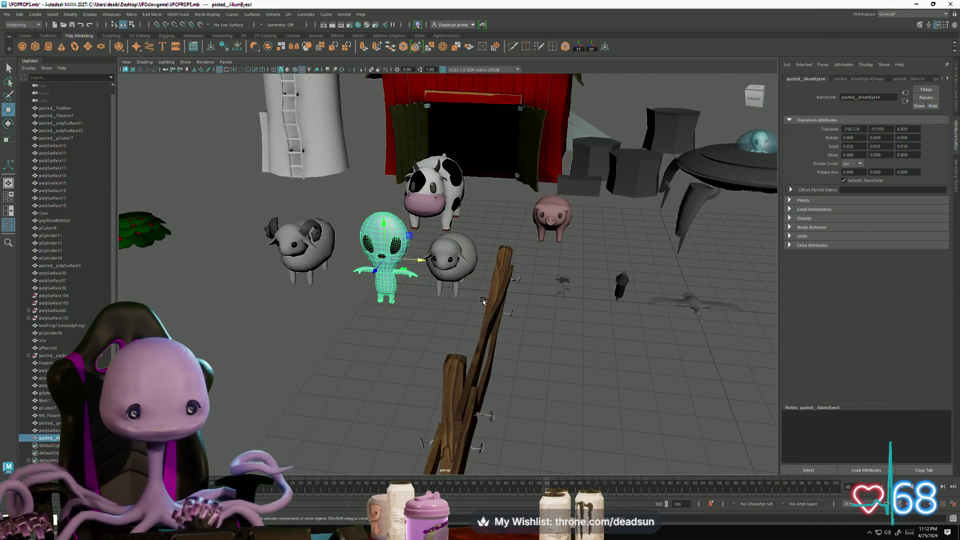
pyautogui.click(358, 326)
pyautogui.moveTo(371, 333)
pyautogui.keyDown('alt'); pyautogui.mouseDown()
pyautogui.moveTo(388, 324)
pyautogui.moveTo(333, 263)
pyautogui.moveTo(540, 300)
pyautogui.moveTo(213, 279)
pyautogui.mouseUp(); pyautogui.keyUp('alt')
pyautogui.scroll(3, 540, 300)
# Step: Lower the standing alien slightly onto the ground and frame it to check placement
pyautogui.click(234, 290)
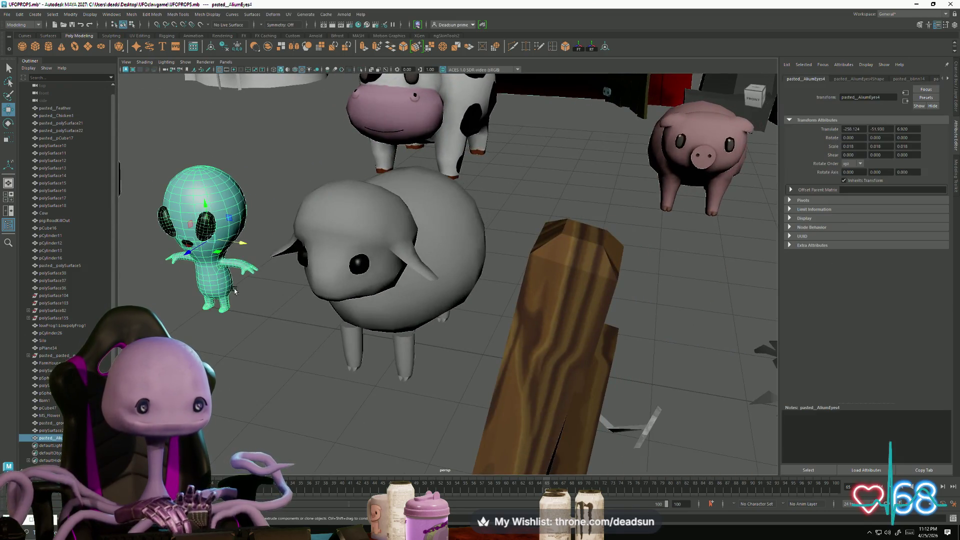
pyautogui.scroll(-3, 232, 293)
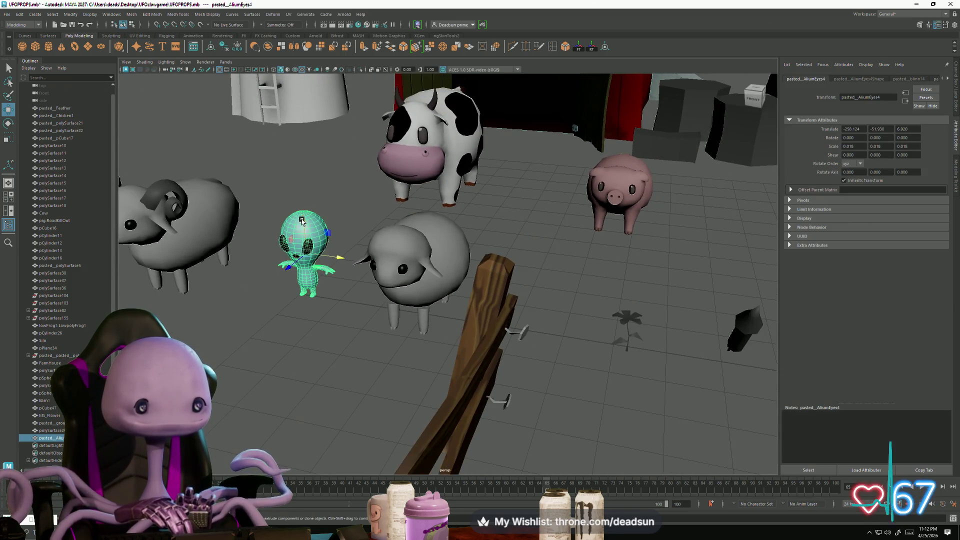
pyautogui.moveTo(302, 221); pyautogui.dragTo(304, 225)
pyautogui.press('f')
pyautogui.moveTo(336, 281)
pyautogui.keyDown('alt'); pyautogui.mouseDown()
pyautogui.moveTo(435, 317)
pyautogui.moveTo(448, 296)
pyautogui.mouseUp(); pyautogui.keyUp('alt')
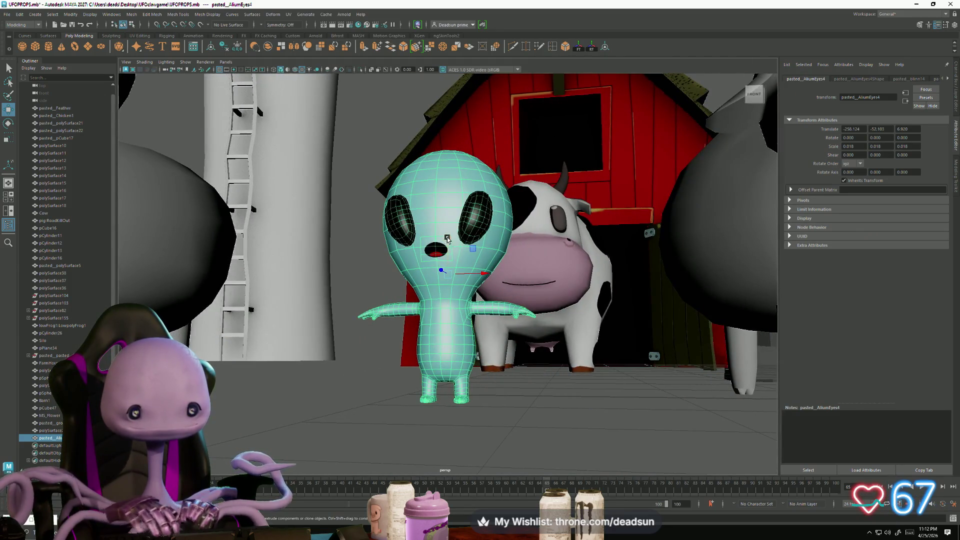
pyautogui.click(351, 353)
pyautogui.scroll(-5, 352, 353)
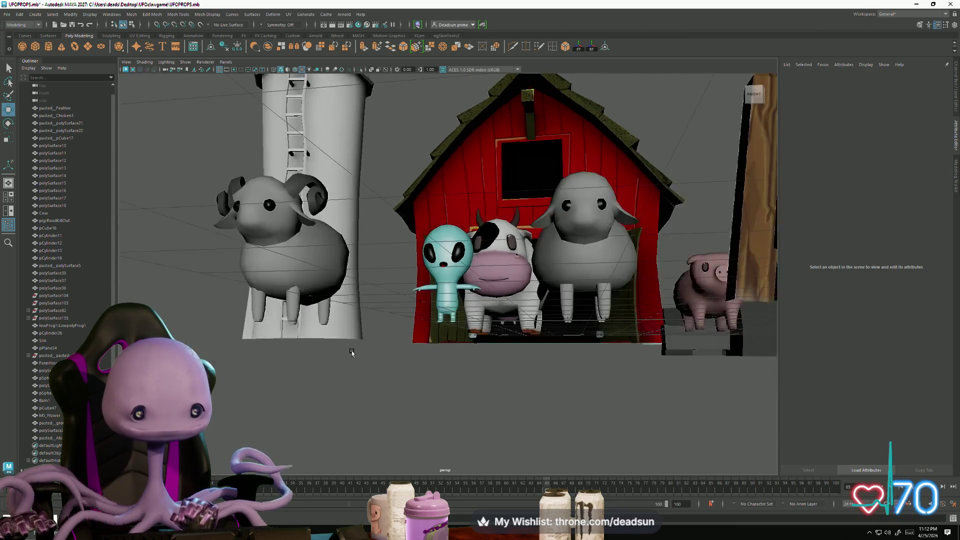
pyautogui.scroll(-5, 351, 353)
pyautogui.moveTo(351, 353)
pyautogui.keyDown('alt'); pyautogui.mouseDown()
pyautogui.moveTo(418, 380)
pyautogui.moveTo(384, 346)
pyautogui.moveTo(423, 369)
pyautogui.mouseUp(); pyautogui.keyUp('alt')
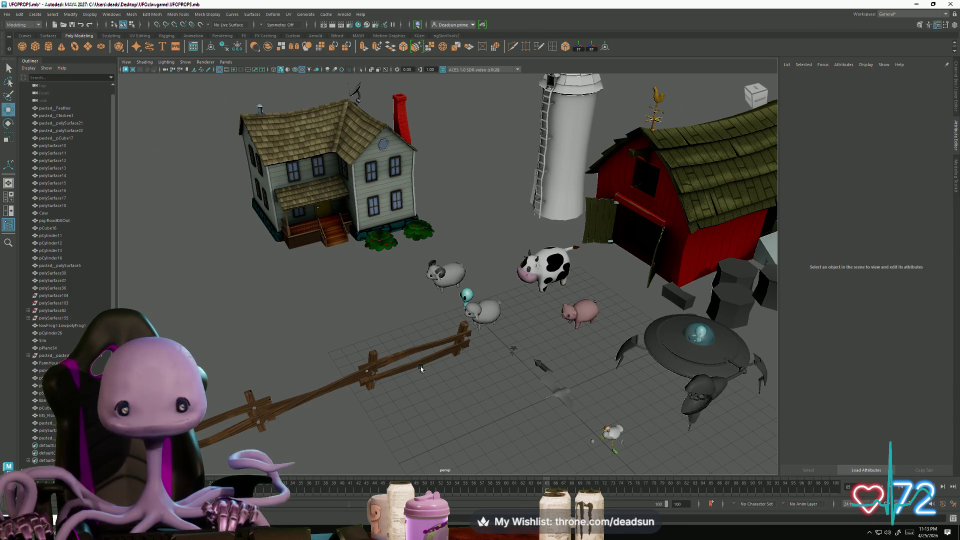
pyautogui.click(466, 291)
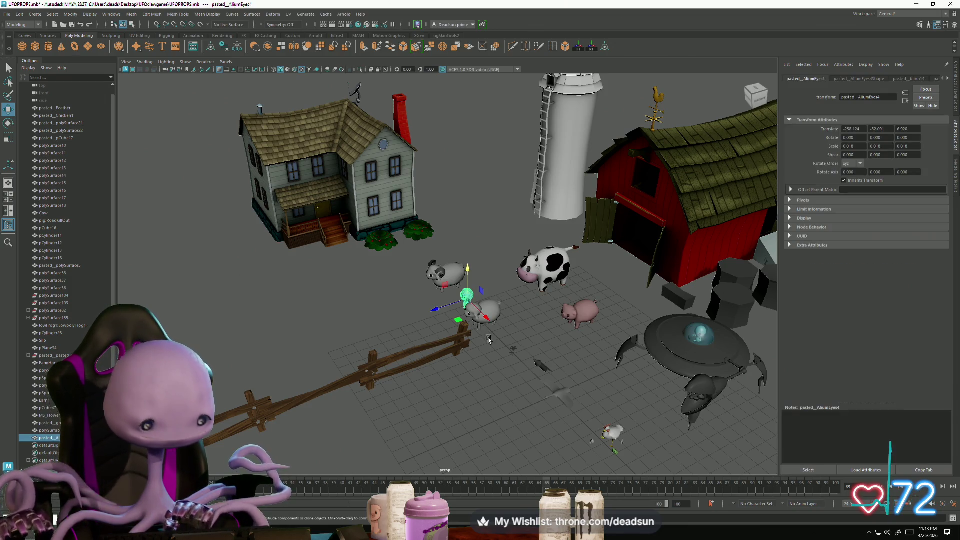
pyautogui.press('f')
pyautogui.click(345, 355)
pyautogui.scroll(-5, 405, 353)
pyautogui.moveTo(405, 354)
pyautogui.keyDown('alt'); pyautogui.mouseDown()
pyautogui.moveTo(357, 322)
pyautogui.moveTo(346, 343)
pyautogui.moveTo(328, 332)
pyautogui.moveTo(326, 356)
pyautogui.moveTo(307, 337)
pyautogui.moveTo(348, 333)
pyautogui.moveTo(359, 353)
pyautogui.moveTo(330, 370)
pyautogui.moveTo(340, 346)
pyautogui.moveTo(529, 332)
pyautogui.moveTo(401, 344)
pyautogui.moveTo(447, 337)
pyautogui.moveTo(486, 351)
pyautogui.moveTo(569, 300)
pyautogui.mouseUp(); pyautogui.keyUp('alt')
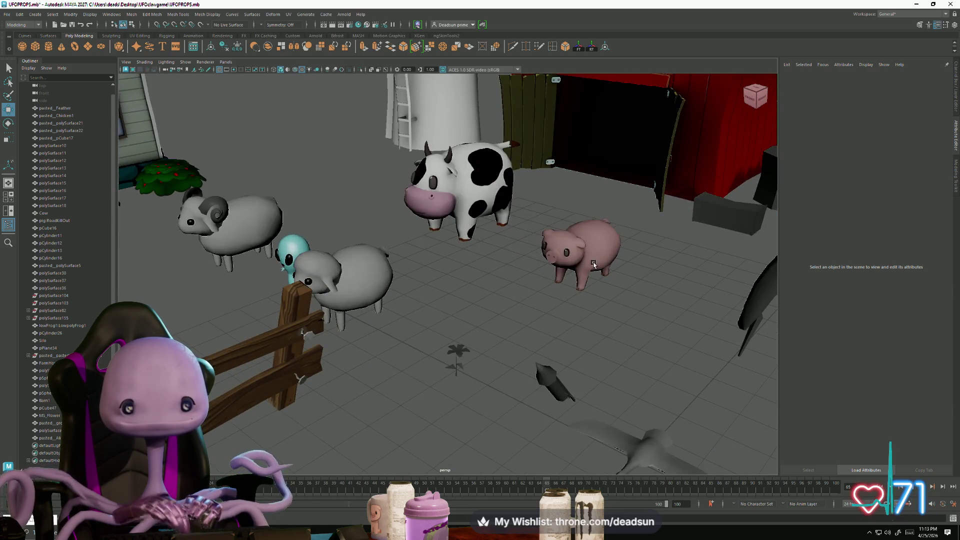
pyautogui.click(594, 265)
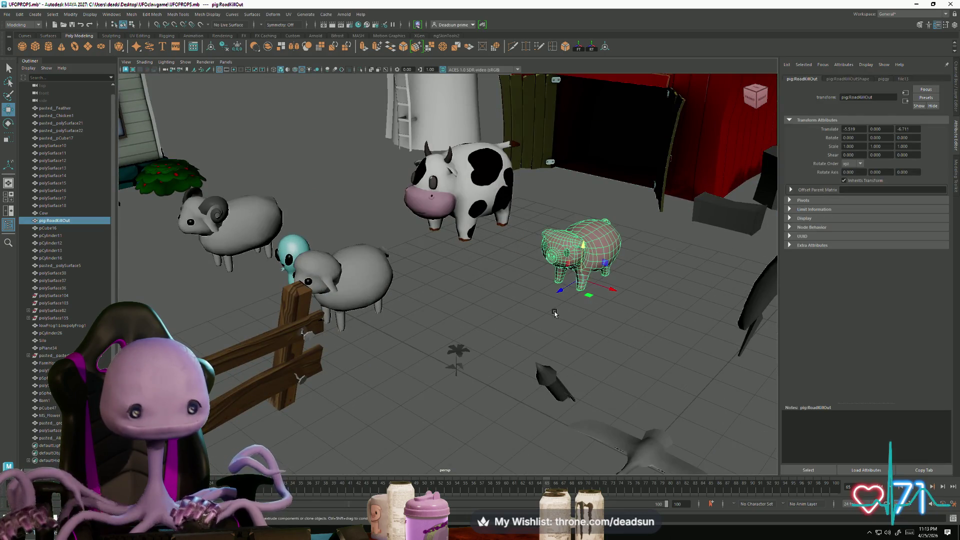
pyautogui.press('f')
pyautogui.click(550, 373)
pyautogui.moveTo(550, 373)
pyautogui.keyDown('alt'); pyautogui.mouseDown()
pyautogui.moveTo(500, 373)
pyautogui.moveTo(615, 339)
pyautogui.moveTo(659, 289)
pyautogui.moveTo(639, 317)
pyautogui.moveTo(638, 364)
pyautogui.moveTo(725, 380)
pyautogui.moveTo(562, 381)
pyautogui.moveTo(574, 367)
pyautogui.moveTo(348, 382)
pyautogui.moveTo(416, 302)
pyautogui.mouseUp(); pyautogui.keyUp('alt')
pyautogui.click(363, 365)
pyautogui.scroll(5, 540, 382)
pyautogui.moveTo(540, 381)
pyautogui.keyDown('alt'); pyautogui.mouseDown()
pyautogui.moveTo(544, 345)
pyautogui.moveTo(507, 374)
pyautogui.moveTo(523, 329)
pyautogui.moveTo(600, 377)
pyautogui.moveTo(660, 369)
pyautogui.moveTo(555, 360)
pyautogui.moveTo(375, 313)
pyautogui.moveTo(407, 345)
pyautogui.moveTo(396, 359)
pyautogui.moveTo(361, 341)
pyautogui.moveTo(367, 361)
pyautogui.mouseUp(); pyautogui.keyUp('alt')
pyautogui.click(544, 345)
pyautogui.click(507, 374)
pyautogui.moveTo(427, 366)
pyautogui.keyDown('alt'); pyautogui.mouseDown()
pyautogui.moveTo(464, 330)
pyautogui.moveTo(433, 297)
pyautogui.mouseUp(); pyautogui.keyUp('alt')
pyautogui.click(431, 295)
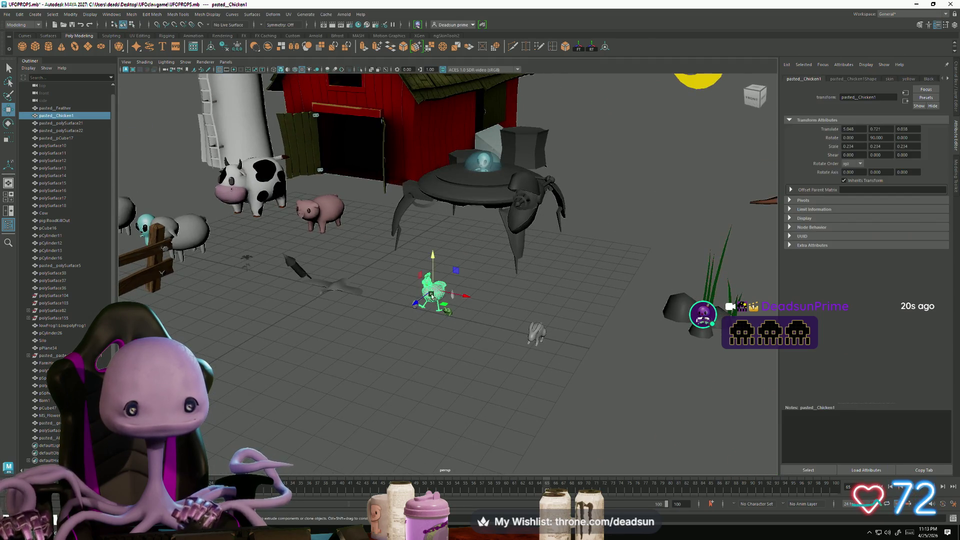
pyautogui.scroll(5, 385, 352)
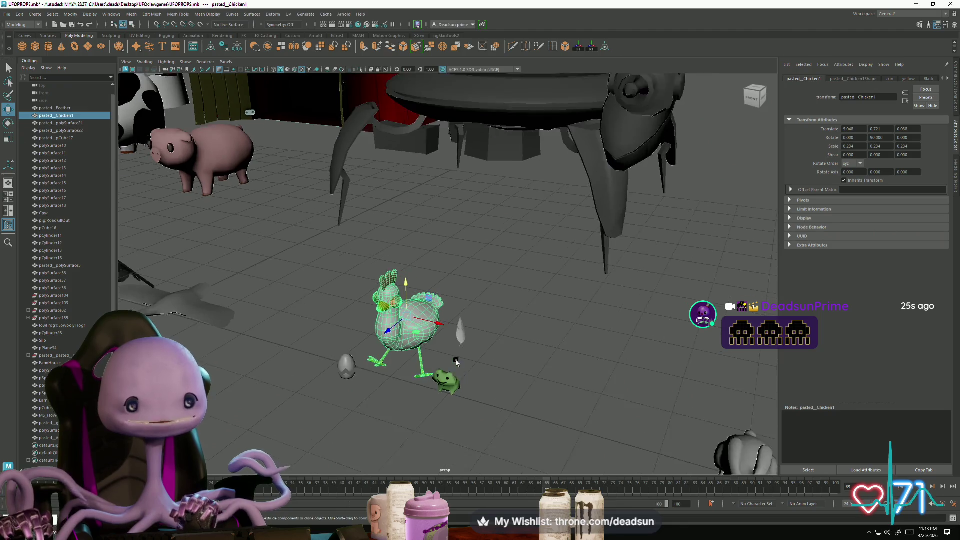
pyautogui.scroll(-8, 455, 369)
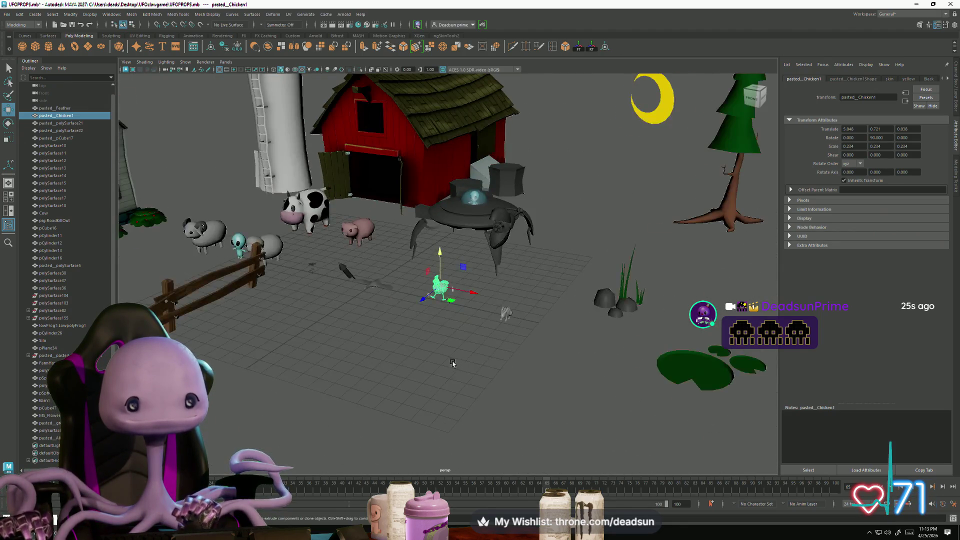
pyautogui.moveTo(414, 343)
pyautogui.keyDown('alt'); pyautogui.mouseDown()
pyautogui.moveTo(453, 365)
pyautogui.moveTo(430, 372)
pyautogui.moveTo(487, 385)
pyautogui.moveTo(574, 376)
pyautogui.mouseUp(); pyautogui.keyUp('alt')
pyautogui.click(460, 389)
pyautogui.scroll(3, 460, 389)
pyautogui.click(529, 367)
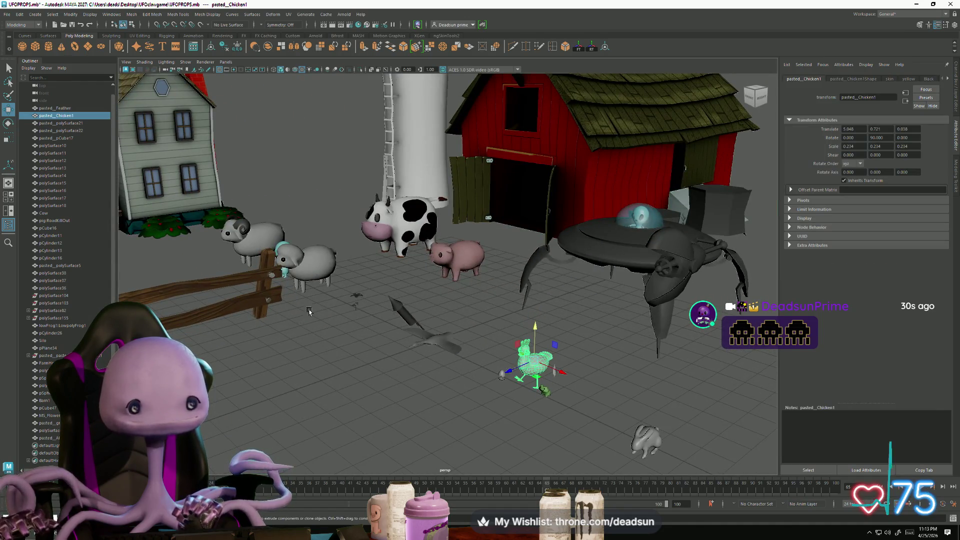
pyautogui.click(388, 368)
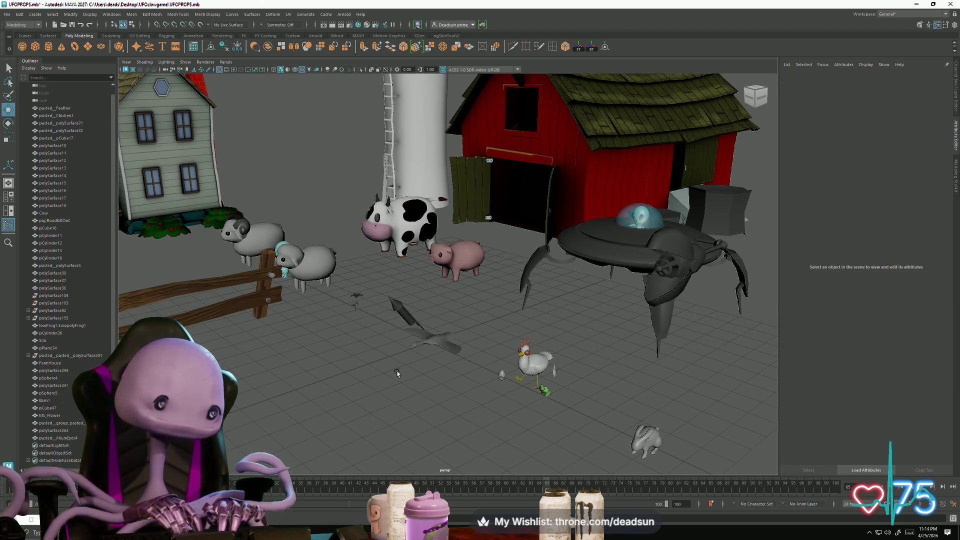
pyautogui.click(430, 343)
pyautogui.keyDown('alt'); pyautogui.moveTo(408, 379); pyautogui.dragTo(448, 378); pyautogui.keyUp('alt')
pyautogui.scroll(5, 448, 377)
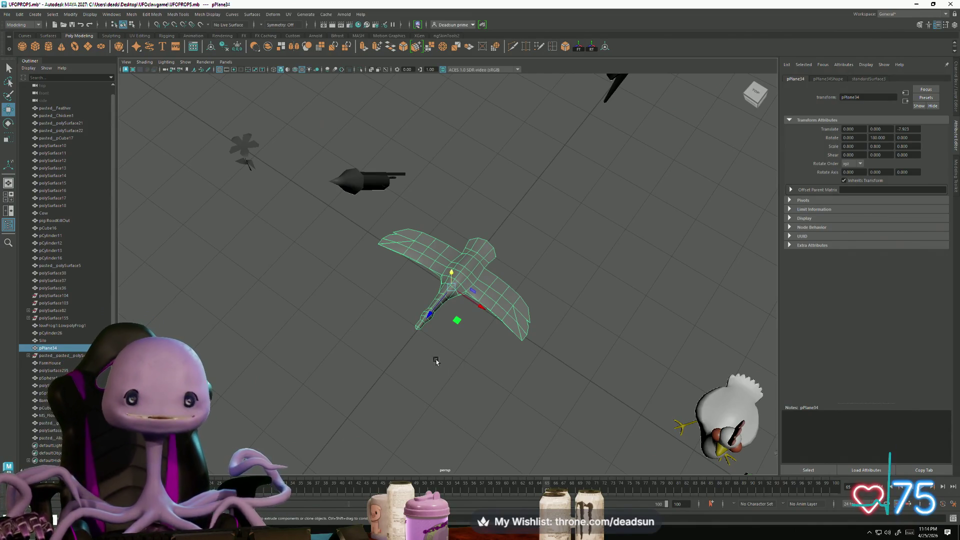
pyautogui.scroll(3, 440, 367)
pyautogui.click(418, 396)
pyautogui.moveTo(418, 396)
pyautogui.keyDown('alt'); pyautogui.mouseDown()
pyautogui.moveTo(450, 404)
pyautogui.moveTo(407, 373)
pyautogui.moveTo(371, 375)
pyautogui.mouseUp(); pyautogui.keyUp('alt')
pyautogui.click(415, 331)
pyautogui.moveTo(370, 375)
pyautogui.keyDown('alt'); pyautogui.mouseDown(button='right')
pyautogui.moveTo(475, 403)
pyautogui.moveTo(450, 320)
pyautogui.moveTo(408, 334)
pyautogui.mouseUp(button='right'); pyautogui.keyUp('alt')
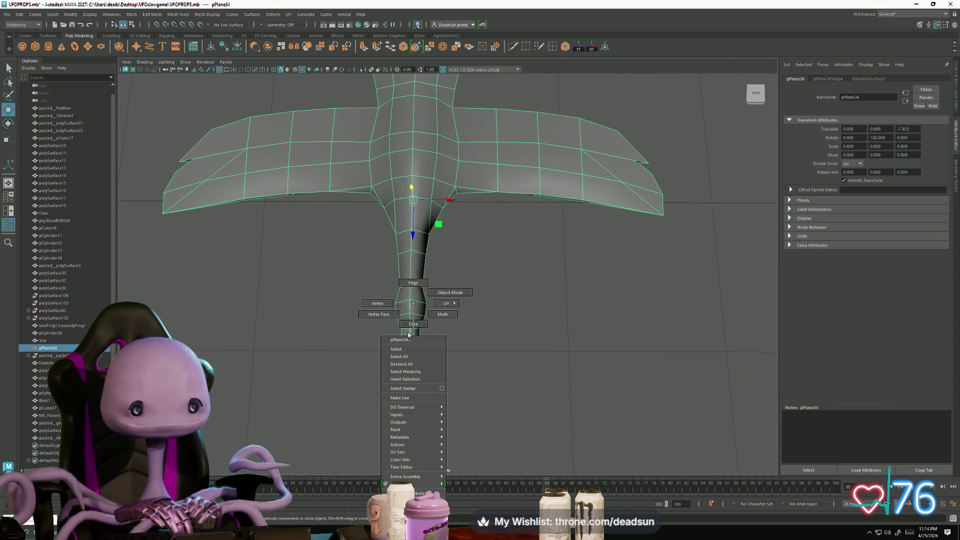
pyautogui.moveTo(380, 304); pyautogui.dragTo(380, 304, button='right')
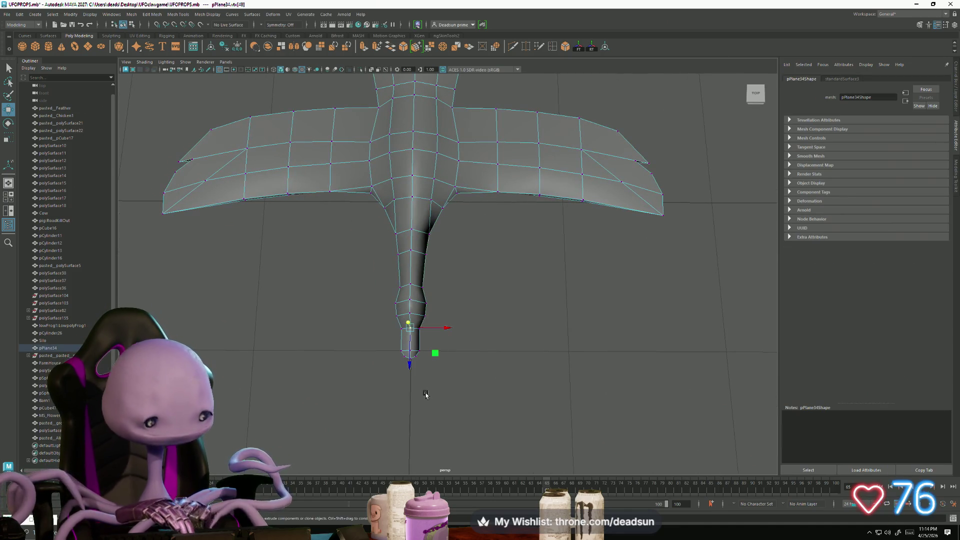
pyautogui.scroll(5, 425, 395)
pyautogui.scroll(2, 447, 323)
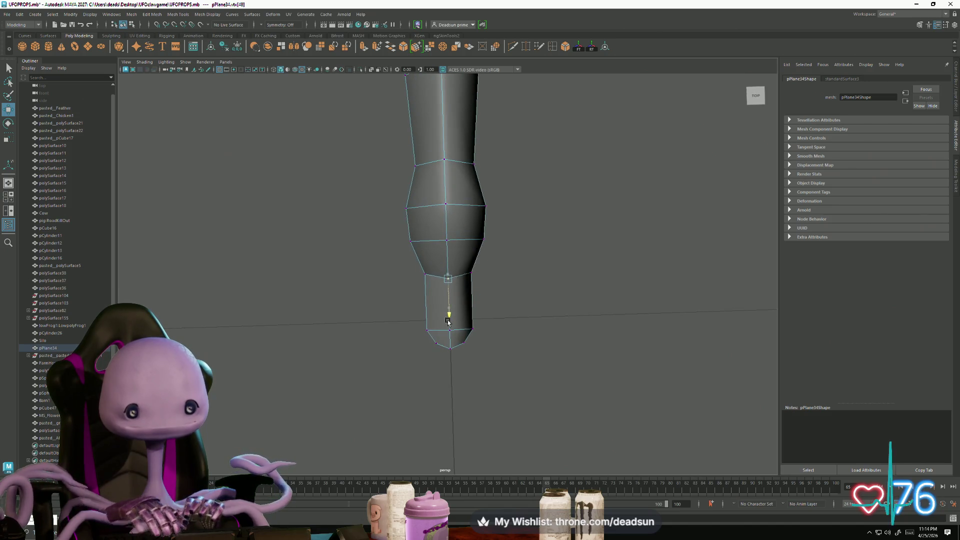
pyautogui.keyDown('alt'); pyautogui.moveTo(448, 324); pyautogui.dragTo(420, 330); pyautogui.keyUp('alt')
pyautogui.moveTo(517, 328)
pyautogui.keyDown('alt'); pyautogui.mouseDown()
pyautogui.moveTo(476, 294)
pyautogui.moveTo(465, 298)
pyautogui.mouseUp(); pyautogui.keyUp('alt')
pyautogui.moveTo(461, 261); pyautogui.dragTo(450, 240, button='right')
pyautogui.click(570, 290)
pyautogui.moveTo(570, 290)
pyautogui.keyDown('alt'); pyautogui.mouseDown()
pyautogui.moveTo(494, 271)
pyautogui.moveTo(450, 232)
pyautogui.moveTo(465, 208)
pyautogui.moveTo(481, 259)
pyautogui.moveTo(497, 203)
pyautogui.moveTo(504, 339)
pyautogui.moveTo(542, 317)
pyautogui.moveTo(385, 184)
pyautogui.moveTo(525, 262)
pyautogui.moveTo(542, 317)
pyautogui.moveTo(441, 284)
pyautogui.moveTo(504, 272)
pyautogui.mouseUp(); pyautogui.keyUp('alt')
pyautogui.click(500, 270)
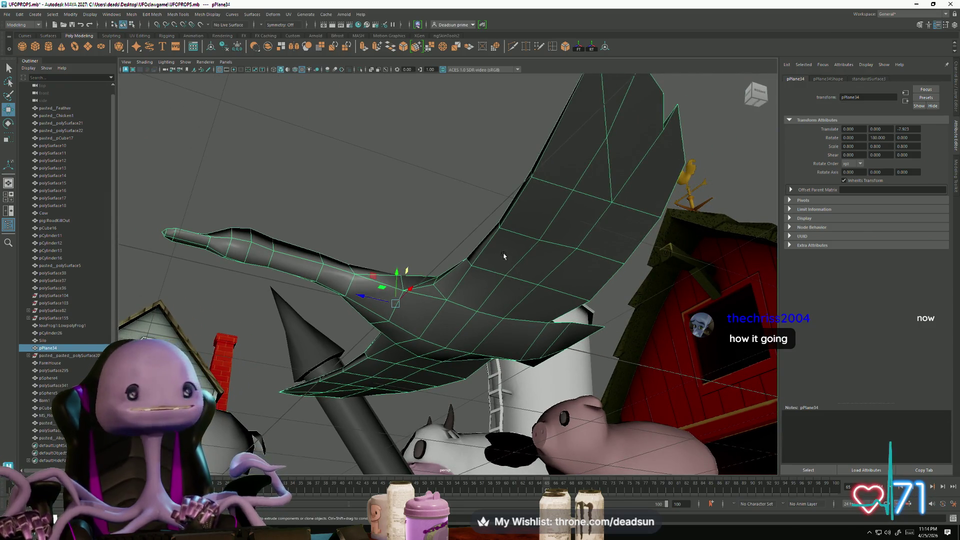
pyautogui.rightClick(499, 256)
pyautogui.click(478, 250)
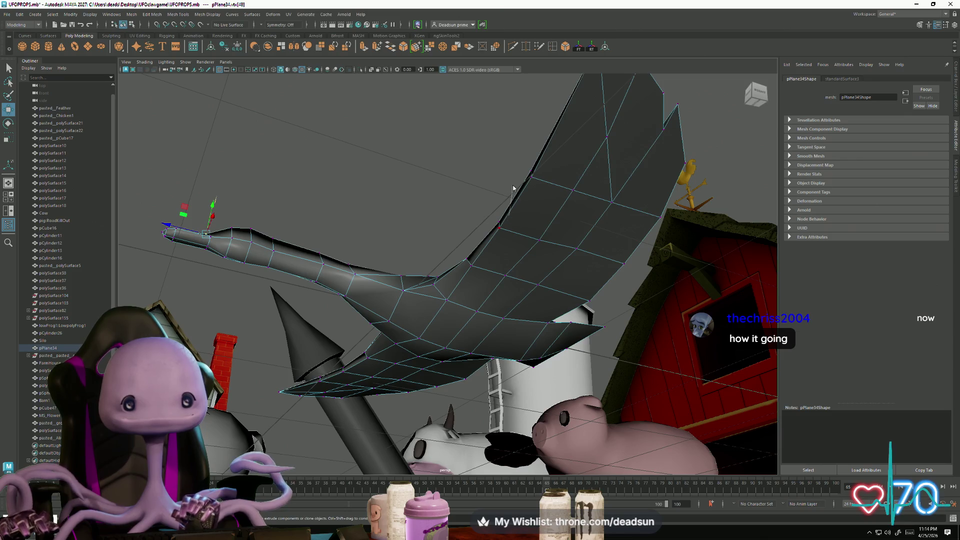
pyautogui.moveTo(334, 376)
pyautogui.keyDown('alt'); pyautogui.mouseDown()
pyautogui.moveTo(407, 343)
pyautogui.moveTo(350, 300)
pyautogui.moveTo(396, 334)
pyautogui.moveTo(431, 388)
pyautogui.moveTo(388, 296)
pyautogui.mouseUp(); pyautogui.keyUp('alt')
pyautogui.moveTo(388, 296); pyautogui.dragTo(445, 273, button='right')
pyautogui.moveTo(445, 300)
pyautogui.keyDown('alt'); pyautogui.mouseDown()
pyautogui.moveTo(395, 405)
pyautogui.moveTo(435, 293)
pyautogui.mouseUp(); pyautogui.keyUp('alt')
pyautogui.click(435, 293)
pyautogui.keyDown('alt'); pyautogui.moveTo(439, 336); pyautogui.dragTo(456, 336, button='right'); pyautogui.keyUp('alt')
pyautogui.moveTo(457, 337)
pyautogui.keyDown('alt'); pyautogui.mouseDown()
pyautogui.moveTo(407, 385)
pyautogui.moveTo(407, 413)
pyautogui.moveTo(360, 353)
pyautogui.moveTo(435, 435)
pyautogui.moveTo(435, 338)
pyautogui.moveTo(425, 369)
pyautogui.moveTo(466, 415)
pyautogui.moveTo(460, 443)
pyautogui.moveTo(411, 424)
pyautogui.mouseUp(); pyautogui.keyUp('alt')
pyautogui.click(464, 425)
pyautogui.click(440, 280)
pyautogui.moveTo(440, 280)
pyautogui.keyDown('alt'); pyautogui.mouseDown()
pyautogui.moveTo(451, 348)
pyautogui.moveTo(273, 311)
pyautogui.moveTo(377, 410)
pyautogui.moveTo(449, 356)
pyautogui.moveTo(437, 360)
pyautogui.mouseUp(); pyautogui.keyUp('alt')
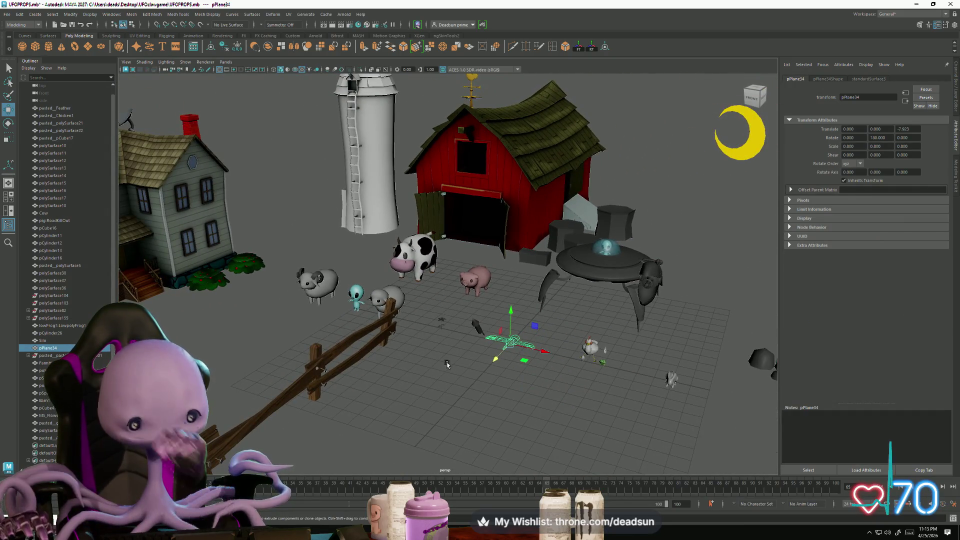
pyautogui.click(403, 309)
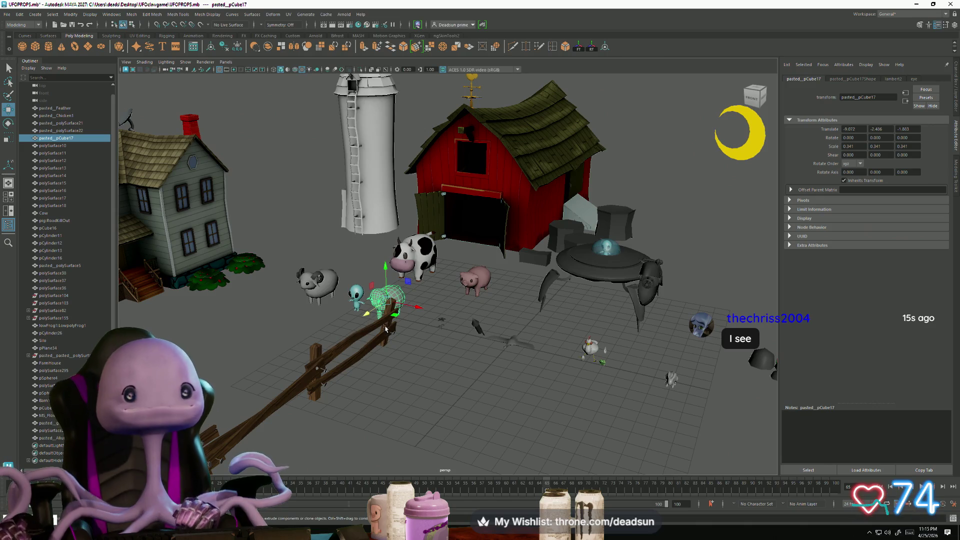
pyautogui.click(524, 357)
pyautogui.scroll(5, 524, 356)
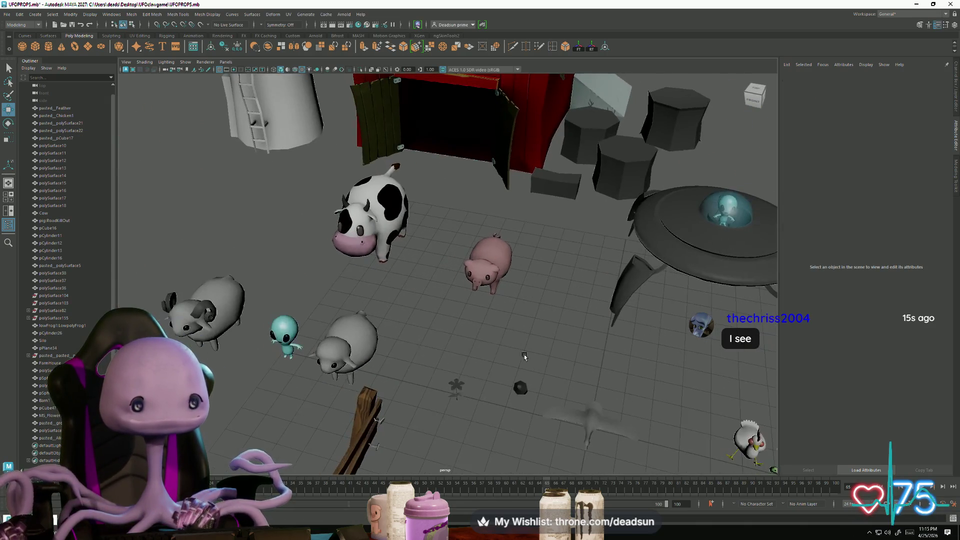
pyautogui.click(360, 341)
pyautogui.press('f')
pyautogui.click(430, 385)
pyautogui.moveTo(430, 385)
pyautogui.keyDown('alt'); pyautogui.mouseDown()
pyautogui.moveTo(462, 314)
pyautogui.moveTo(453, 340)
pyautogui.moveTo(450, 325)
pyautogui.moveTo(425, 320)
pyautogui.mouseUp(); pyautogui.keyUp('alt')
pyautogui.click(462, 308)
pyautogui.scroll(5, 465, 310)
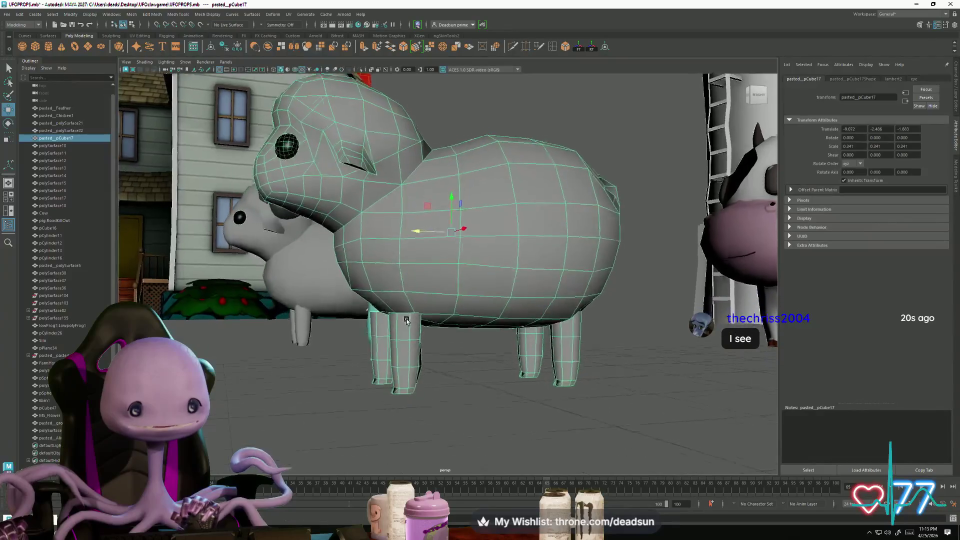
pyautogui.scroll(3, 374, 303)
pyautogui.moveTo(375, 303); pyautogui.dragTo(377, 285, button='right')
pyautogui.click(375, 302)
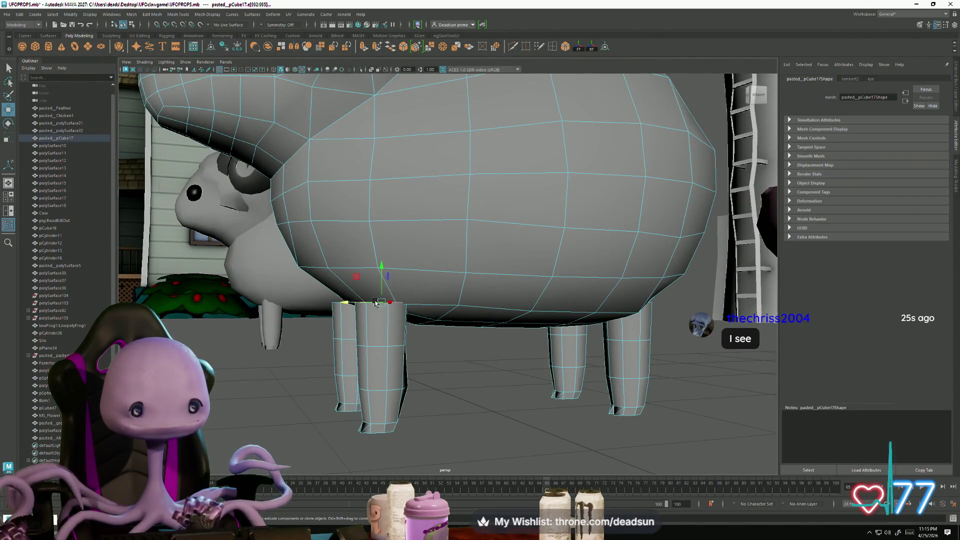
pyautogui.moveTo(334, 305)
pyautogui.keyDown('alt'); pyautogui.mouseDown()
pyautogui.moveTo(533, 312)
pyautogui.moveTo(493, 303)
pyautogui.moveTo(475, 315)
pyautogui.mouseUp(); pyautogui.keyUp('alt')
pyautogui.scroll(5, 475, 315)
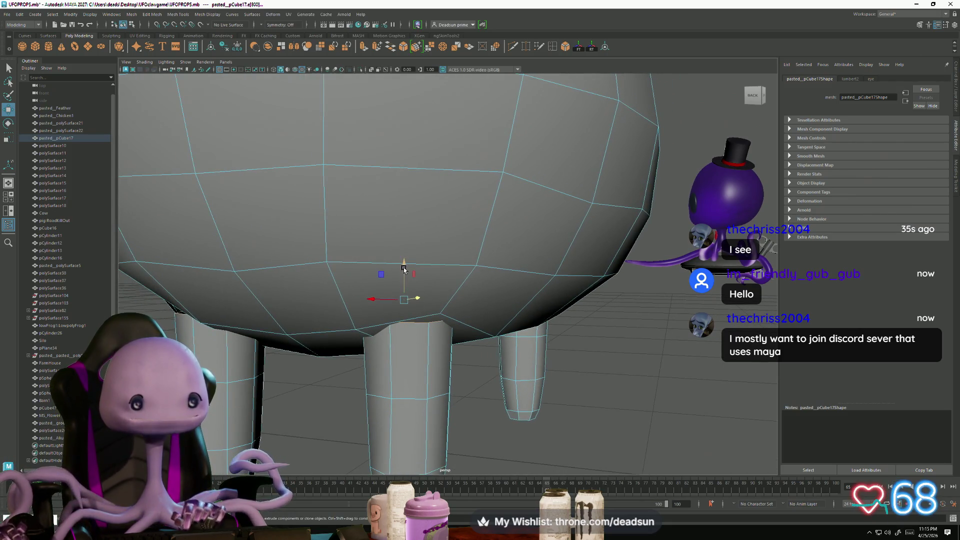
pyautogui.scroll(-5, 409, 254)
pyautogui.moveTo(408, 254)
pyautogui.keyDown('alt'); pyautogui.mouseDown()
pyautogui.moveTo(469, 309)
pyautogui.moveTo(320, 305)
pyautogui.moveTo(384, 305)
pyautogui.mouseUp(); pyautogui.keyUp('alt')
pyautogui.scroll(5, 350, 306)
pyautogui.moveTo(384, 305); pyautogui.dragTo(384, 297, button='right')
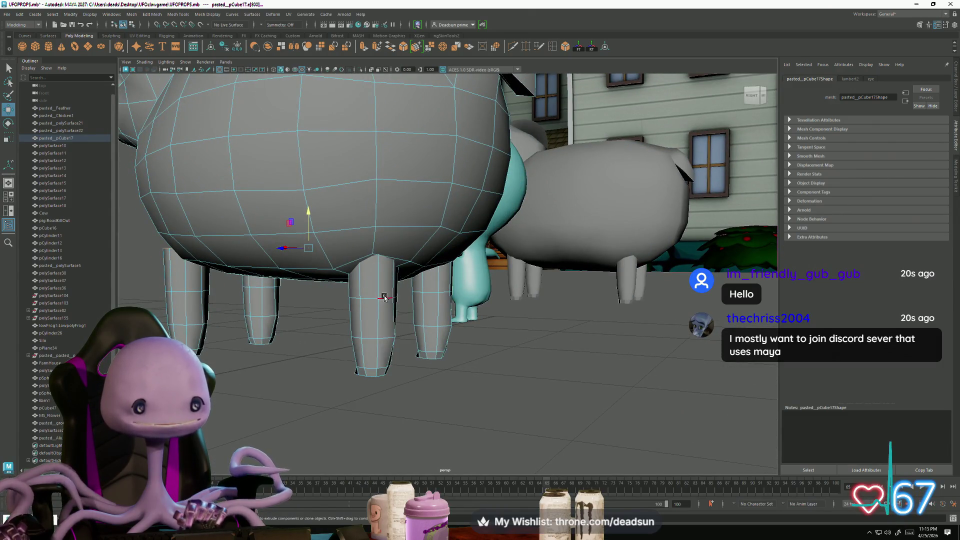
pyautogui.moveTo(387, 302)
pyautogui.keyDown('alt'); pyautogui.mouseDown()
pyautogui.moveTo(400, 300)
pyautogui.moveTo(392, 297)
pyautogui.mouseUp(); pyautogui.keyUp('alt')
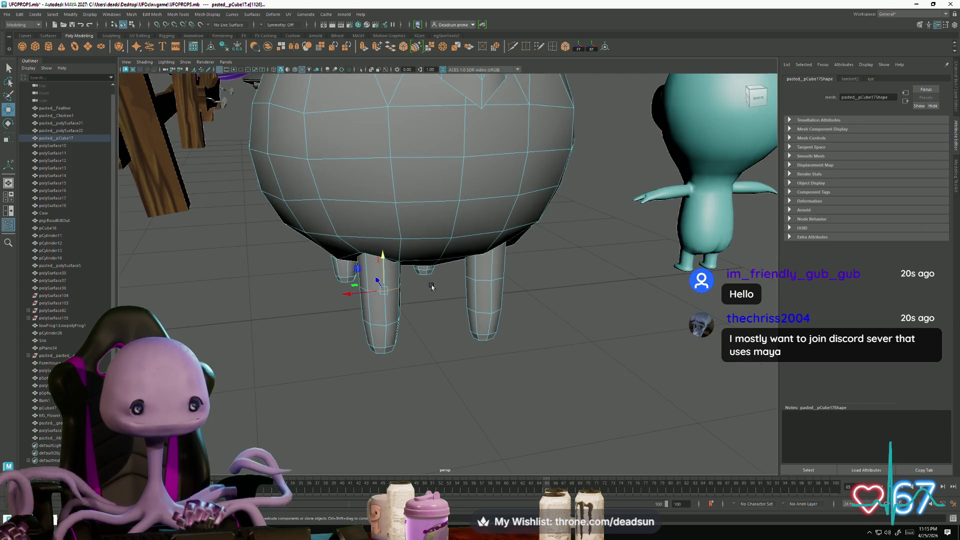
pyautogui.moveTo(496, 281)
pyautogui.keyDown('alt'); pyautogui.mouseDown()
pyautogui.moveTo(350, 307)
pyautogui.moveTo(259, 311)
pyautogui.moveTo(281, 314)
pyautogui.moveTo(257, 335)
pyautogui.mouseUp(); pyautogui.keyUp('alt')
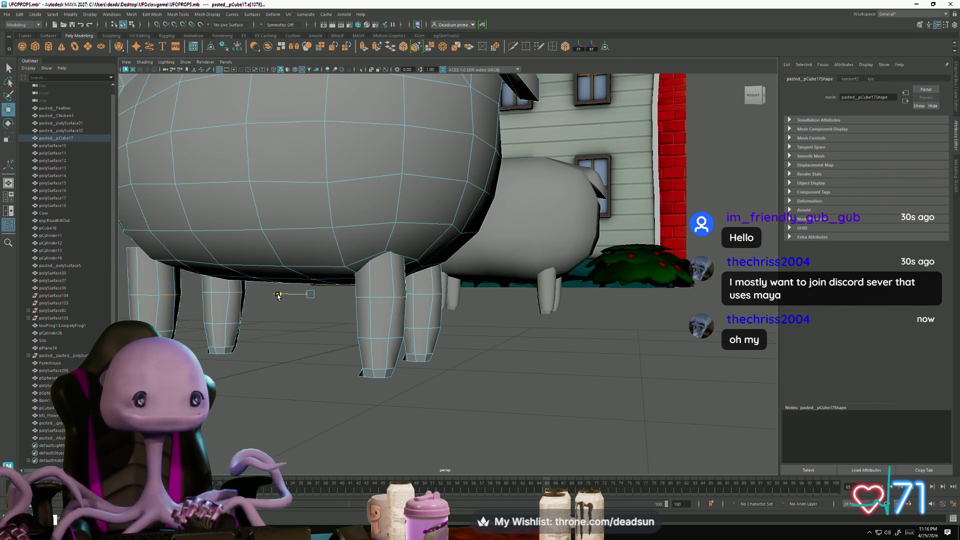
pyautogui.moveTo(278, 296)
pyautogui.keyDown('alt'); pyautogui.mouseDown()
pyautogui.moveTo(312, 266)
pyautogui.moveTo(361, 258)
pyautogui.mouseUp(); pyautogui.keyUp('alt')
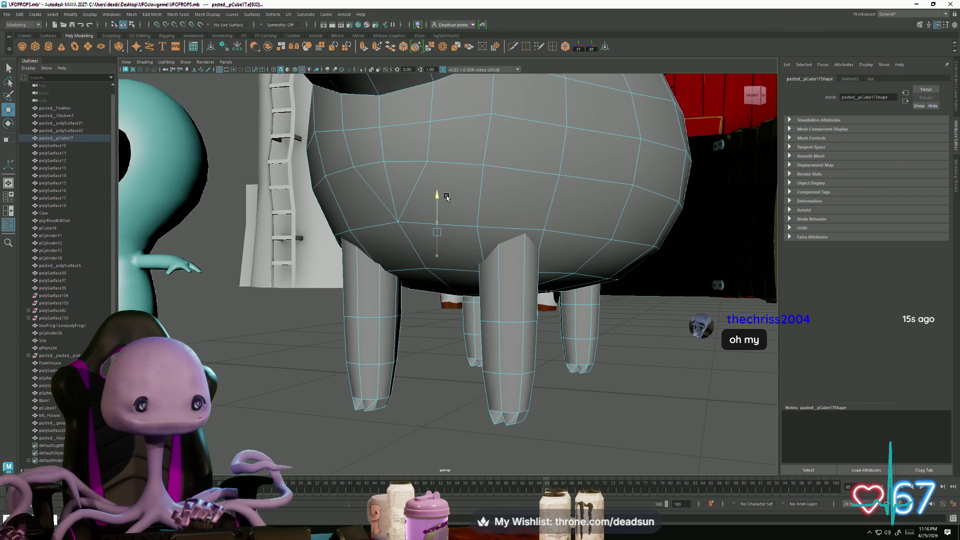
pyautogui.moveTo(463, 234)
pyautogui.keyDown('alt'); pyautogui.mouseDown()
pyautogui.moveTo(400, 317)
pyautogui.moveTo(388, 315)
pyautogui.mouseUp(); pyautogui.keyUp('alt')
pyautogui.keyDown('alt'); pyautogui.moveTo(384, 306); pyautogui.dragTo(442, 299, button='right'); pyautogui.keyUp('alt')
pyautogui.keyDown('alt'); pyautogui.moveTo(441, 299); pyautogui.dragTo(382, 299, button='middle'); pyautogui.keyUp('alt')
pyautogui.moveTo(382, 299)
pyautogui.keyDown('alt'); pyautogui.mouseDown()
pyautogui.moveTo(453, 290)
pyautogui.moveTo(544, 261)
pyautogui.moveTo(482, 382)
pyautogui.moveTo(285, 376)
pyautogui.mouseUp(); pyautogui.keyUp('alt')
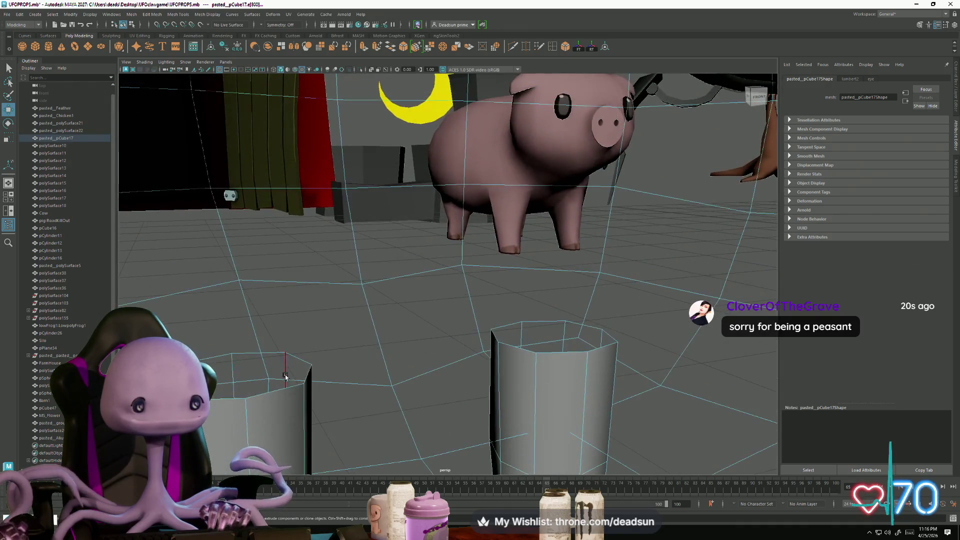
# Step: Look straight up at the sheep's underside and bring up the component marking menu there
pyautogui.moveTo(566, 350)
pyautogui.keyDown('alt'); pyautogui.mouseDown()
pyautogui.moveTo(484, 285)
pyautogui.moveTo(502, 254)
pyautogui.mouseUp(); pyautogui.keyUp('alt')
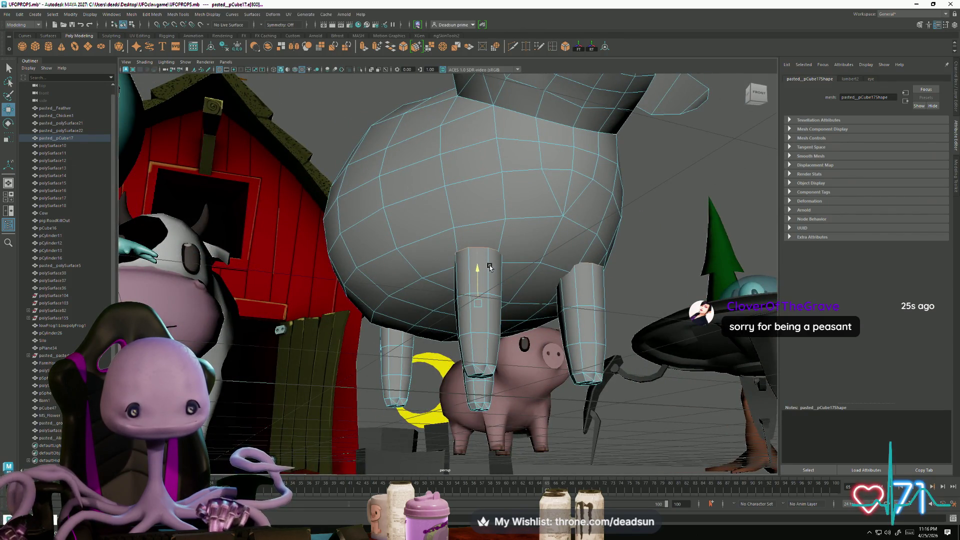
pyautogui.moveTo(493, 305)
pyautogui.keyDown('alt'); pyautogui.mouseDown()
pyautogui.moveTo(463, 294)
pyautogui.moveTo(506, 270)
pyautogui.moveTo(494, 300)
pyautogui.moveTo(480, 275)
pyautogui.moveTo(486, 306)
pyautogui.moveTo(490, 287)
pyautogui.mouseUp(); pyautogui.keyUp('alt')
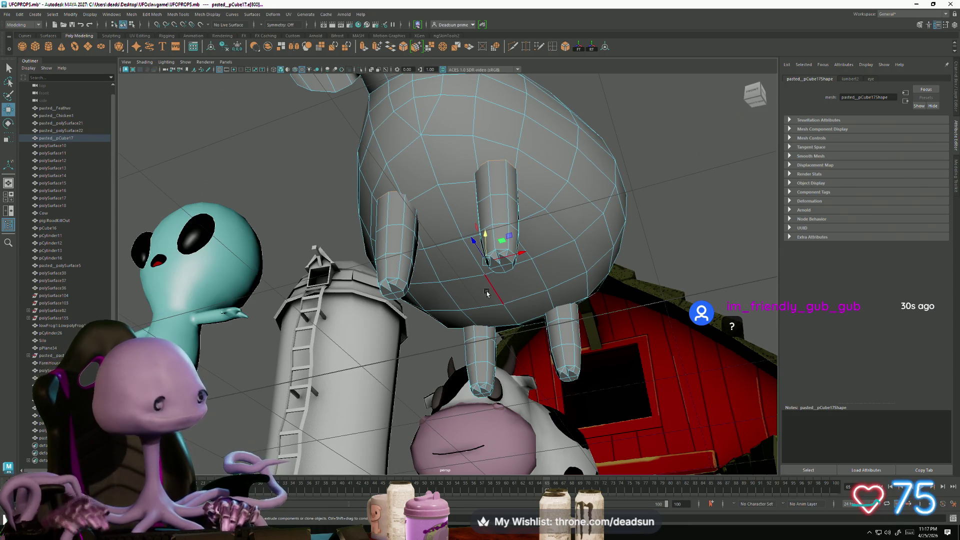
pyautogui.keyDown('alt'); pyautogui.moveTo(501, 225); pyautogui.dragTo(397, 256); pyautogui.keyUp('alt')
pyautogui.moveTo(432, 240)
pyautogui.keyDown('alt'); pyautogui.mouseDown()
pyautogui.moveTo(457, 200)
pyautogui.moveTo(446, 206)
pyautogui.moveTo(445, 253)
pyautogui.mouseUp(); pyautogui.keyUp('alt')
pyautogui.rightClick(438, 237)
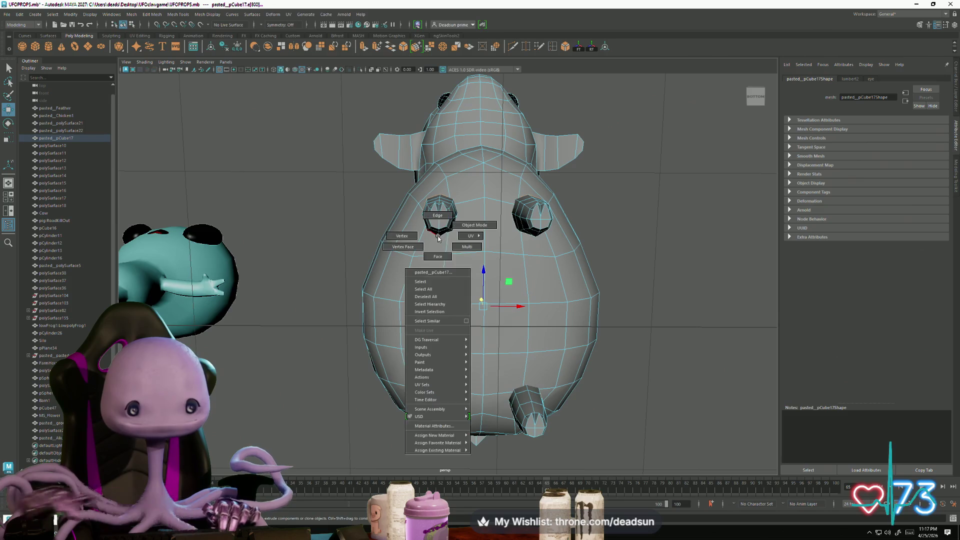
# Step: Select faces beside the front leg tops on the sheep's underside
pyautogui.click(438, 256)
pyautogui.click(430, 244)
pyautogui.keyDown('shift'); pyautogui.click(537, 244); pyautogui.keyUp('shift')
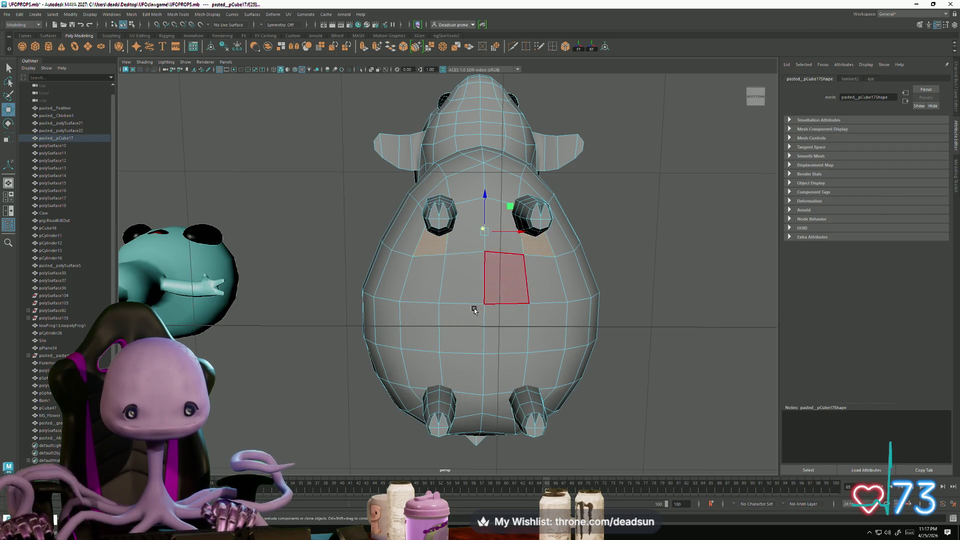
pyautogui.moveTo(458, 324)
pyautogui.keyDown('alt'); pyautogui.mouseDown()
pyautogui.moveTo(500, 253)
pyautogui.moveTo(500, 133)
pyautogui.mouseUp(); pyautogui.keyUp('alt')
pyautogui.scroll(5, 471, 254)
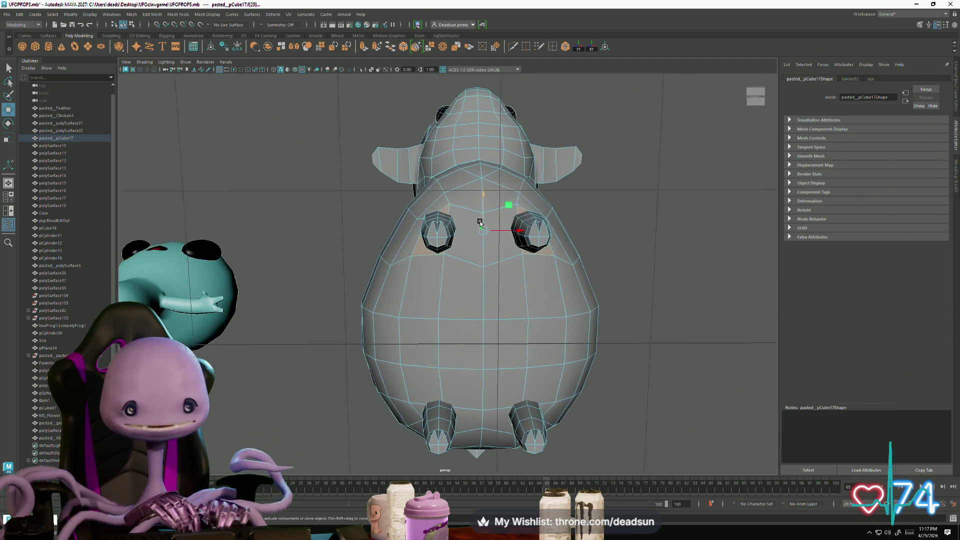
# Step: Select two vertices between the leg tops and shift them sideways along X
pyautogui.moveTo(447, 221); pyautogui.dragTo(442, 205, button='right')
pyautogui.click(435, 225)
pyautogui.keyDown('shift'); pyautogui.click(559, 222); pyautogui.keyUp('shift')
pyautogui.press('e')
pyautogui.press('r')
pyautogui.press('q')
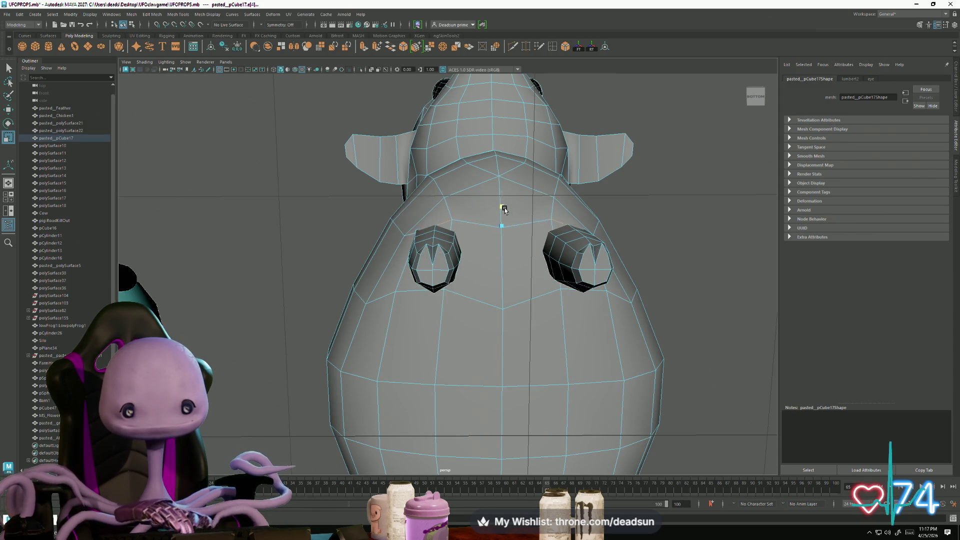
pyautogui.press('w')
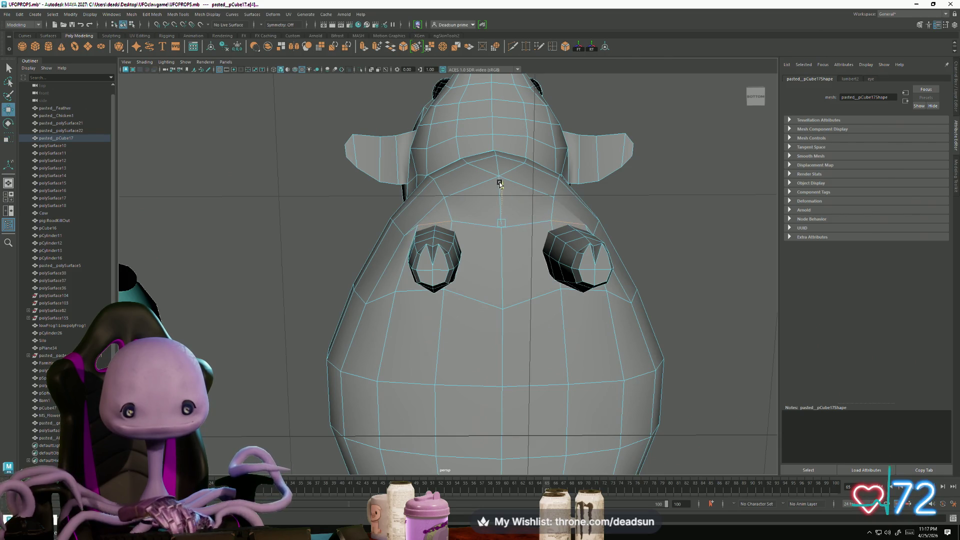
pyautogui.keyDown('alt'); pyautogui.moveTo(500, 190); pyautogui.dragTo(435, 220); pyautogui.keyUp('alt')
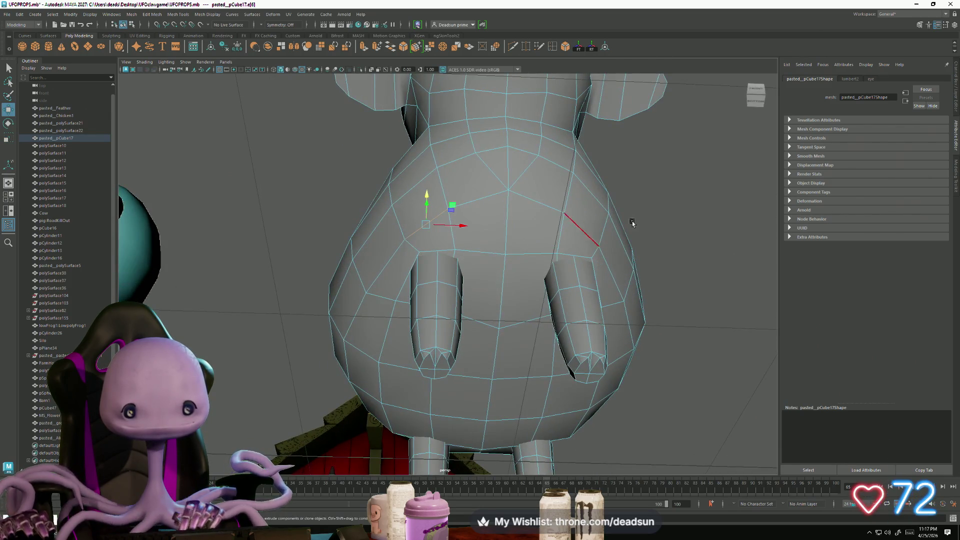
pyautogui.keyDown('alt'); pyautogui.moveTo(573, 230); pyautogui.dragTo(432, 259); pyautogui.keyUp('alt')
pyautogui.moveTo(359, 261)
pyautogui.mouseDown()
pyautogui.moveTo(339, 261)
pyautogui.moveTo(355, 259)
pyautogui.moveTo(365, 226)
pyautogui.mouseUp()
# Step: Slide a vertex near the front leg along its edge toward the leg
pyautogui.press('F9')
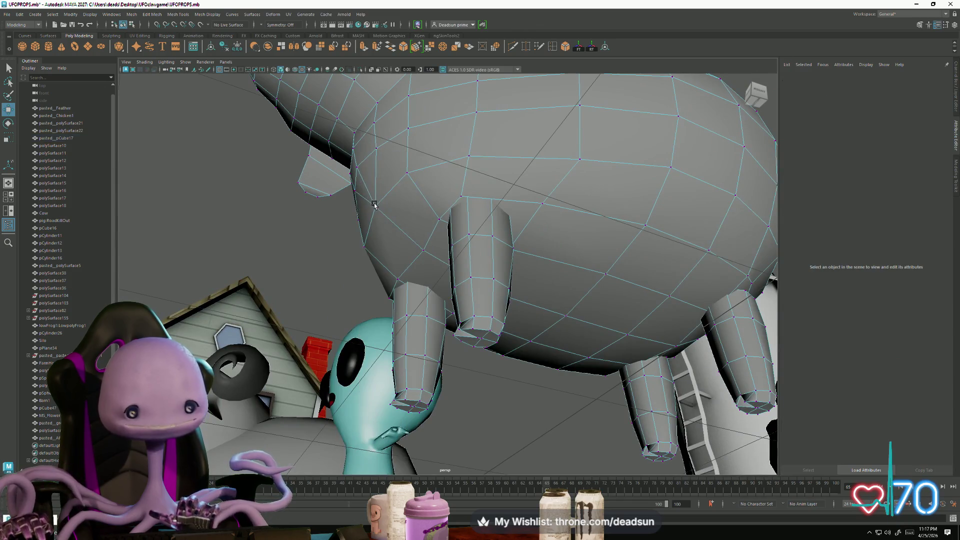
pyautogui.click(374, 206)
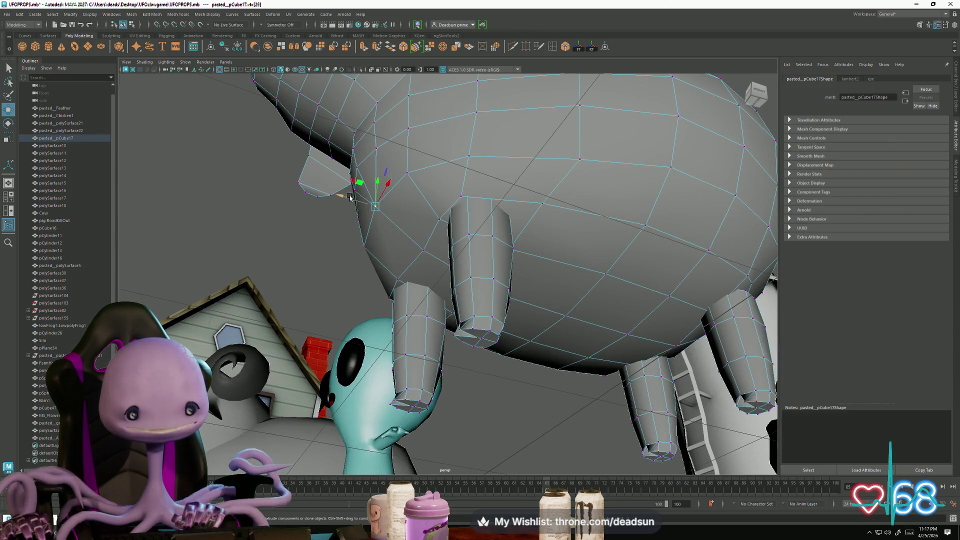
pyautogui.moveTo(340, 201); pyautogui.dragTo(335, 196)
pyautogui.keyDown('alt'); pyautogui.moveTo(371, 223); pyautogui.dragTo(419, 143); pyautogui.keyUp('alt')
# Step: Select the vertices ringing the leg tops and scale them inward toward their centre
pyautogui.click(409, 145)
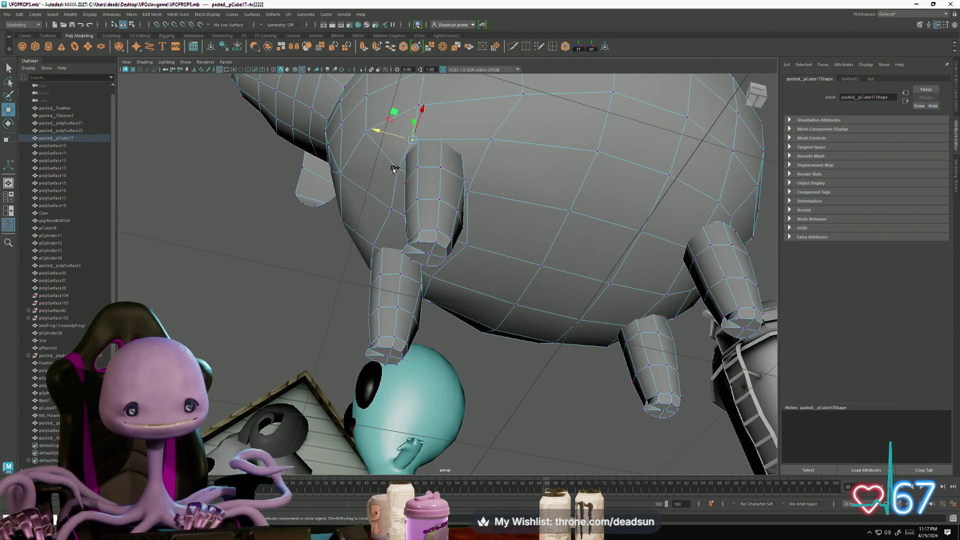
pyautogui.click(389, 214)
pyautogui.moveTo(372, 249)
pyautogui.keyDown('alt'); pyautogui.mouseDown()
pyautogui.moveTo(435, 266)
pyautogui.moveTo(438, 240)
pyautogui.mouseUp(); pyautogui.keyUp('alt')
pyautogui.keyDown('shift'); pyautogui.click(442, 213); pyautogui.keyUp('shift')
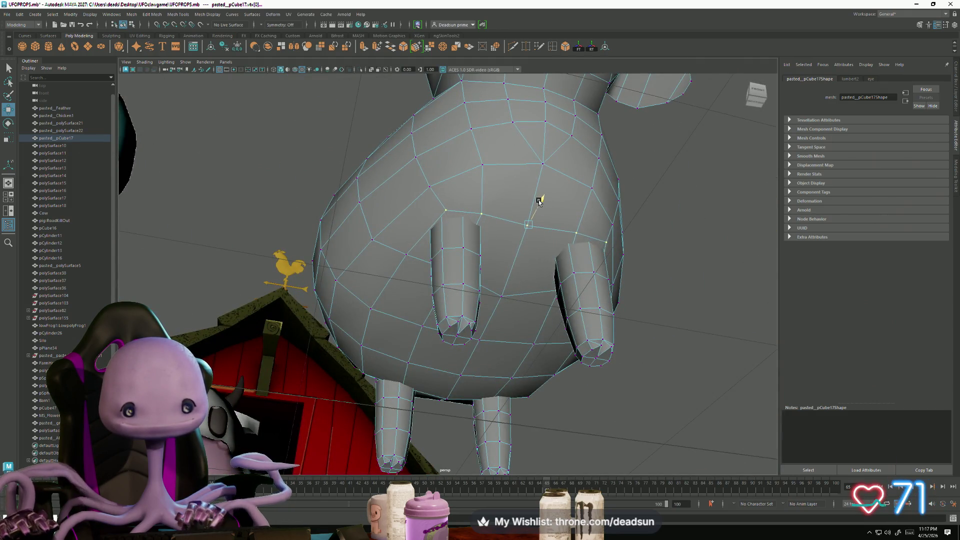
pyautogui.moveTo(536, 205)
pyautogui.keyDown('alt'); pyautogui.mouseDown()
pyautogui.moveTo(476, 216)
pyautogui.moveTo(439, 203)
pyautogui.mouseUp(); pyautogui.keyUp('alt')
pyautogui.click(439, 204)
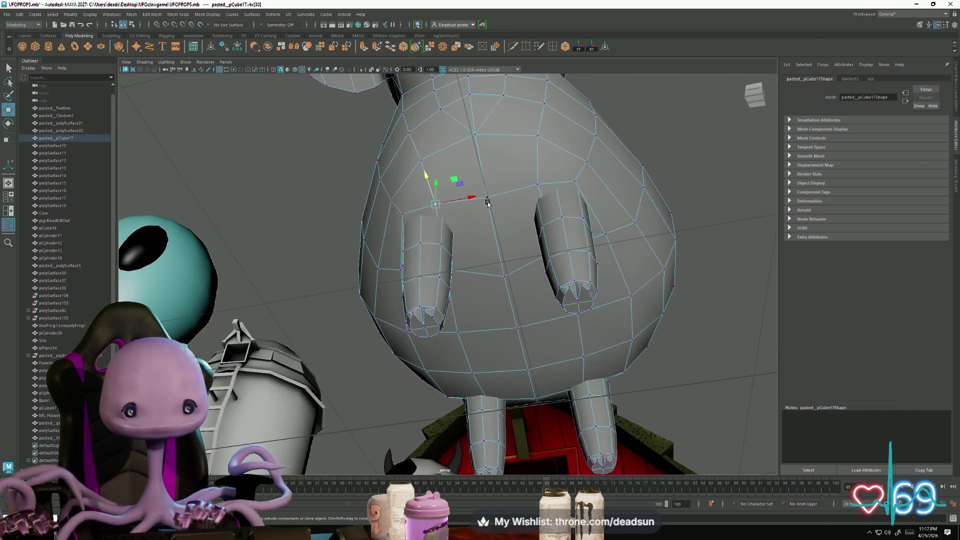
pyautogui.moveTo(537, 184)
pyautogui.keyDown('alt'); pyautogui.mouseDown()
pyautogui.moveTo(520, 215)
pyautogui.moveTo(448, 252)
pyautogui.mouseUp(); pyautogui.keyUp('alt')
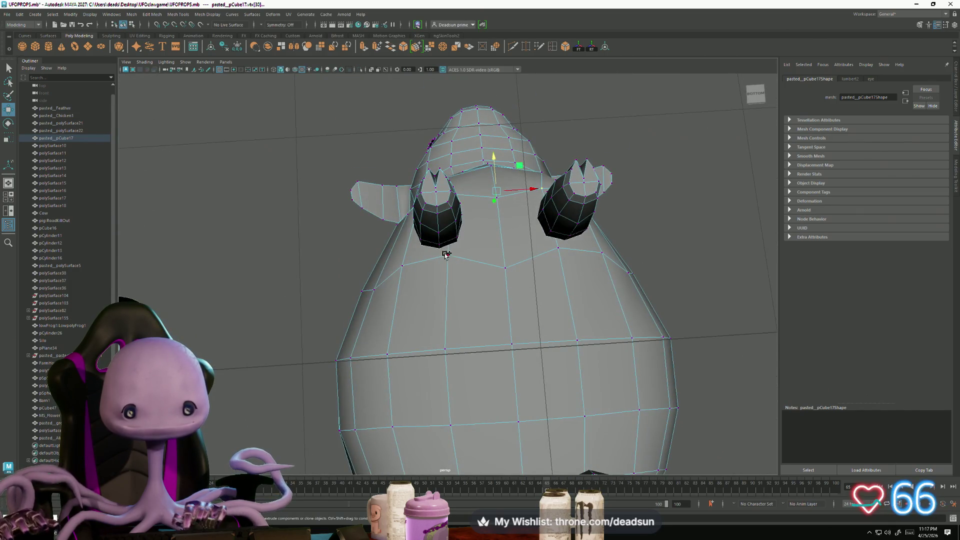
pyautogui.press('r')
pyautogui.moveTo(561, 250); pyautogui.dragTo(524, 219, button='middle')
# Step: Nudge a vertex near the leg tops slightly upward from a bottom view
pyautogui.keyDown('alt'); pyautogui.moveTo(511, 232); pyautogui.dragTo(426, 230); pyautogui.keyUp('alt')
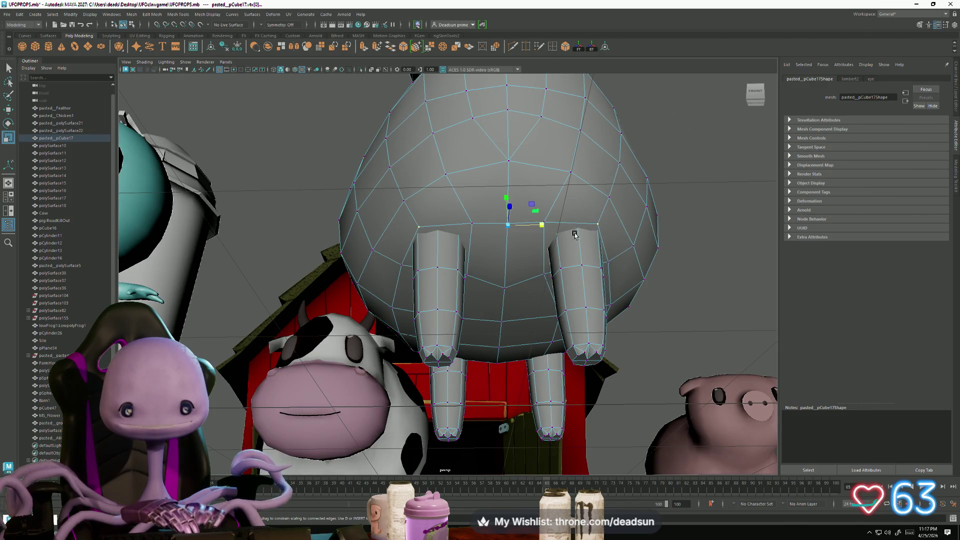
pyautogui.click(546, 223)
pyautogui.moveTo(546, 223)
pyautogui.keyDown('alt'); pyautogui.mouseDown()
pyautogui.moveTo(407, 229)
pyautogui.moveTo(493, 242)
pyautogui.moveTo(452, 225)
pyautogui.mouseUp(); pyautogui.keyUp('alt')
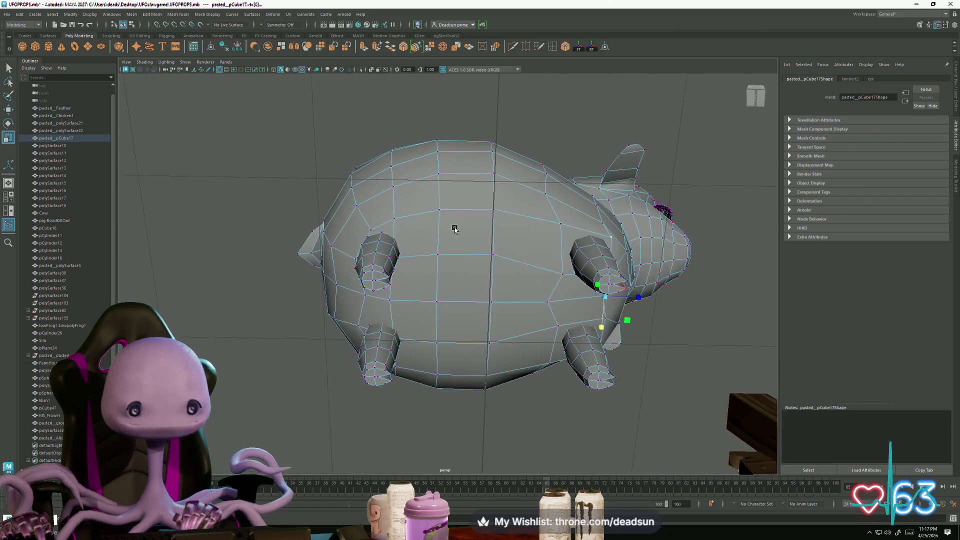
pyautogui.click(393, 215)
pyautogui.moveTo(431, 289)
pyautogui.keyDown('alt'); pyautogui.mouseDown()
pyautogui.moveTo(422, 276)
pyautogui.moveTo(422, 322)
pyautogui.moveTo(398, 367)
pyautogui.moveTo(450, 350)
pyautogui.moveTo(735, 385)
pyautogui.moveTo(480, 309)
pyautogui.moveTo(310, 280)
pyautogui.moveTo(257, 239)
pyautogui.mouseUp(); pyautogui.keyUp('alt')
pyautogui.moveTo(289, 205); pyautogui.dragTo(293, 201, button='middle')
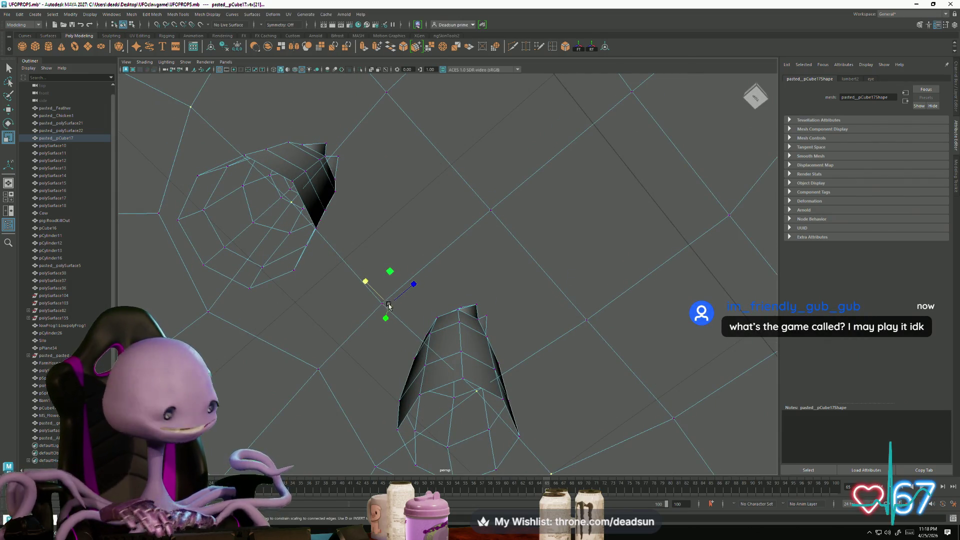
# Step: Move a vertex toward the leg, then select four vertices around the leg openings
pyautogui.press('w')
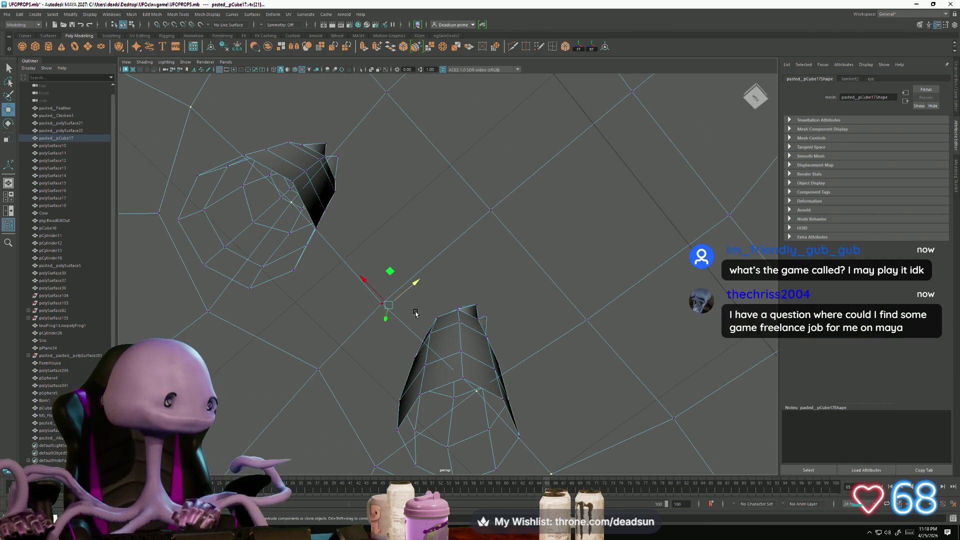
pyautogui.moveTo(430, 316)
pyautogui.keyDown('alt'); pyautogui.mouseDown()
pyautogui.moveTo(411, 286)
pyautogui.moveTo(440, 264)
pyautogui.moveTo(447, 270)
pyautogui.mouseUp(); pyautogui.keyUp('alt')
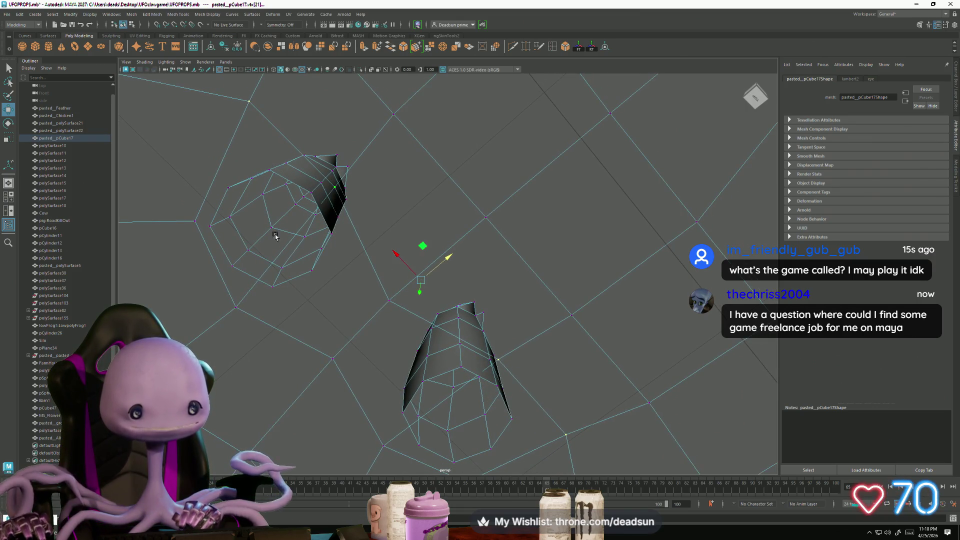
pyautogui.click(234, 308)
pyautogui.keyDown('shift'); pyautogui.click(335, 188); pyautogui.keyUp('shift')
pyautogui.keyDown('shift'); pyautogui.click(384, 446); pyautogui.keyUp('shift')
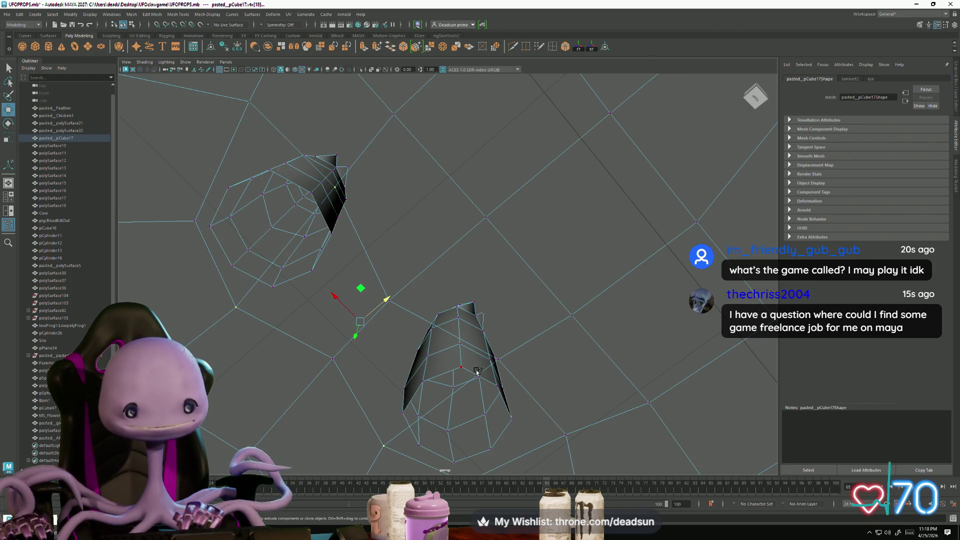
pyautogui.keyDown('shift'); pyautogui.click(501, 359); pyautogui.keyUp('shift')
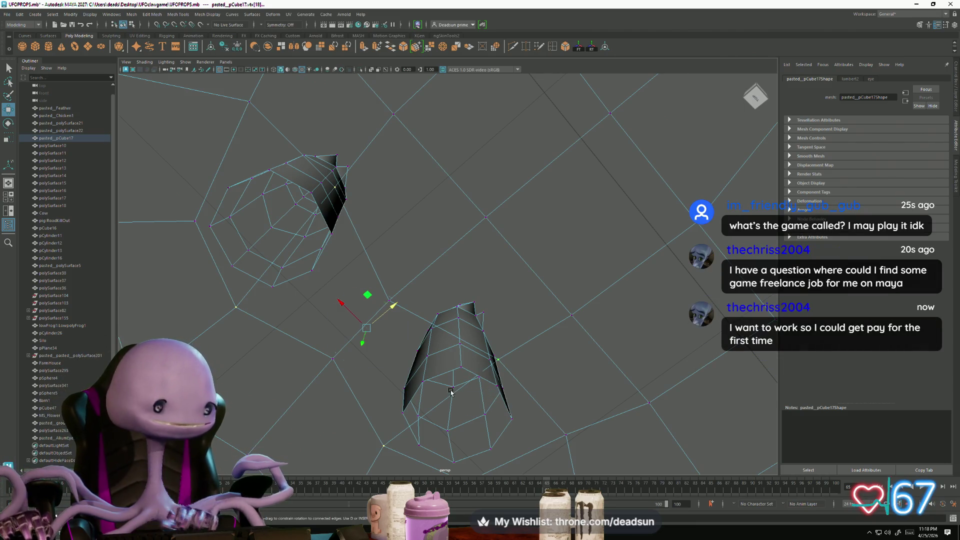
# Step: Try scaling the opening vertices, undo it, and reselect a vertex beside the leg
pyautogui.press('r')
pyautogui.moveTo(343, 306)
pyautogui.mouseDown()
pyautogui.moveTo(352, 311)
pyautogui.moveTo(317, 317)
pyautogui.mouseUp()
pyautogui.hotkey('ctrl', 'z')
pyautogui.moveTo(407, 268)
pyautogui.keyDown('alt'); pyautogui.mouseDown()
pyautogui.moveTo(375, 289)
pyautogui.moveTo(350, 267)
pyautogui.moveTo(462, 284)
pyautogui.moveTo(397, 264)
pyautogui.mouseUp(); pyautogui.keyUp('alt')
pyautogui.press('w')
pyautogui.click(398, 275)
pyautogui.click(393, 262)
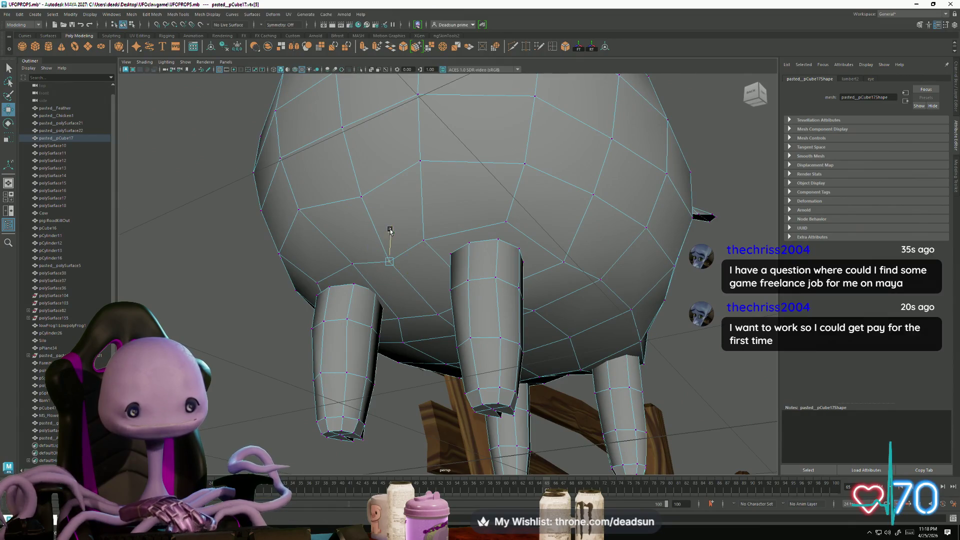
# Step: Select an edge above the front leg and raise the vertices there slightly
pyautogui.keyDown('alt'); pyautogui.moveTo(355, 273); pyautogui.dragTo(368, 308); pyautogui.keyUp('alt')
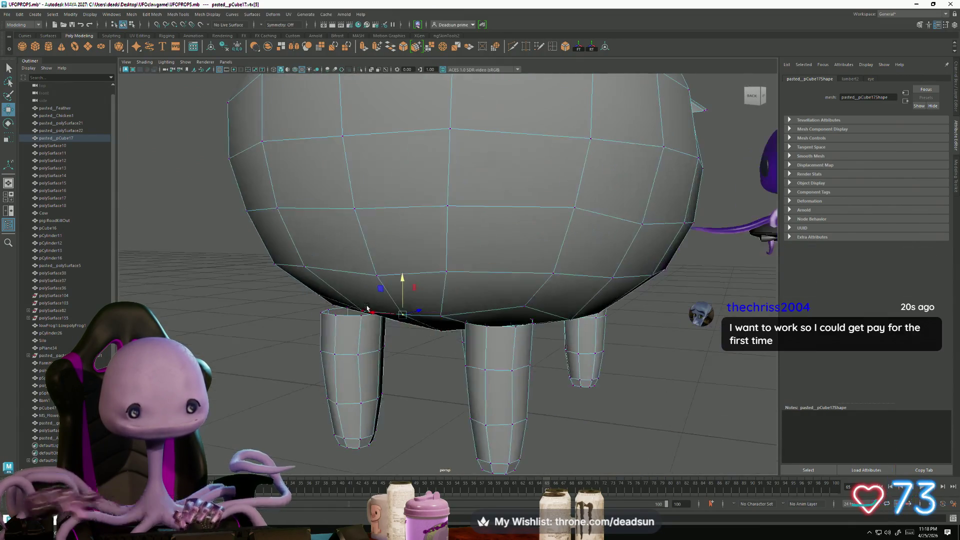
pyautogui.moveTo(353, 300); pyautogui.dragTo(331, 306, button='right')
pyautogui.click(343, 311)
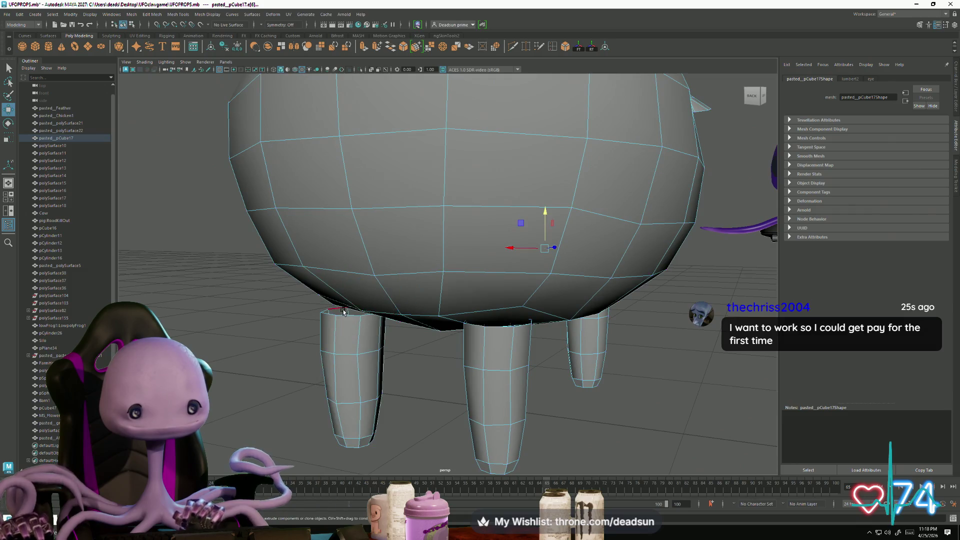
pyautogui.moveTo(359, 329)
pyautogui.keyDown('alt'); pyautogui.mouseDown()
pyautogui.moveTo(385, 300)
pyautogui.moveTo(375, 300)
pyautogui.moveTo(395, 304)
pyautogui.moveTo(380, 300)
pyautogui.moveTo(379, 316)
pyautogui.moveTo(406, 248)
pyautogui.moveTo(372, 269)
pyautogui.moveTo(382, 321)
pyautogui.moveTo(337, 305)
pyautogui.mouseUp(); pyautogui.keyUp('alt')
pyautogui.moveTo(431, 328)
pyautogui.keyDown('alt'); pyautogui.mouseDown()
pyautogui.moveTo(371, 375)
pyautogui.moveTo(506, 364)
pyautogui.moveTo(429, 349)
pyautogui.moveTo(363, 250)
pyautogui.mouseUp(); pyautogui.keyUp('alt')
pyautogui.moveTo(364, 250); pyautogui.dragTo(302, 244, button='right')
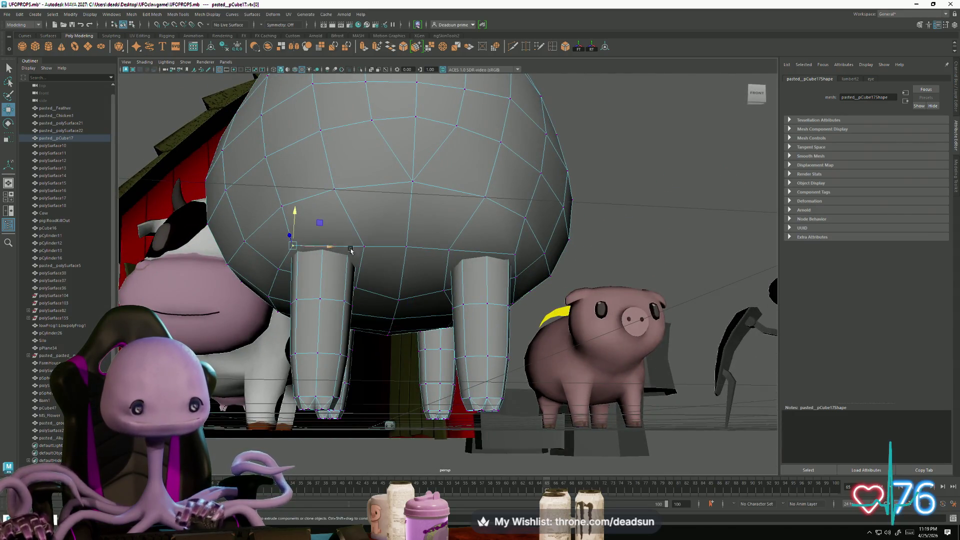
pyautogui.moveTo(408, 216); pyautogui.dragTo(409, 211)
# Step: Select a body edge and rotate it to tilt the top of the leg
pyautogui.moveTo(367, 261)
pyautogui.keyDown('alt'); pyautogui.mouseDown()
pyautogui.moveTo(418, 288)
pyautogui.moveTo(450, 280)
pyautogui.moveTo(495, 302)
pyautogui.moveTo(514, 278)
pyautogui.mouseUp(); pyautogui.keyUp('alt')
pyautogui.press('F10')
pyautogui.click(432, 304)
pyautogui.moveTo(393, 247)
pyautogui.keyDown('alt'); pyautogui.mouseDown()
pyautogui.moveTo(352, 260)
pyautogui.moveTo(337, 243)
pyautogui.mouseUp(); pyautogui.keyUp('alt')
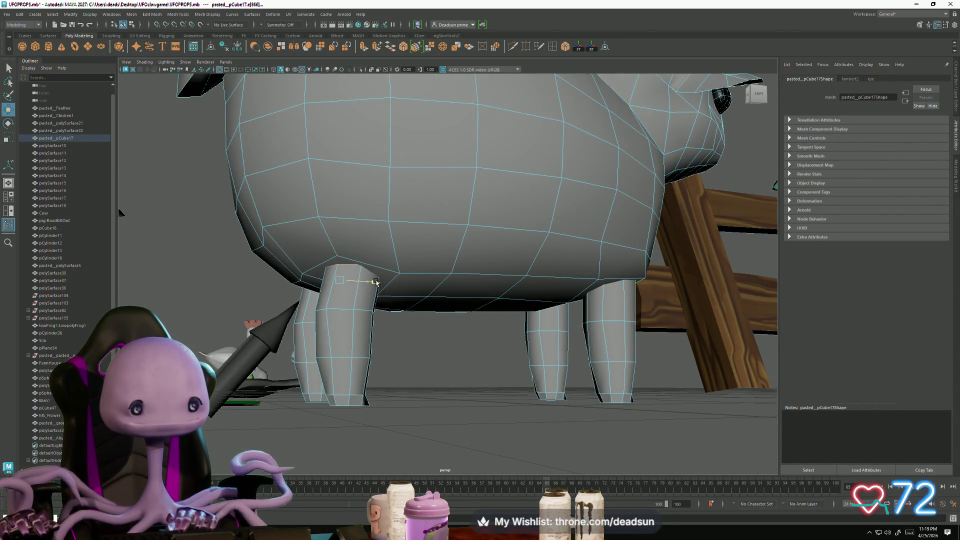
pyautogui.press('e')
pyautogui.moveTo(320, 275)
pyautogui.mouseDown()
pyautogui.moveTo(313, 265)
pyautogui.moveTo(308, 297)
pyautogui.moveTo(419, 328)
pyautogui.moveTo(380, 325)
pyautogui.moveTo(405, 318)
pyautogui.moveTo(405, 355)
pyautogui.mouseUp()
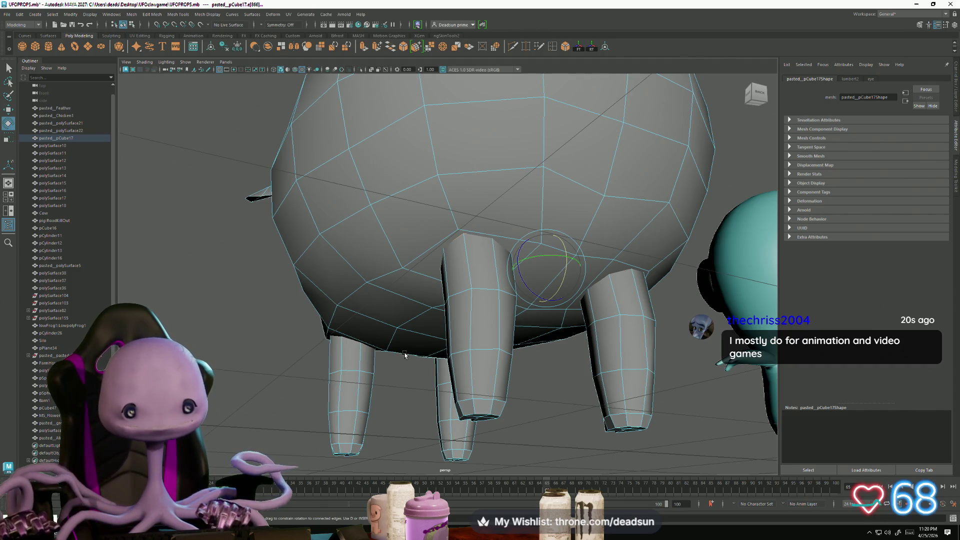
pyautogui.moveTo(422, 358)
pyautogui.keyDown('alt'); pyautogui.mouseDown()
pyautogui.moveTo(439, 403)
pyautogui.moveTo(392, 403)
pyautogui.moveTo(431, 403)
pyautogui.moveTo(403, 315)
pyautogui.moveTo(428, 313)
pyautogui.moveTo(440, 350)
pyautogui.moveTo(424, 322)
pyautogui.moveTo(429, 332)
pyautogui.mouseUp(); pyautogui.keyUp('alt')
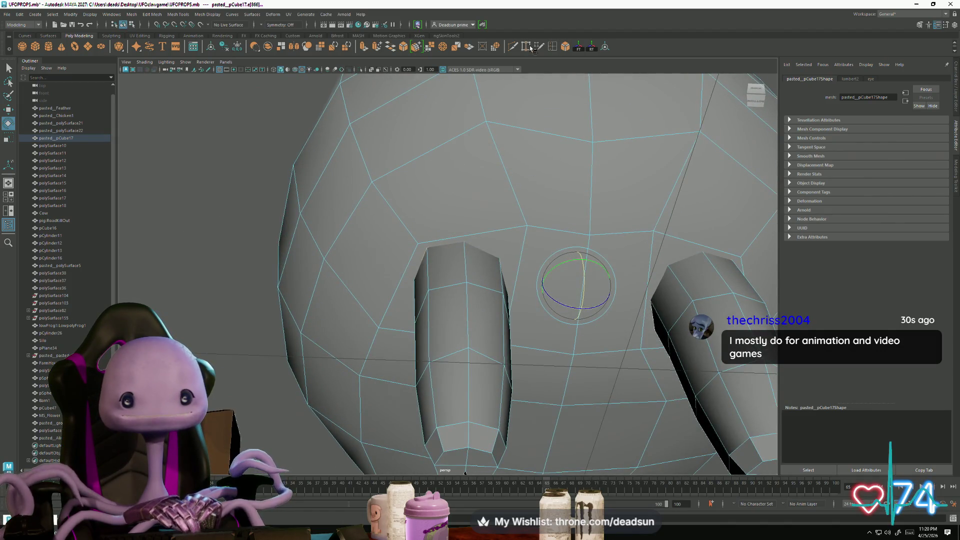
# Step: Cut a new edge across the belly beside the leg with Multi-Cut
pyautogui.press('y')
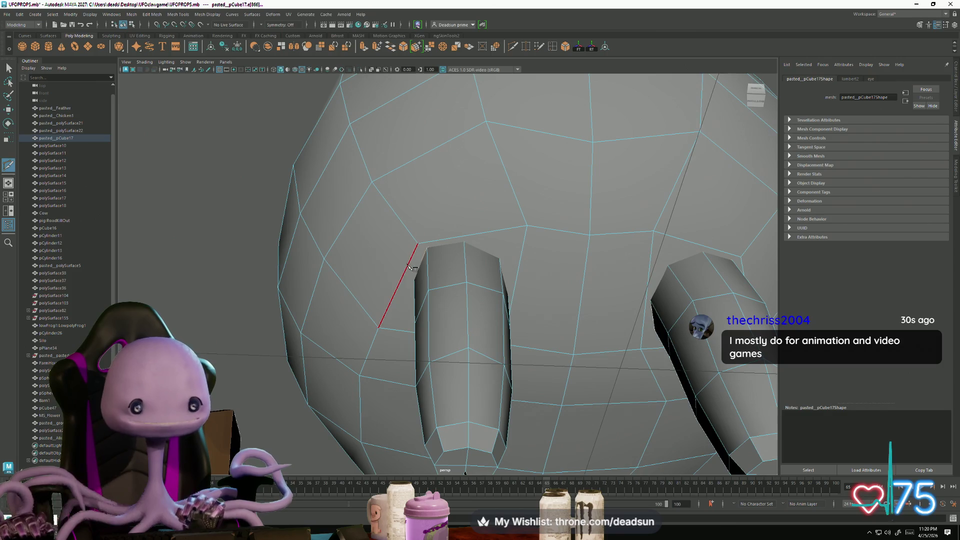
pyautogui.press('Escape')
pyautogui.click(528, 226)
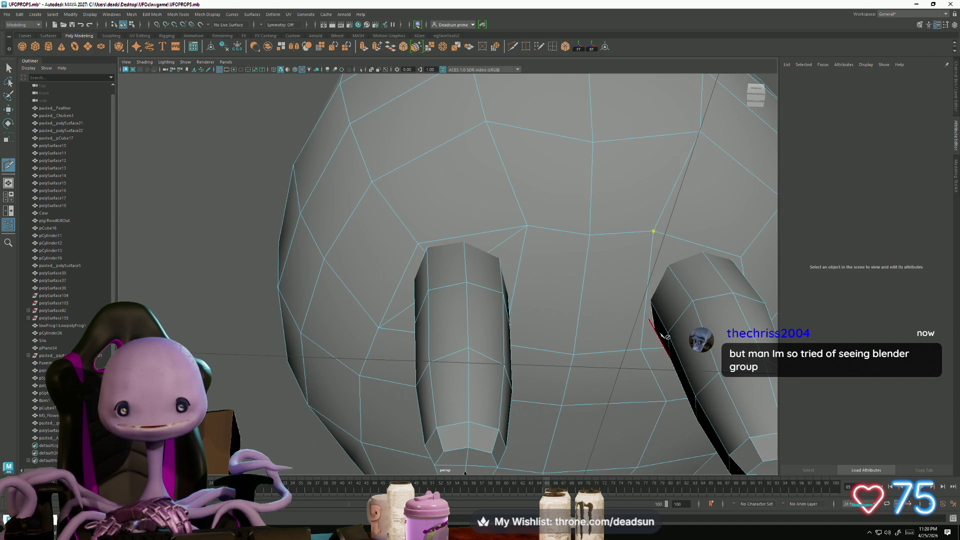
pyautogui.click(741, 257)
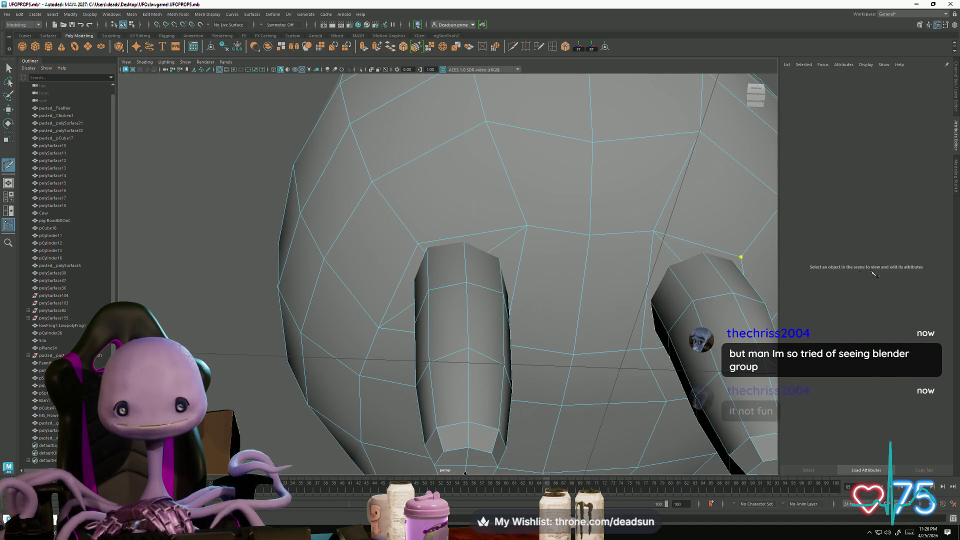
pyautogui.click(640, 349)
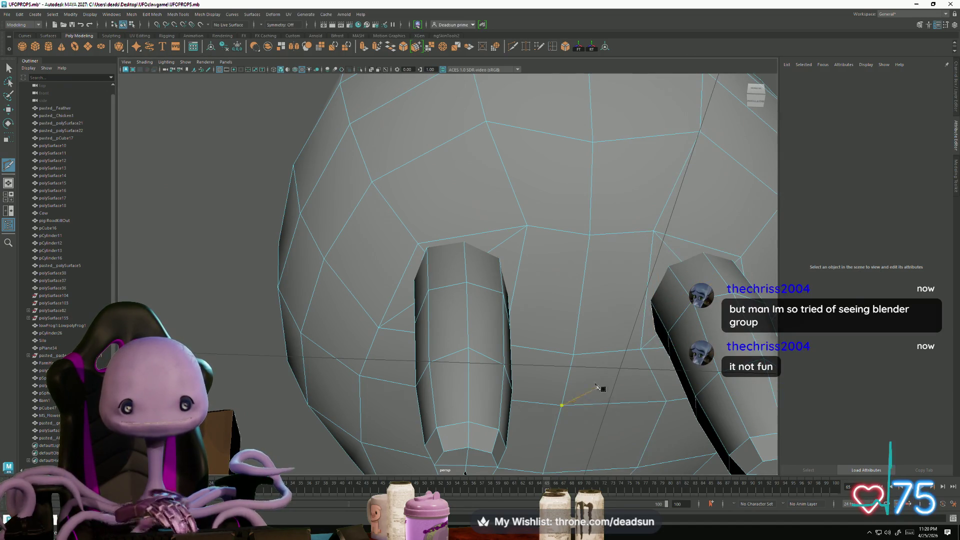
pyautogui.keyDown('alt'); pyautogui.moveTo(575, 426); pyautogui.dragTo(507, 236); pyautogui.keyUp('alt')
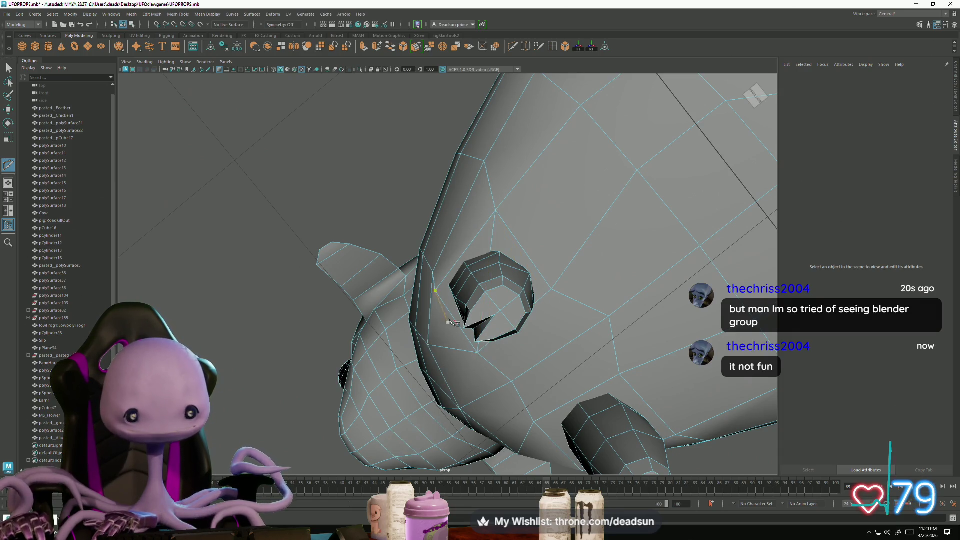
pyautogui.click(544, 295)
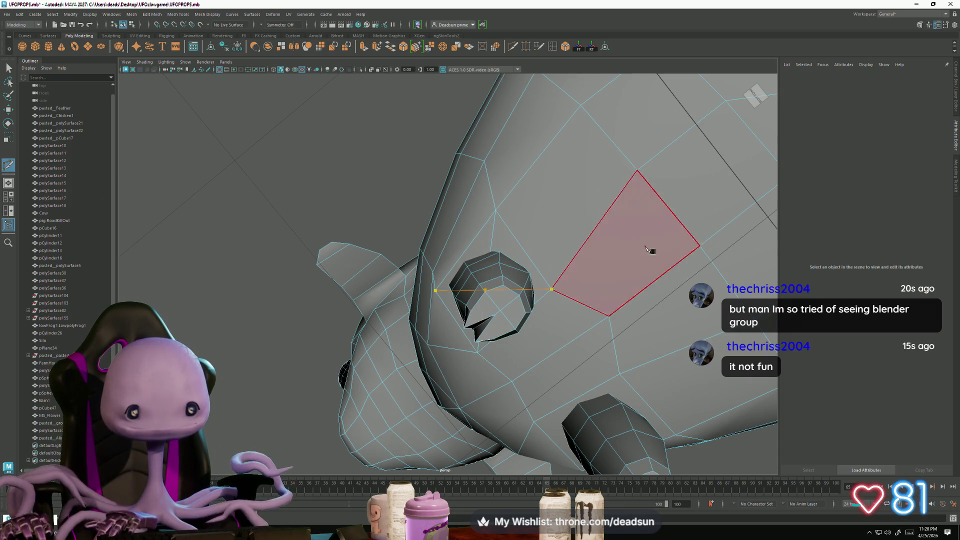
pyautogui.keyDown('alt'); pyautogui.moveTo(720, 353); pyautogui.dragTo(536, 316); pyautogui.keyUp('alt')
pyautogui.press('Escape')
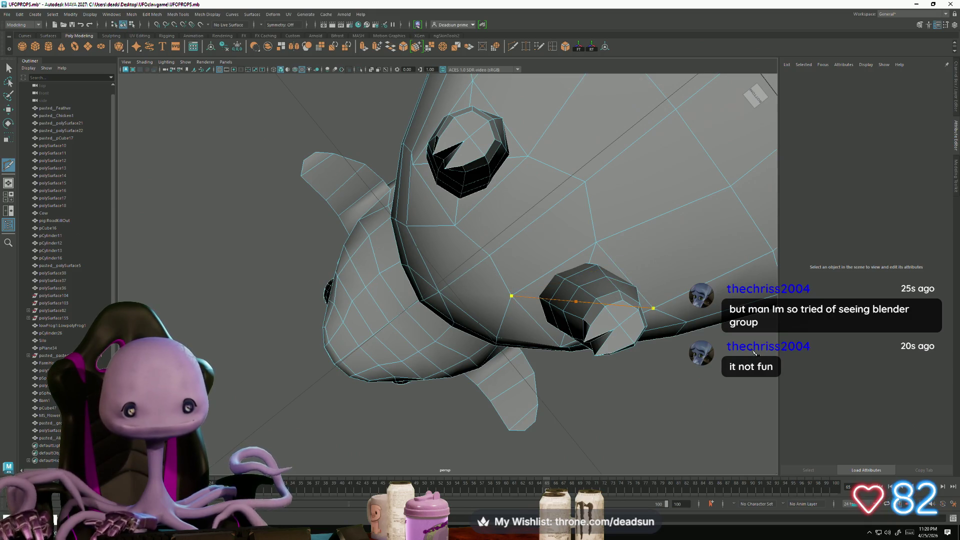
# Step: Cut another edge from the belly up toward the leg and return to selection
pyautogui.keyDown('alt'); pyautogui.moveTo(528, 384); pyautogui.dragTo(489, 357); pyautogui.keyUp('alt')
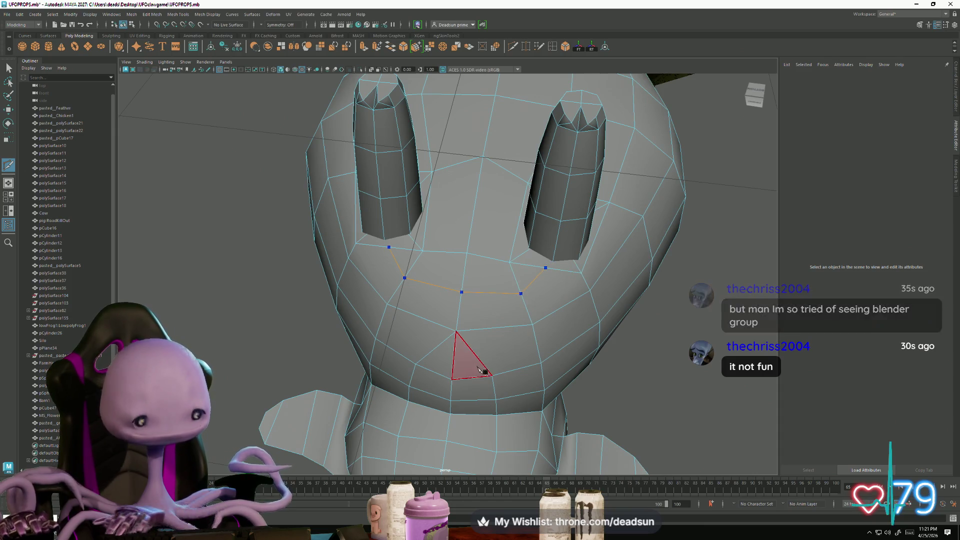
pyautogui.press('Return')
pyautogui.moveTo(498, 312)
pyautogui.keyDown('alt'); pyautogui.mouseDown()
pyautogui.moveTo(508, 347)
pyautogui.moveTo(475, 257)
pyautogui.moveTo(397, 280)
pyautogui.moveTo(424, 358)
pyautogui.mouseUp(); pyautogui.keyUp('alt')
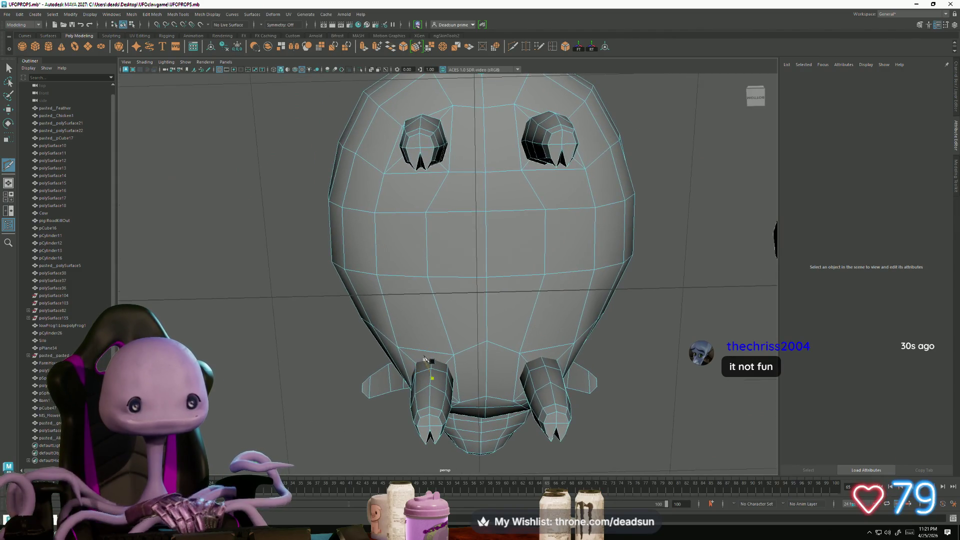
pyautogui.click(409, 235)
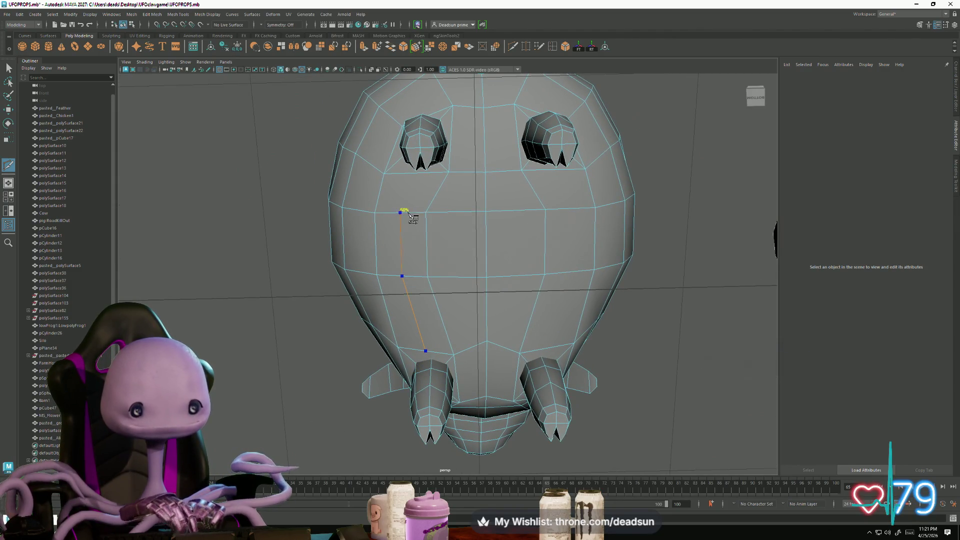
pyautogui.click(419, 181)
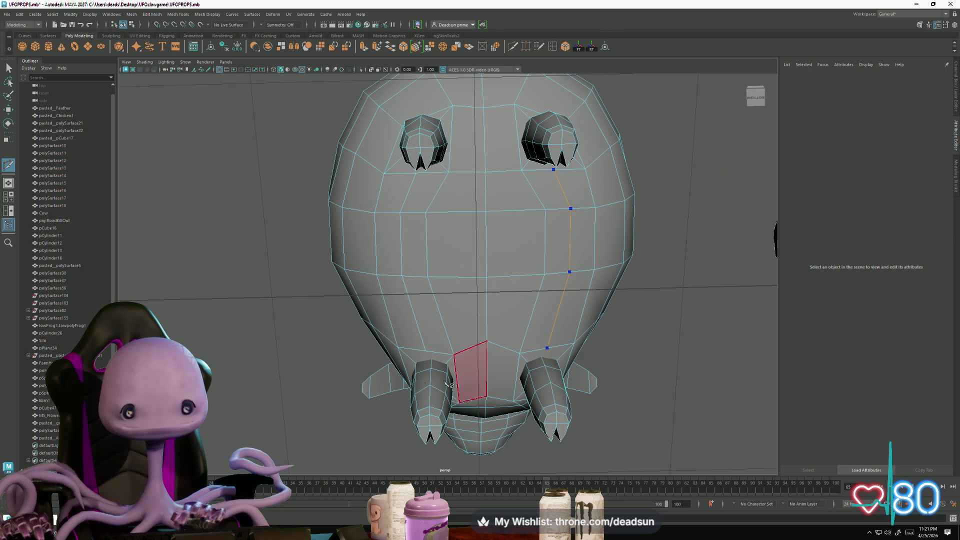
pyautogui.click(10, 67)
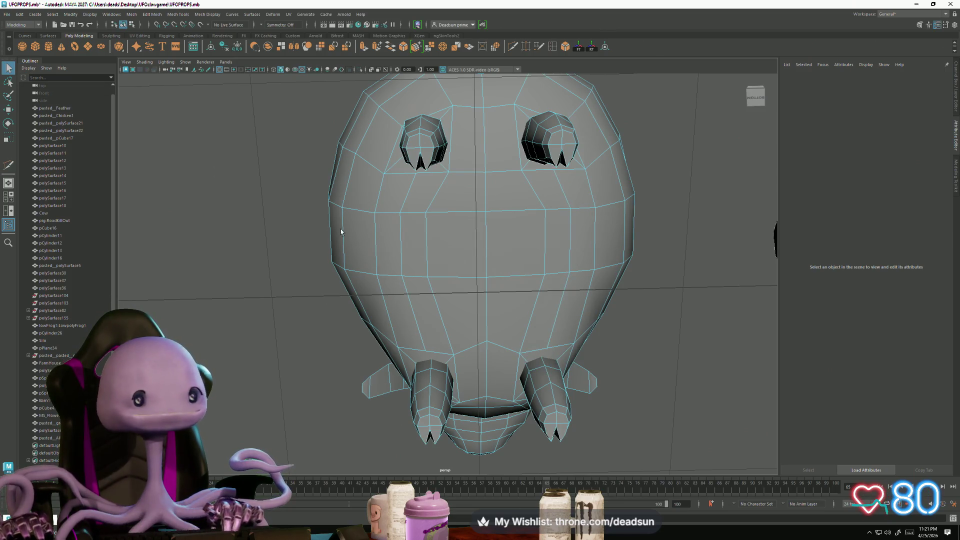
# Step: Select the new belly edge loop and raise it upward on Y
pyautogui.click(428, 248)
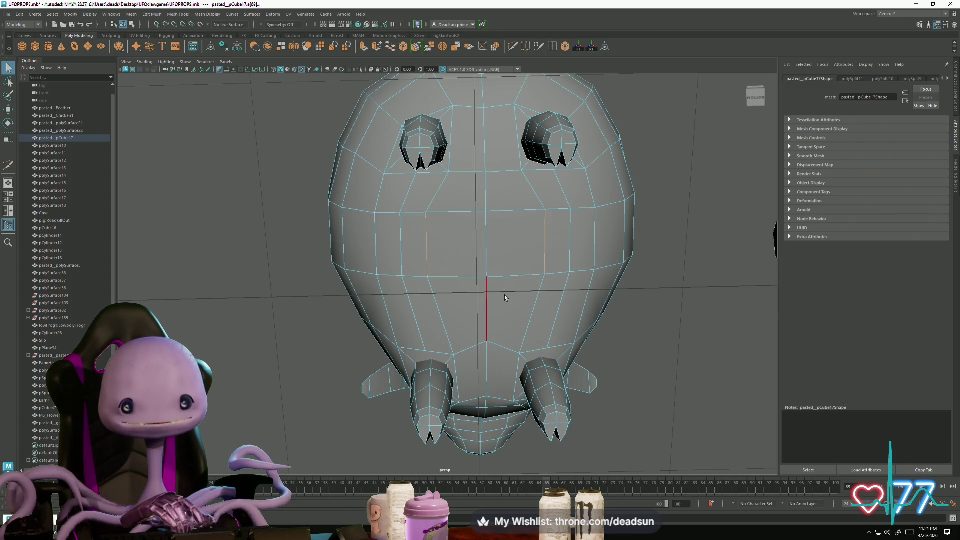
pyautogui.press('r')
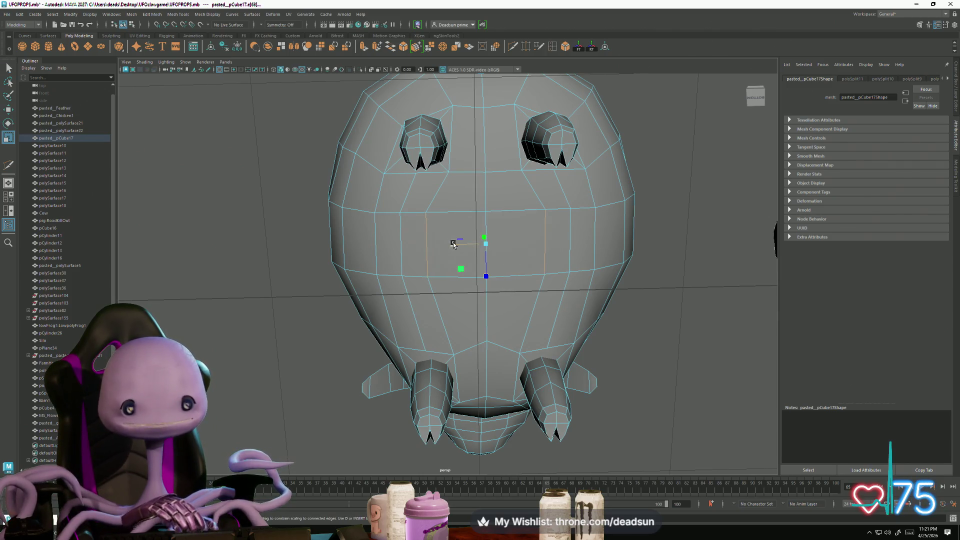
pyautogui.moveTo(446, 244)
pyautogui.keyDown('alt'); pyautogui.mouseDown()
pyautogui.moveTo(380, 307)
pyautogui.moveTo(410, 306)
pyautogui.moveTo(418, 271)
pyautogui.mouseUp(); pyautogui.keyUp('alt')
pyautogui.press('w')
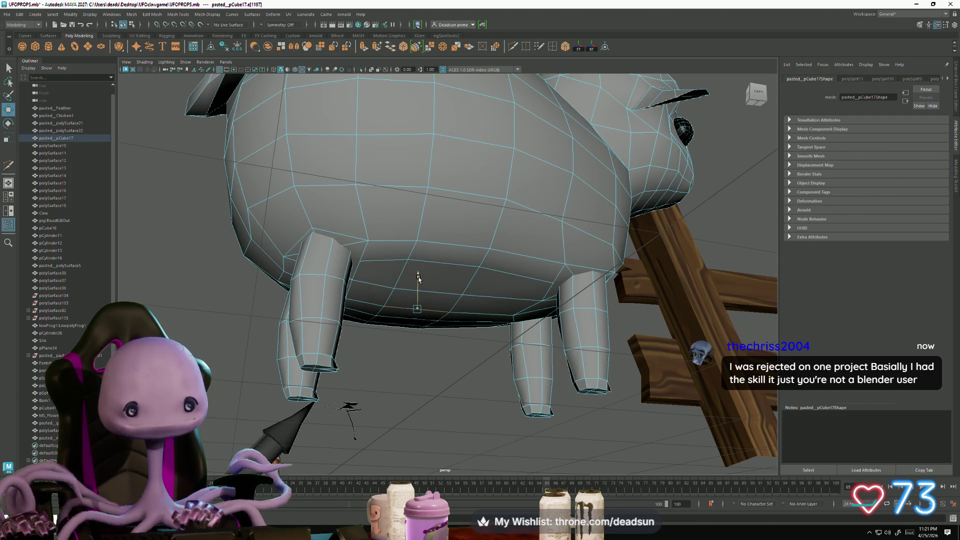
pyautogui.moveTo(435, 263)
pyautogui.keyDown('alt'); pyautogui.mouseDown()
pyautogui.moveTo(425, 290)
pyautogui.moveTo(395, 315)
pyautogui.moveTo(488, 326)
pyautogui.moveTo(558, 319)
pyautogui.mouseUp(); pyautogui.keyUp('alt')
# Step: Select a belly edge and a vertex beside the legs, checking the underside from low angles
pyautogui.click(395, 315)
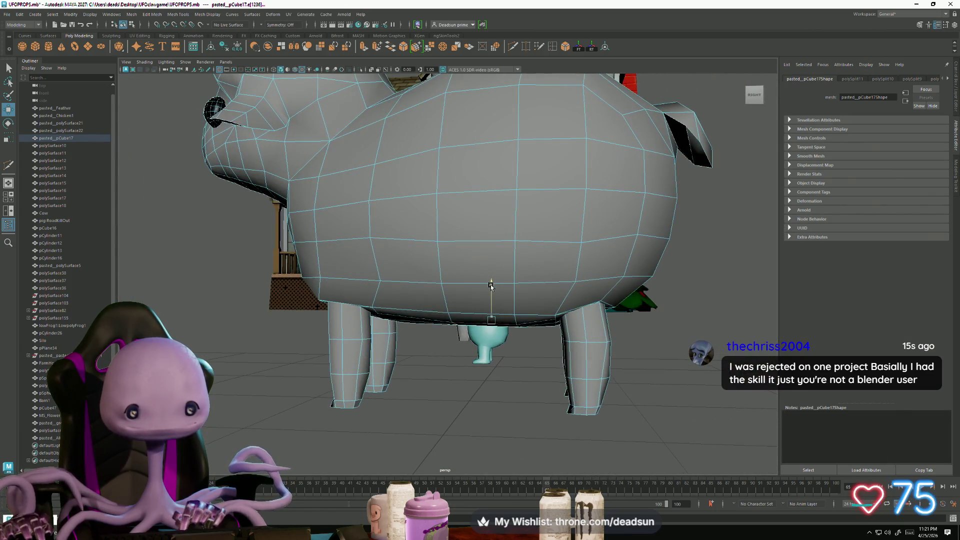
pyautogui.keyDown('alt'); pyautogui.moveTo(492, 285); pyautogui.dragTo(472, 298); pyautogui.keyUp('alt')
pyautogui.moveTo(411, 231); pyautogui.dragTo(394, 230, button='right')
pyautogui.click(383, 215)
pyautogui.moveTo(382, 215)
pyautogui.keyDown('alt'); pyautogui.mouseDown()
pyautogui.moveTo(545, 235)
pyautogui.moveTo(537, 324)
pyautogui.mouseUp(); pyautogui.keyUp('alt')
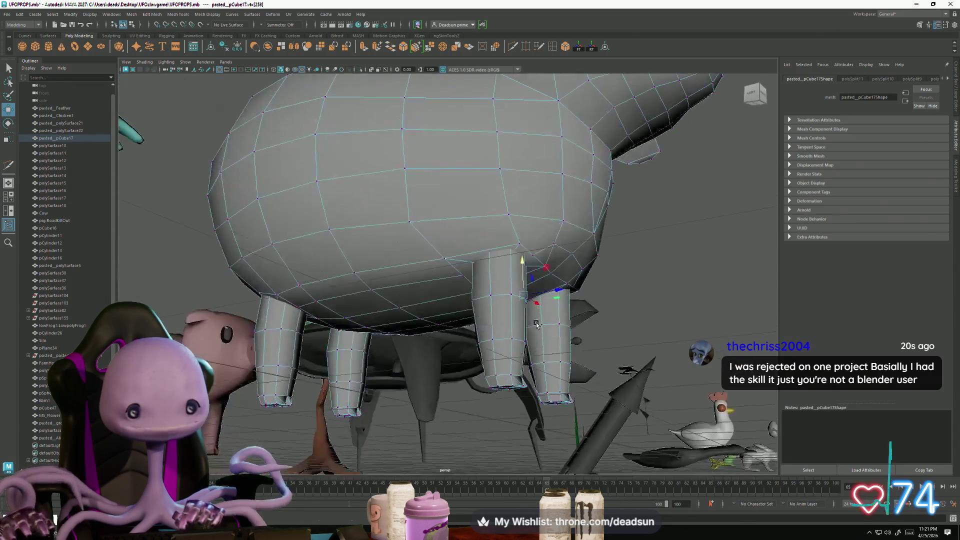
pyautogui.moveTo(423, 260)
pyautogui.keyDown('alt'); pyautogui.mouseDown()
pyautogui.moveTo(454, 336)
pyautogui.moveTo(450, 193)
pyautogui.moveTo(455, 250)
pyautogui.moveTo(522, 252)
pyautogui.mouseUp(); pyautogui.keyUp('alt')
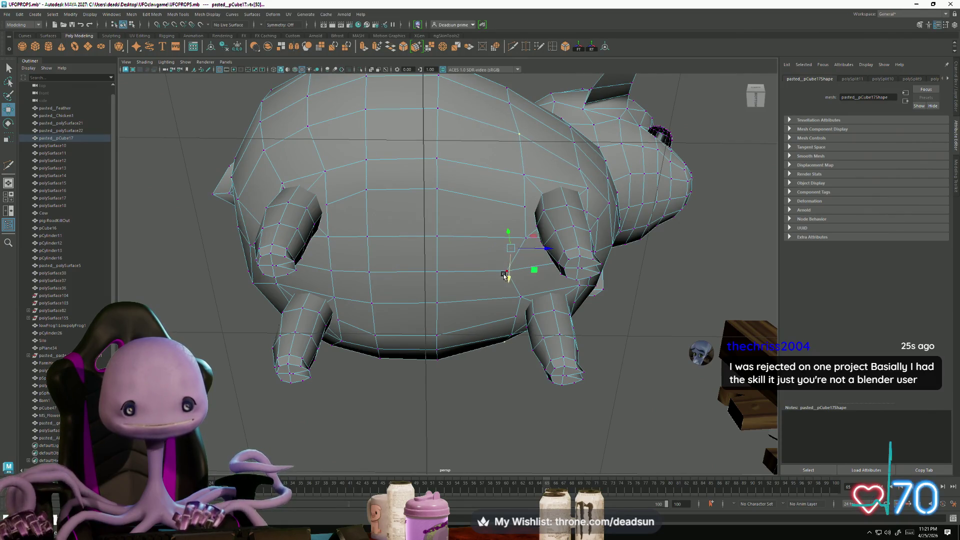
pyautogui.keyDown('alt'); pyautogui.moveTo(506, 268); pyautogui.dragTo(523, 268); pyautogui.keyUp('alt')
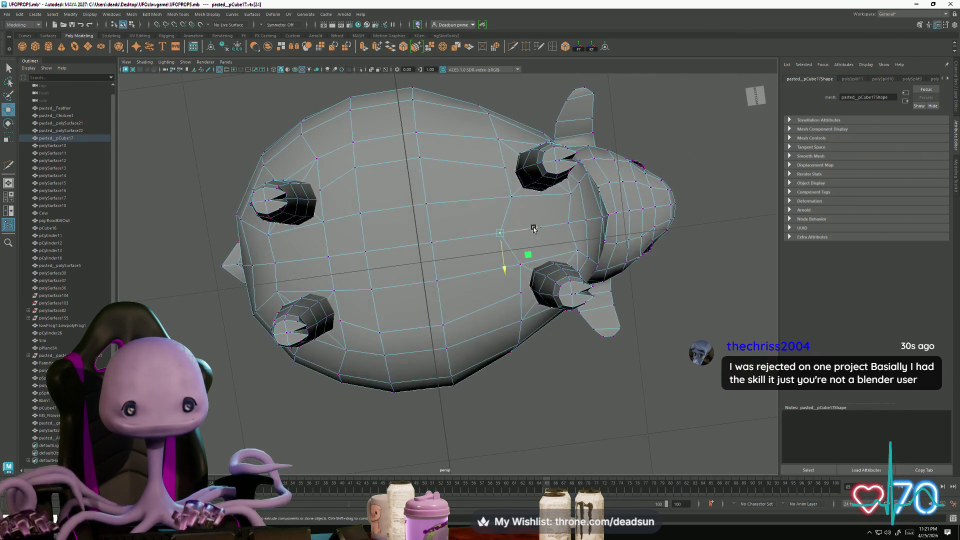
pyautogui.moveTo(569, 226)
pyautogui.keyDown('alt'); pyautogui.mouseDown()
pyautogui.moveTo(588, 277)
pyautogui.moveTo(614, 250)
pyautogui.moveTo(431, 278)
pyautogui.moveTo(515, 274)
pyautogui.moveTo(445, 283)
pyautogui.moveTo(433, 297)
pyautogui.moveTo(465, 328)
pyautogui.mouseUp(); pyautogui.keyUp('alt')
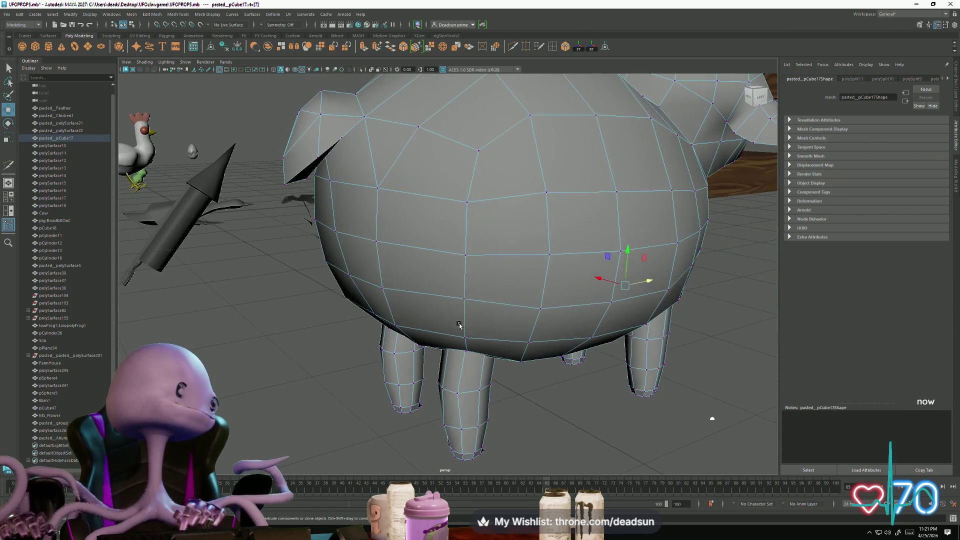
pyautogui.moveTo(465, 328)
pyautogui.keyDown('alt'); pyautogui.mouseDown(button='right')
pyautogui.moveTo(553, 347)
pyautogui.moveTo(780, 316)
pyautogui.moveTo(523, 321)
pyautogui.moveTo(347, 265)
pyautogui.mouseUp(button='right'); pyautogui.keyUp('alt')
# Step: Switch to face mode and select faces at the top of the first leg
pyautogui.rightClick(344, 252)
pyautogui.click(345, 263)
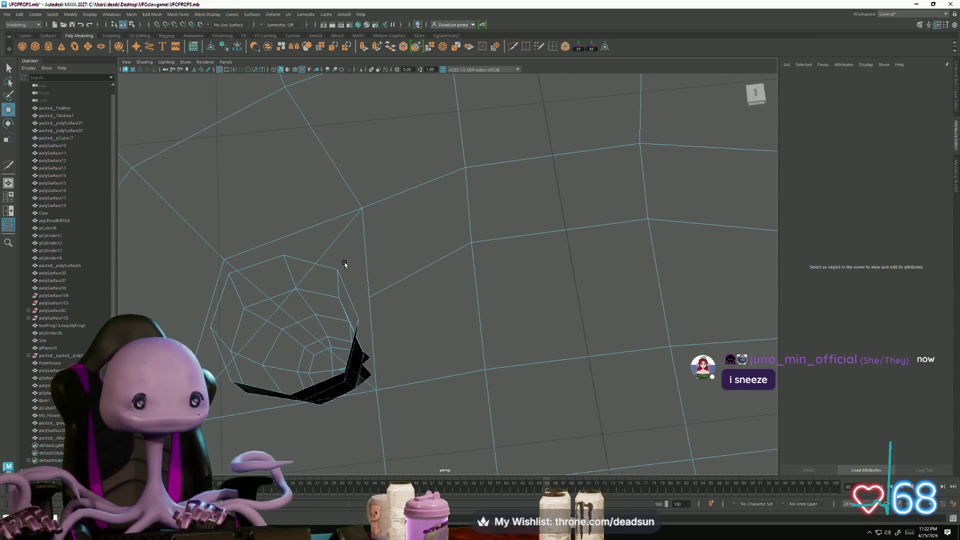
pyautogui.click(332, 268)
pyautogui.keyDown('shift'); pyautogui.click(315, 232); pyautogui.keyUp('shift')
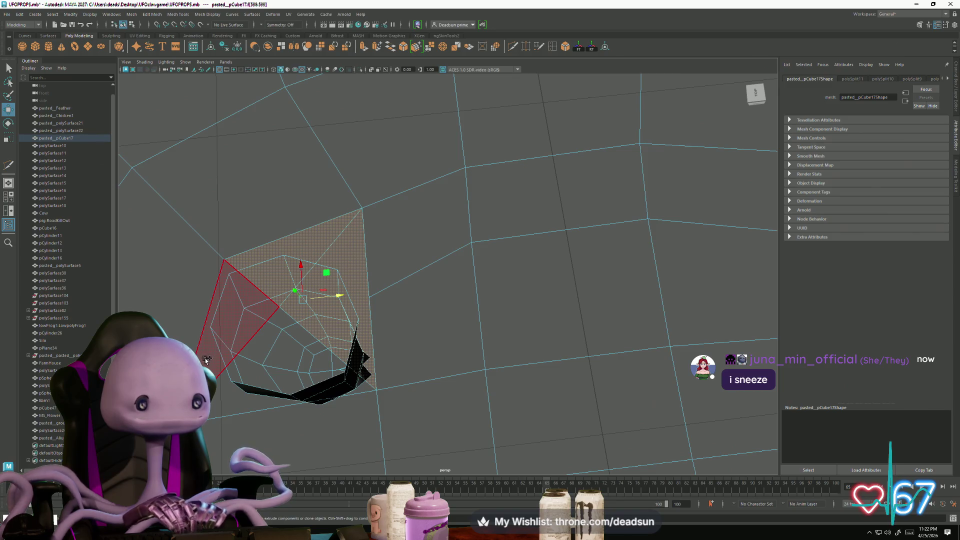
pyautogui.click(219, 400)
pyautogui.moveTo(223, 403)
pyautogui.keyDown('alt'); pyautogui.mouseDown(button='right')
pyautogui.moveTo(268, 365)
pyautogui.moveTo(343, 350)
pyautogui.moveTo(389, 372)
pyautogui.mouseUp(button='right'); pyautogui.keyUp('alt')
pyautogui.moveTo(389, 371)
pyautogui.keyDown('alt'); pyautogui.mouseDown()
pyautogui.moveTo(262, 388)
pyautogui.moveTo(508, 345)
pyautogui.mouseUp(); pyautogui.keyUp('alt')
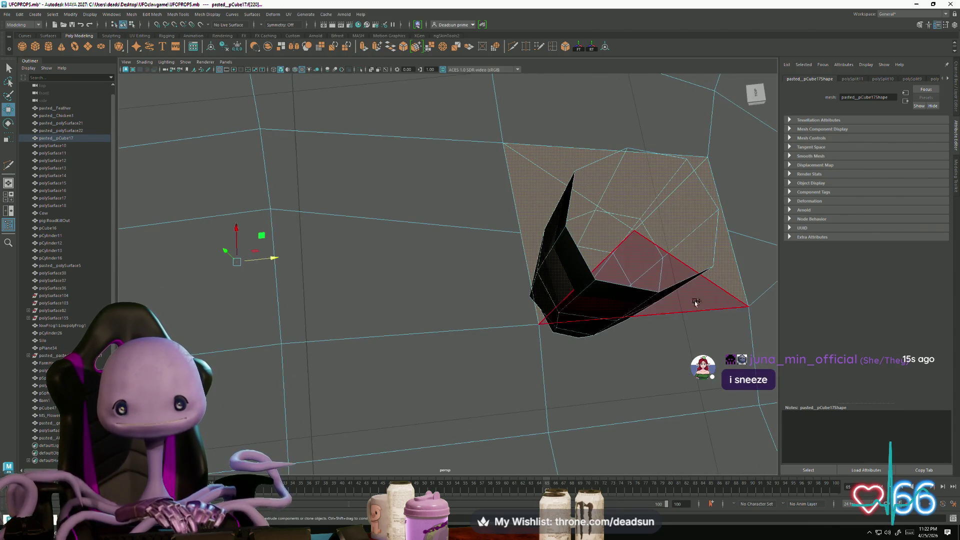
# Step: Add the faces around both legs to the selection and delete them
pyautogui.moveTo(656, 343)
pyautogui.keyDown('alt'); pyautogui.mouseDown()
pyautogui.moveTo(603, 370)
pyautogui.moveTo(480, 311)
pyautogui.moveTo(551, 388)
pyautogui.moveTo(337, 315)
pyautogui.moveTo(368, 330)
pyautogui.mouseUp(); pyautogui.keyUp('alt')
pyautogui.scroll(-5, 368, 330)
pyautogui.moveTo(407, 364)
pyautogui.keyDown('alt'); pyautogui.mouseDown()
pyautogui.moveTo(450, 325)
pyautogui.moveTo(439, 285)
pyautogui.mouseUp(); pyautogui.keyUp('alt')
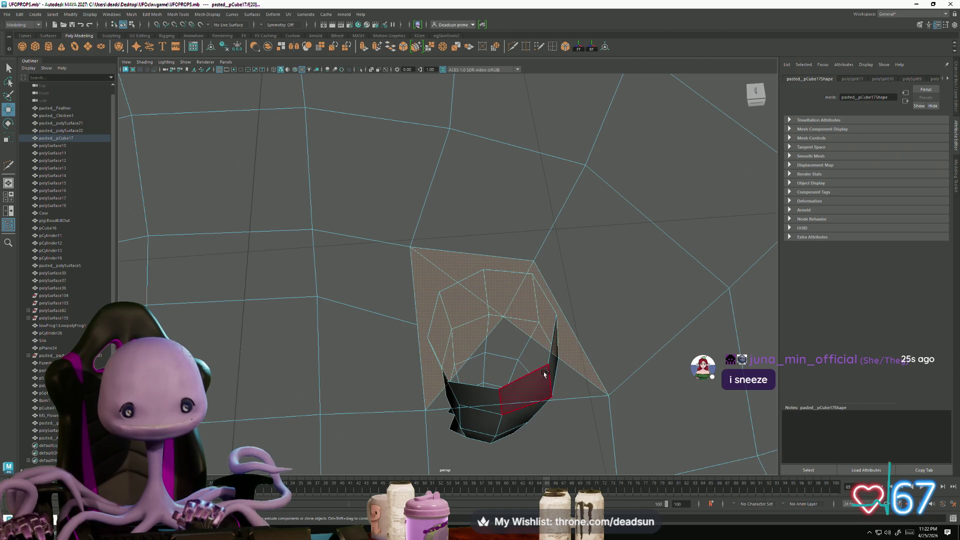
pyautogui.moveTo(503, 368)
pyautogui.keyDown('alt'); pyautogui.mouseDown()
pyautogui.moveTo(525, 395)
pyautogui.moveTo(564, 386)
pyautogui.moveTo(538, 389)
pyautogui.moveTo(441, 336)
pyautogui.moveTo(476, 369)
pyautogui.moveTo(471, 336)
pyautogui.moveTo(474, 346)
pyautogui.moveTo(435, 370)
pyautogui.mouseUp(); pyautogui.keyUp('alt')
pyautogui.press('Delete')
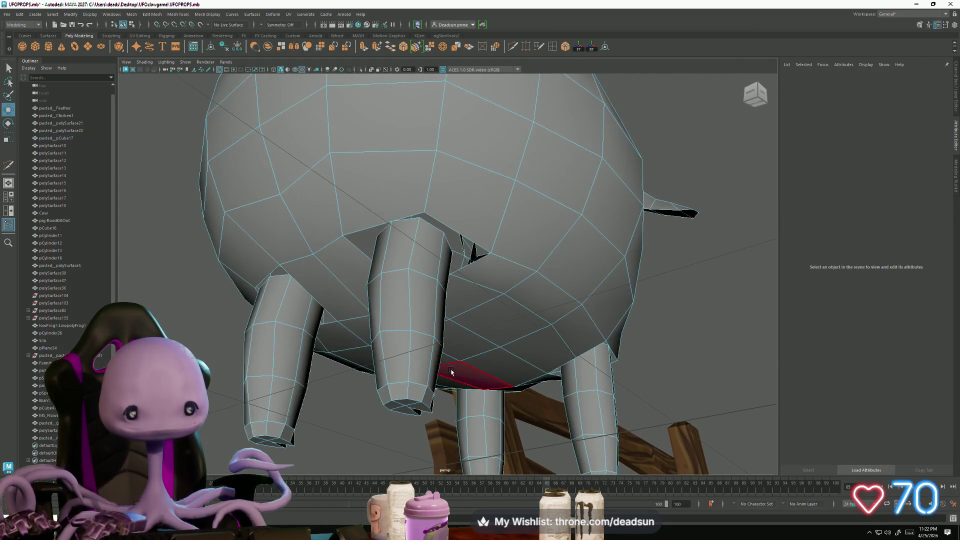
# Step: Place a Multi-Cut point on the sheep body edge near the leg
pyautogui.click(513, 46)
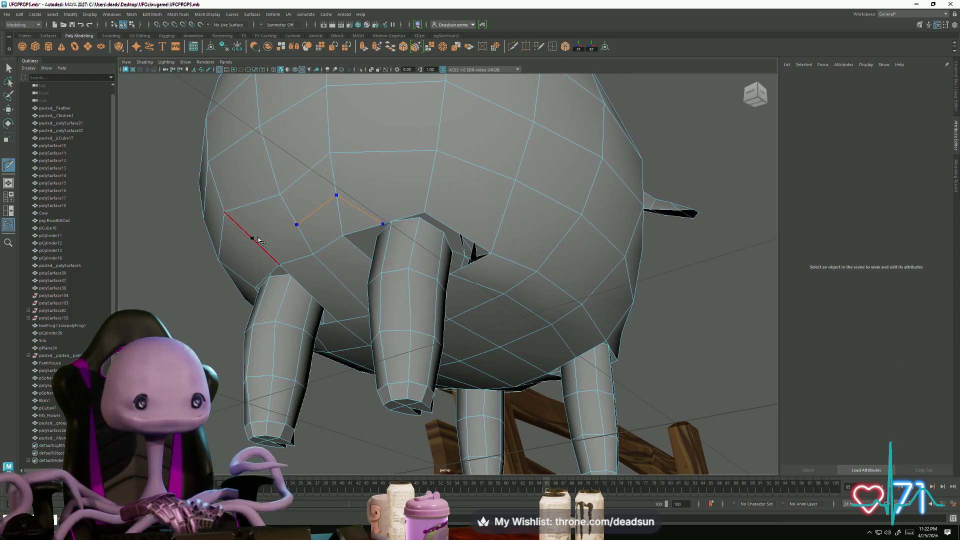
pyautogui.moveTo(255, 277)
pyautogui.keyDown('alt'); pyautogui.mouseDown()
pyautogui.moveTo(262, 171)
pyautogui.moveTo(400, 275)
pyautogui.moveTo(506, 307)
pyautogui.moveTo(416, 248)
pyautogui.mouseUp(); pyautogui.keyUp('alt')
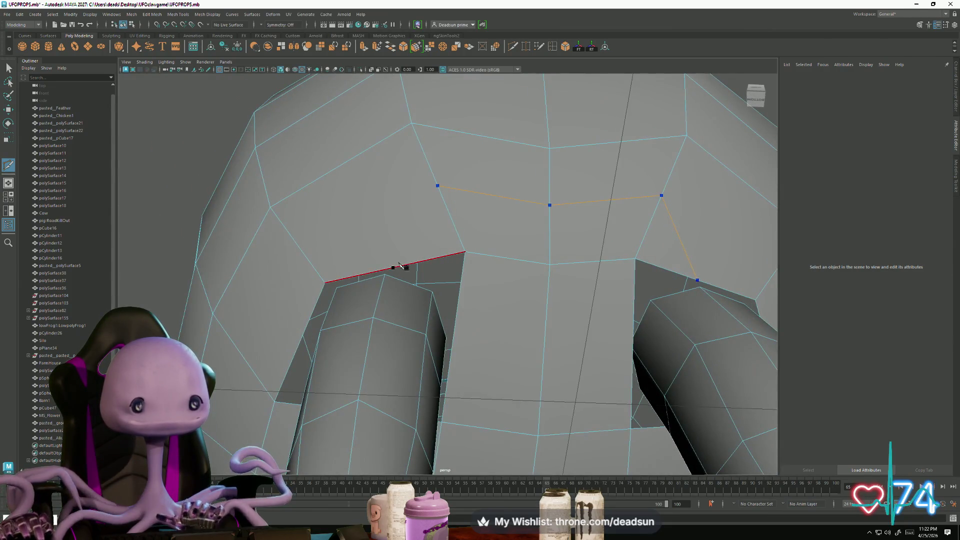
pyautogui.click(398, 269)
pyautogui.click(8, 68)
# Step: Delete the face on top of the leg and sew the open edges together
pyautogui.moveTo(300, 260)
pyautogui.keyDown('alt'); pyautogui.mouseDown()
pyautogui.moveTo(398, 287)
pyautogui.moveTo(402, 309)
pyautogui.moveTo(388, 332)
pyautogui.moveTo(345, 295)
pyautogui.mouseUp(); pyautogui.keyUp('alt')
pyautogui.click(436, 248)
pyautogui.press('Delete')
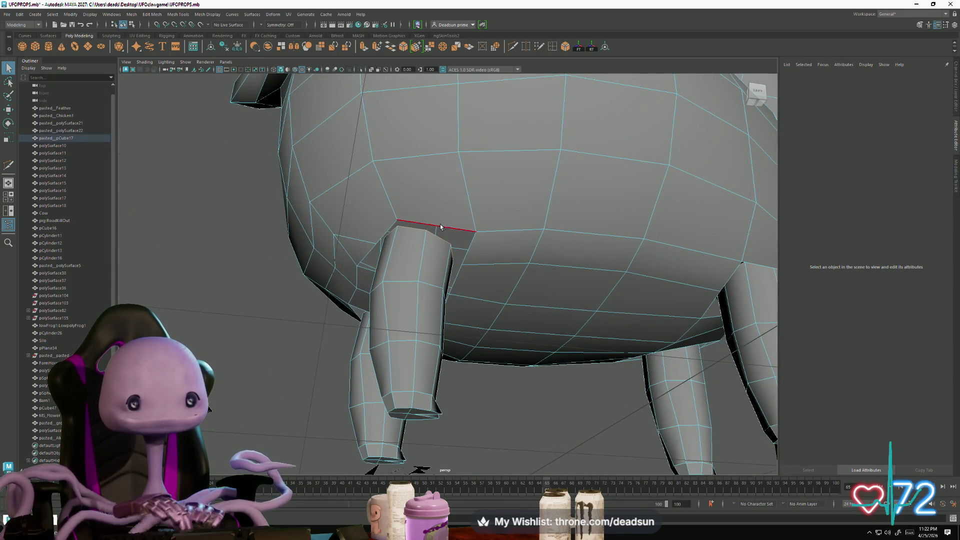
pyautogui.click(446, 229)
pyautogui.moveTo(446, 229)
pyautogui.keyDown('alt'); pyautogui.mouseDown()
pyautogui.moveTo(342, 272)
pyautogui.moveTo(428, 265)
pyautogui.mouseUp(); pyautogui.keyUp('alt')
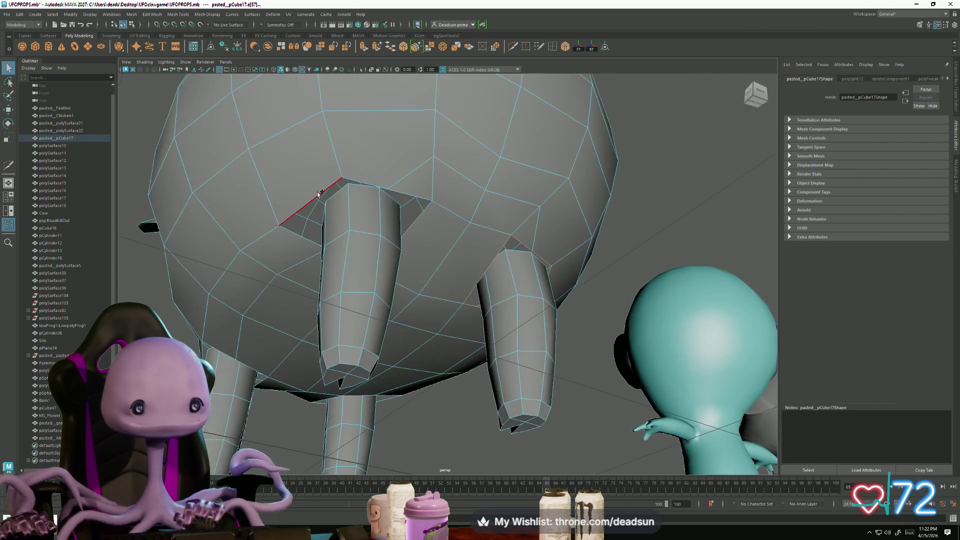
pyautogui.moveTo(315, 202)
pyautogui.keyDown('alt'); pyautogui.mouseDown()
pyautogui.moveTo(354, 268)
pyautogui.moveTo(337, 255)
pyautogui.moveTo(382, 289)
pyautogui.moveTo(430, 200)
pyautogui.moveTo(454, 80)
pyautogui.mouseUp(); pyautogui.keyUp('alt')
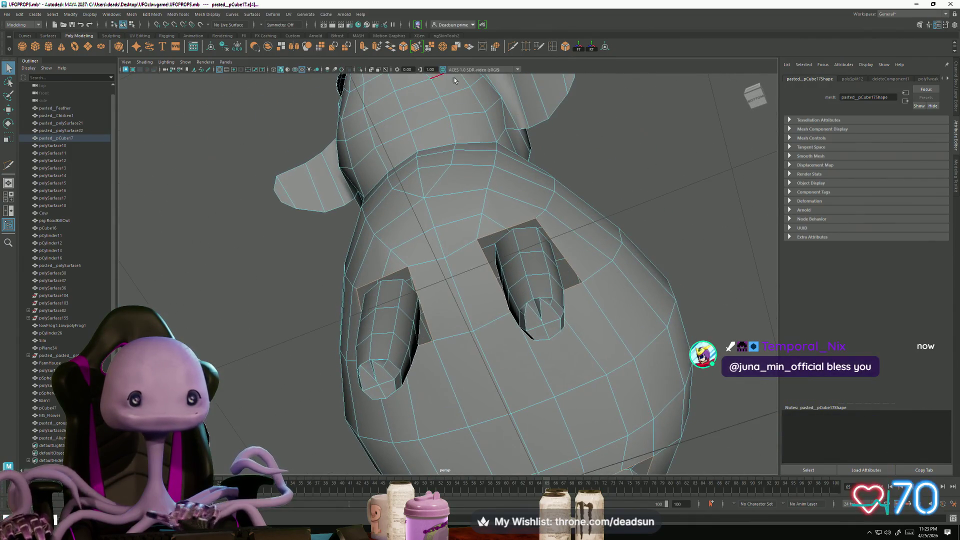
pyautogui.hotkey('ctrl', 'shift', 'm')
# Step: Select the border edges around the leg hole, including the diagonal edge
pyautogui.moveTo(447, 224)
pyautogui.keyDown('alt'); pyautogui.mouseDown()
pyautogui.moveTo(504, 252)
pyautogui.moveTo(498, 239)
pyautogui.moveTo(433, 203)
pyautogui.moveTo(469, 265)
pyautogui.mouseUp(); pyautogui.keyUp('alt')
pyautogui.press('e')
pyautogui.press('r')
pyautogui.click(502, 327)
pyautogui.keyDown('alt'); pyautogui.moveTo(502, 328); pyautogui.dragTo(473, 331); pyautogui.keyUp('alt')
pyautogui.keyDown('shift'); pyautogui.click(428, 321); pyautogui.keyUp('shift')
pyautogui.keyDown('shift'); pyautogui.click(336, 293); pyautogui.keyUp('shift')
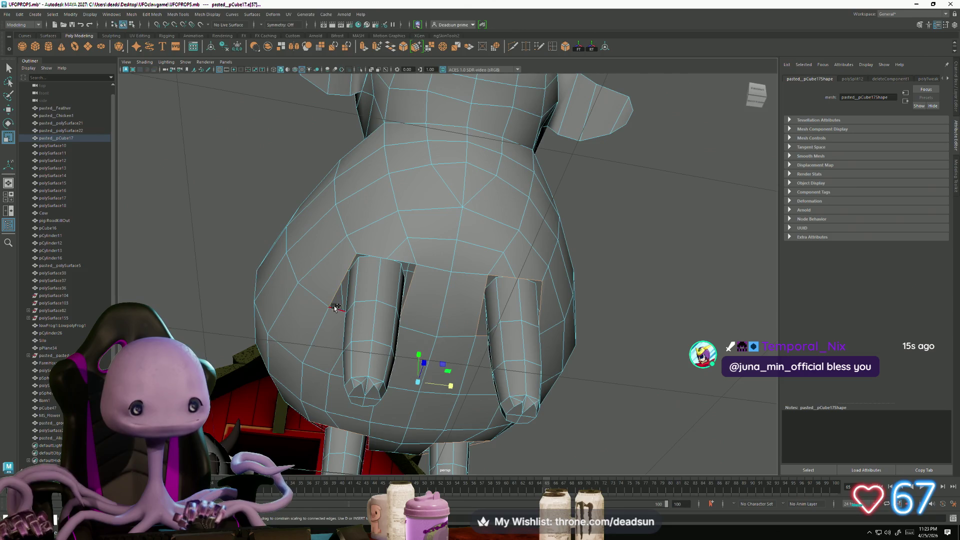
pyautogui.keyDown('alt'); pyautogui.moveTo(403, 262); pyautogui.dragTo(333, 157); pyautogui.keyUp('alt')
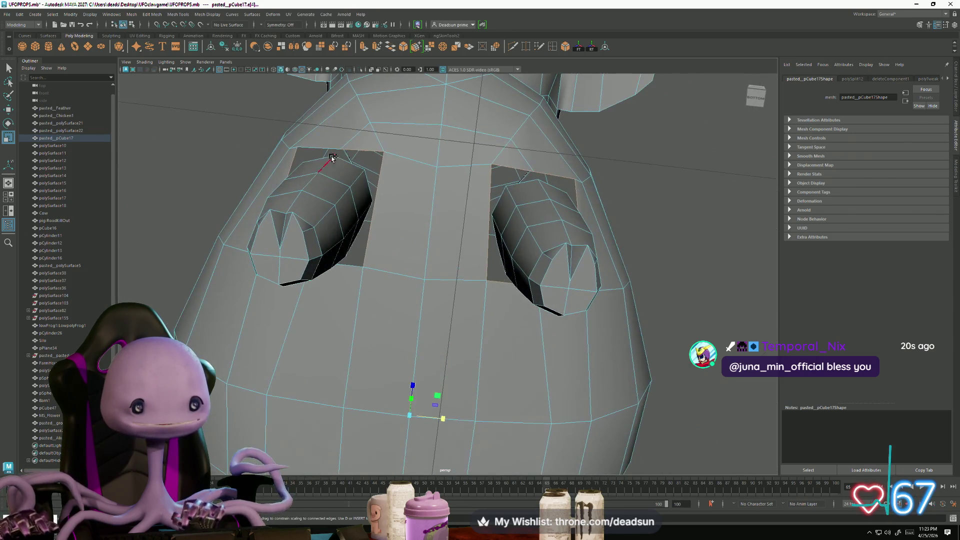
pyautogui.moveTo(413, 290)
pyautogui.keyDown('alt'); pyautogui.mouseDown()
pyautogui.moveTo(427, 293)
pyautogui.moveTo(467, 95)
pyautogui.mouseUp(); pyautogui.keyUp('alt')
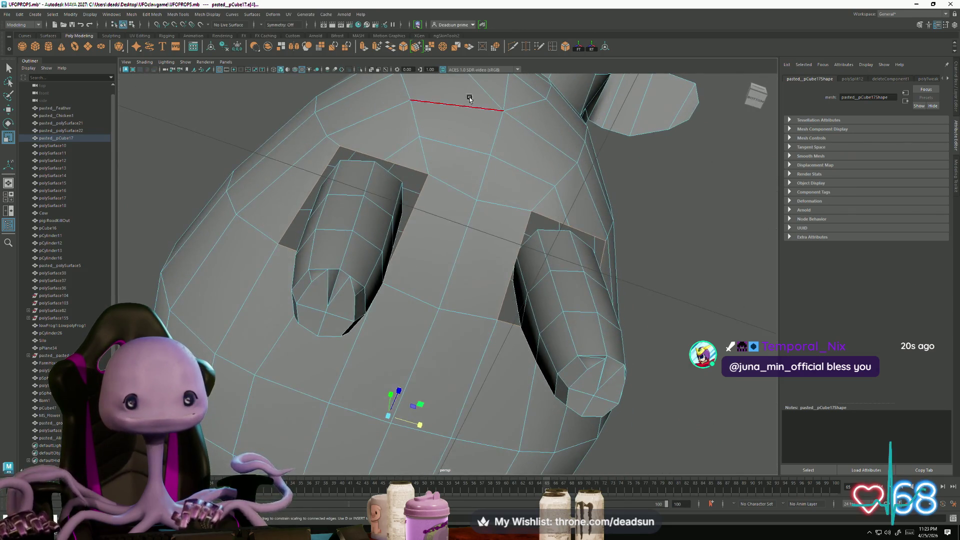
# Step: Extrude the leg-hole border edges and push them inward toward the legs at local scale 0.571
pyautogui.click(365, 49)
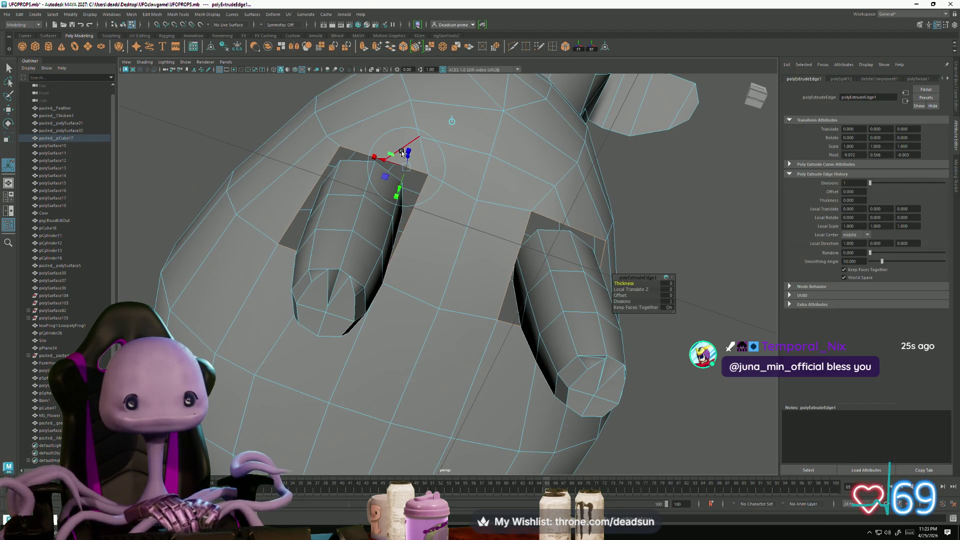
pyautogui.keyDown('alt'); pyautogui.moveTo(428, 184); pyautogui.dragTo(360, 199); pyautogui.keyUp('alt')
pyautogui.moveTo(276, 331)
pyautogui.mouseDown()
pyautogui.moveTo(284, 339)
pyautogui.moveTo(252, 336)
pyautogui.moveTo(268, 339)
pyautogui.mouseUp()
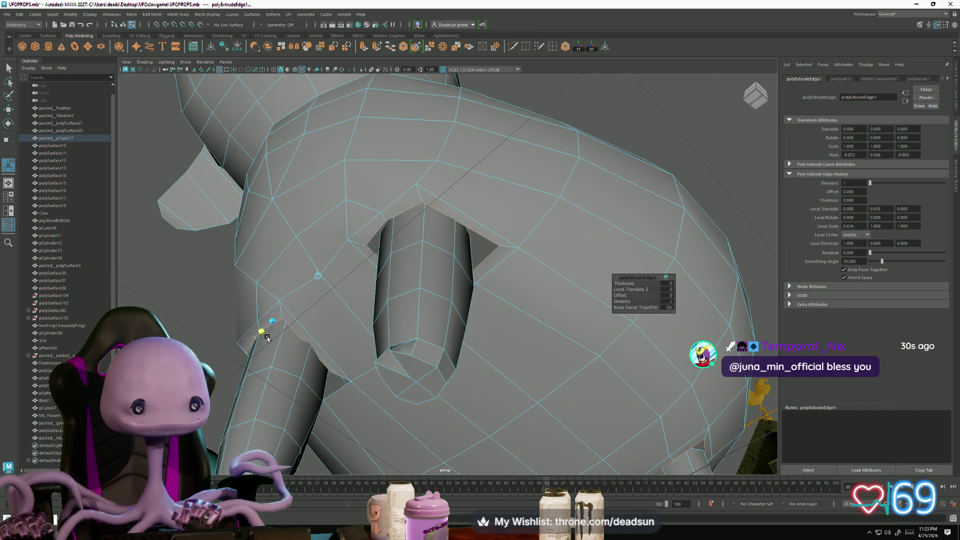
pyautogui.scroll(-10, 273, 335)
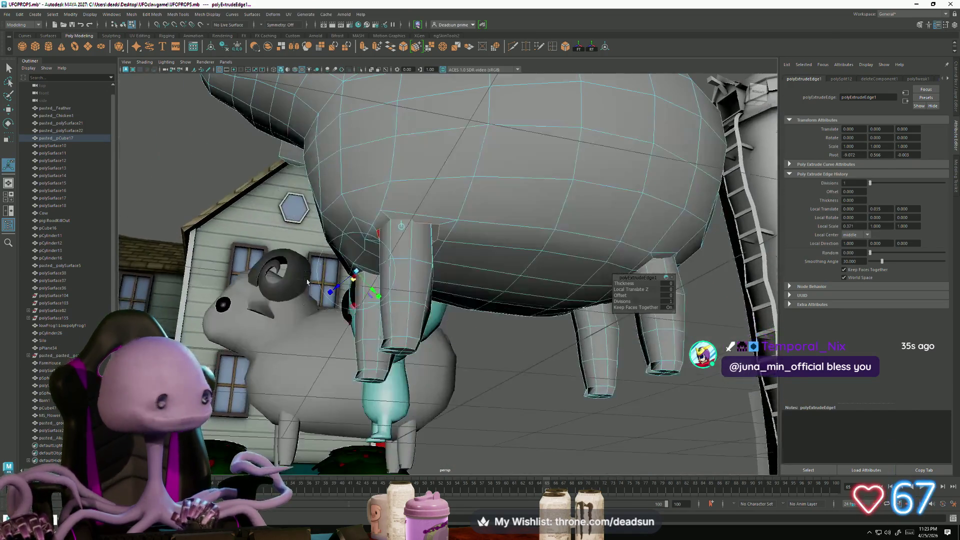
pyautogui.keyDown('alt'); pyautogui.moveTo(307, 282); pyautogui.dragTo(303, 368); pyautogui.keyUp('alt')
pyautogui.keyDown('alt'); pyautogui.moveTo(303, 367); pyautogui.dragTo(335, 359, button='right'); pyautogui.keyUp('alt')
pyautogui.moveTo(335, 359)
pyautogui.keyDown('alt'); pyautogui.mouseDown()
pyautogui.moveTo(383, 367)
pyautogui.moveTo(362, 349)
pyautogui.moveTo(276, 335)
pyautogui.mouseUp(); pyautogui.keyUp('alt')
pyautogui.moveTo(246, 329); pyautogui.dragTo(235, 322, button='right')
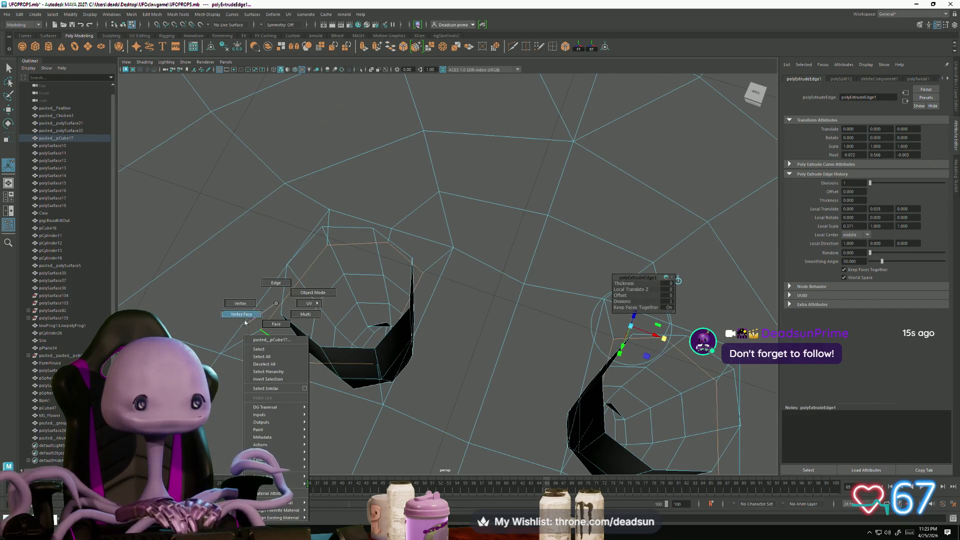
# Step: Snap the left leg-rim vertices up onto the neighbouring body vertices
pyautogui.click(299, 346)
pyautogui.keyDown('alt'); pyautogui.moveTo(299, 346); pyautogui.dragTo(322, 382); pyautogui.keyUp('alt')
pyautogui.press('w')
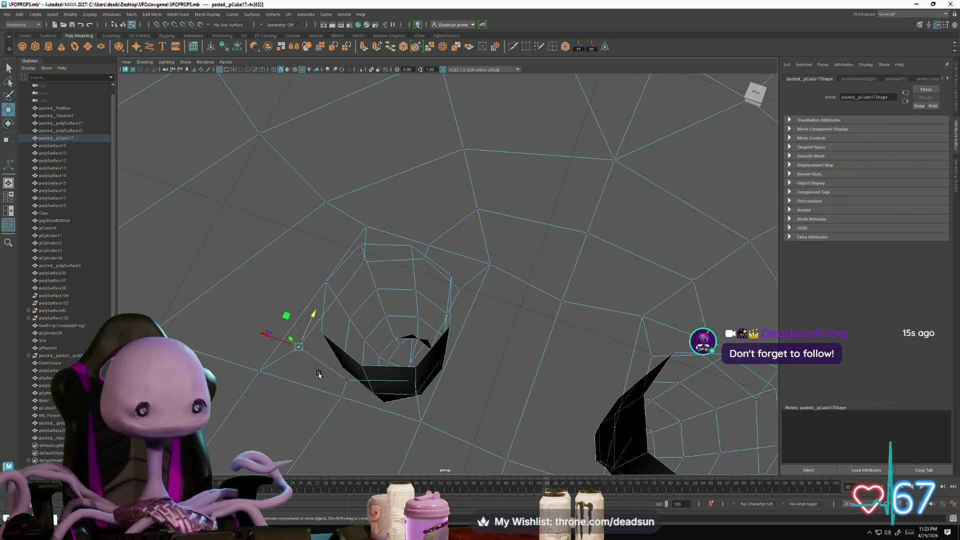
pyautogui.press('v')
pyautogui.moveTo(297, 349); pyautogui.dragTo(323, 339)
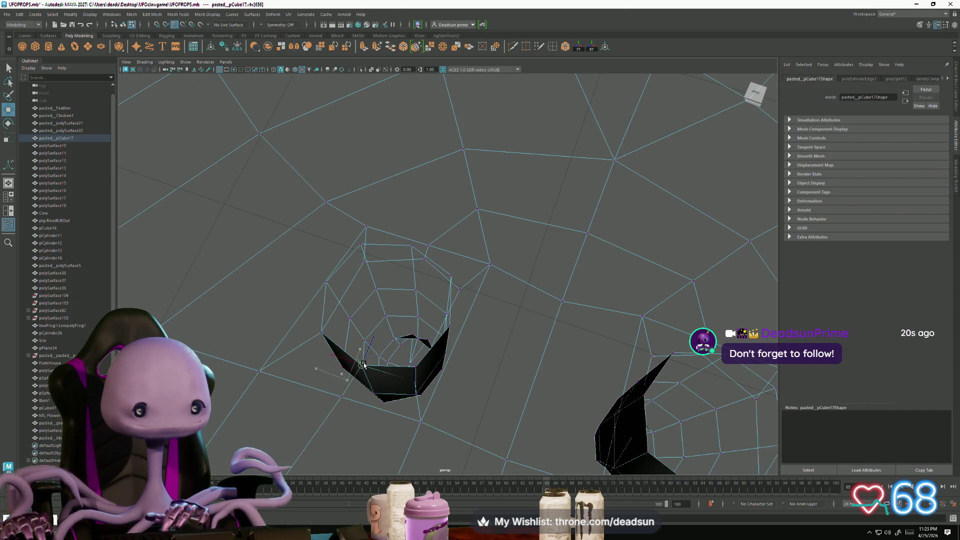
pyautogui.press('v')
pyautogui.moveTo(422, 384); pyautogui.dragTo(419, 381)
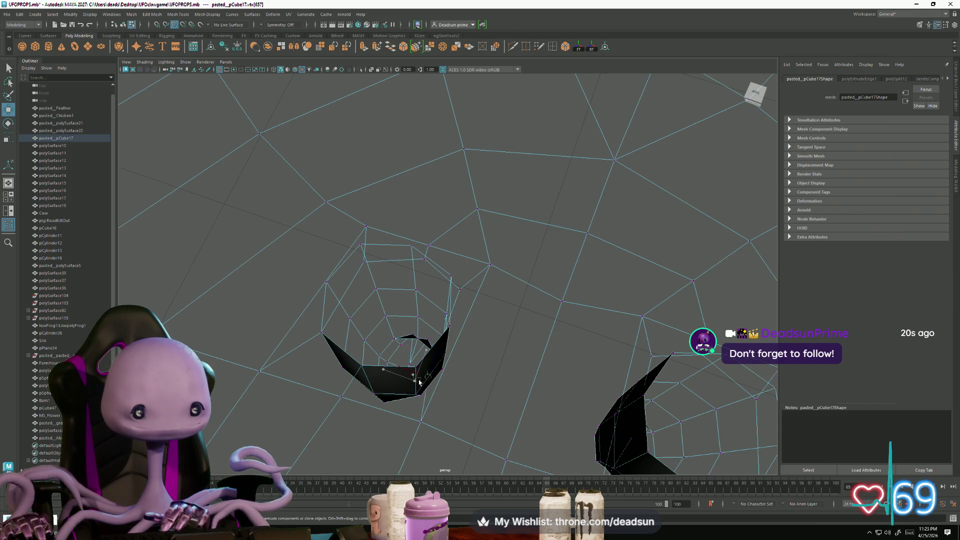
pyautogui.click(452, 276)
pyautogui.press('v')
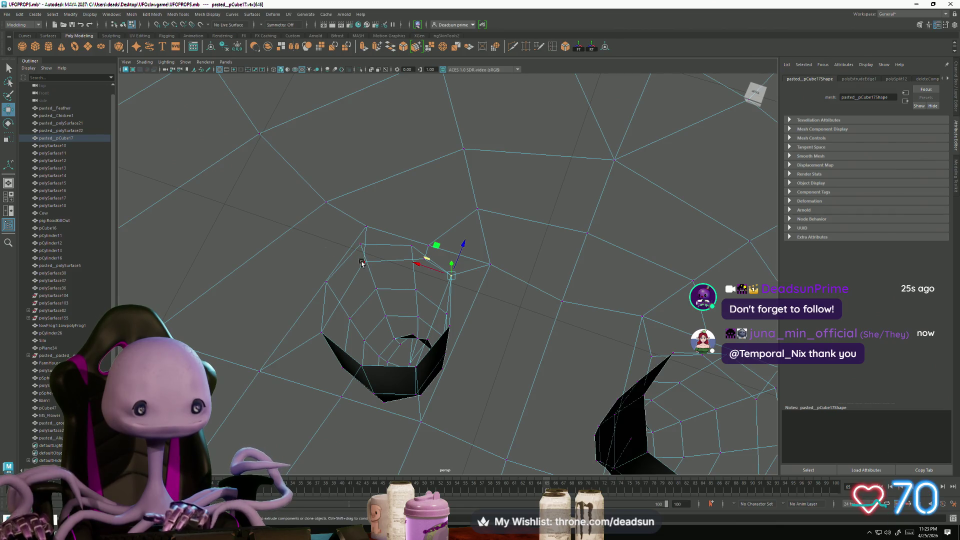
pyautogui.moveTo(361, 262); pyautogui.dragTo(362, 245)
pyautogui.click(414, 257)
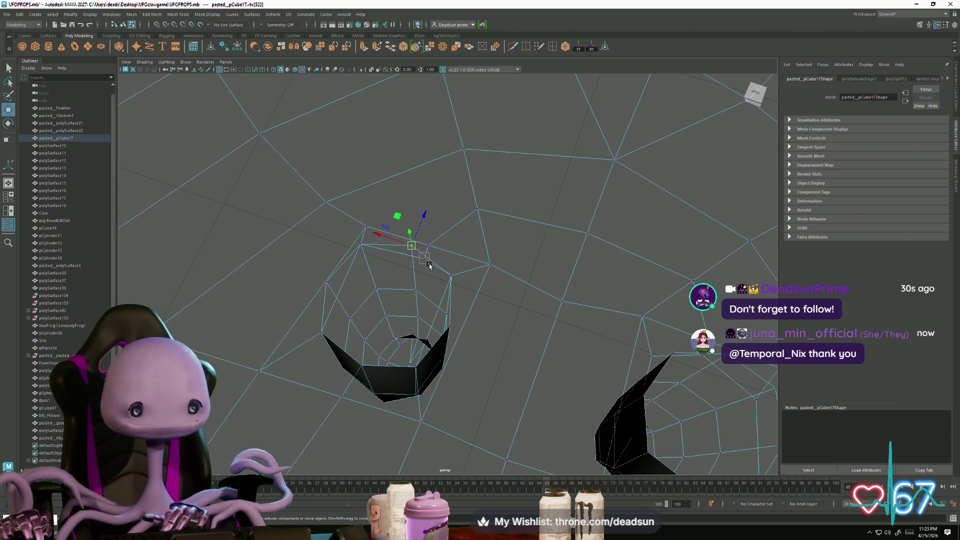
pyautogui.moveTo(425, 259); pyautogui.dragTo(416, 246)
# Step: Move and snap the right leg-rim vertices up onto the body
pyautogui.moveTo(471, 348)
pyautogui.keyDown('alt'); pyautogui.mouseDown()
pyautogui.moveTo(568, 327)
pyautogui.moveTo(530, 310)
pyautogui.mouseUp(); pyautogui.keyUp('alt')
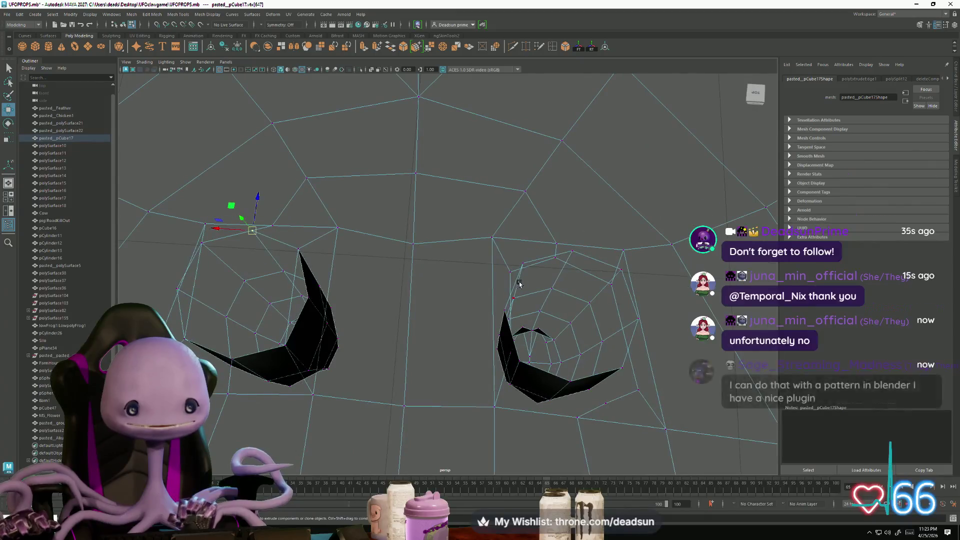
pyautogui.click(510, 272)
pyautogui.moveTo(531, 297); pyautogui.dragTo(523, 260, button='middle')
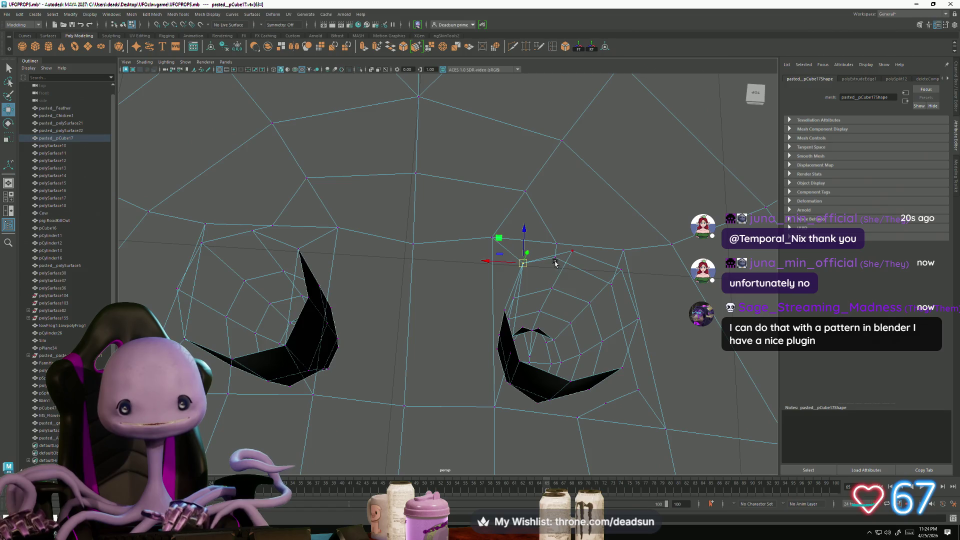
pyautogui.moveTo(559, 268); pyautogui.dragTo(545, 258)
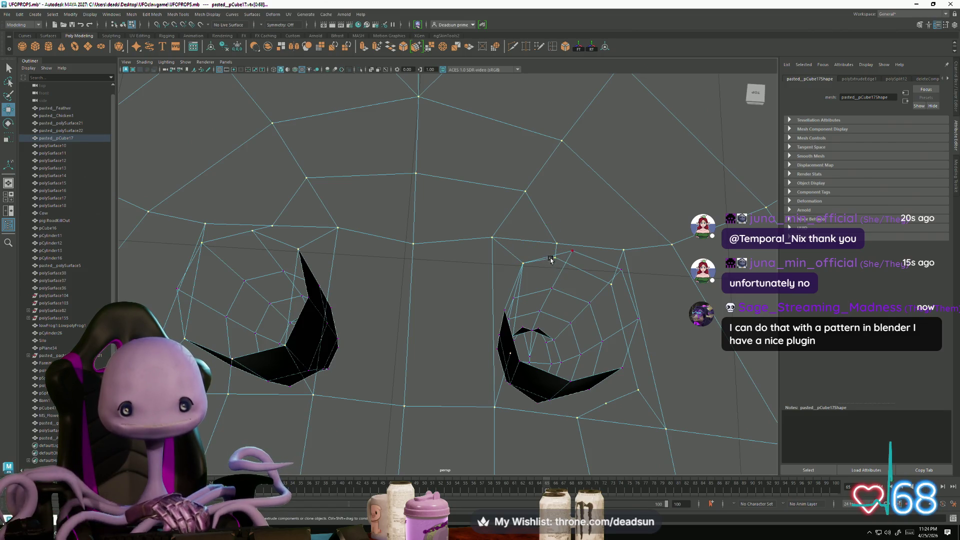
pyautogui.moveTo(556, 260); pyautogui.dragTo(572, 253, button='middle')
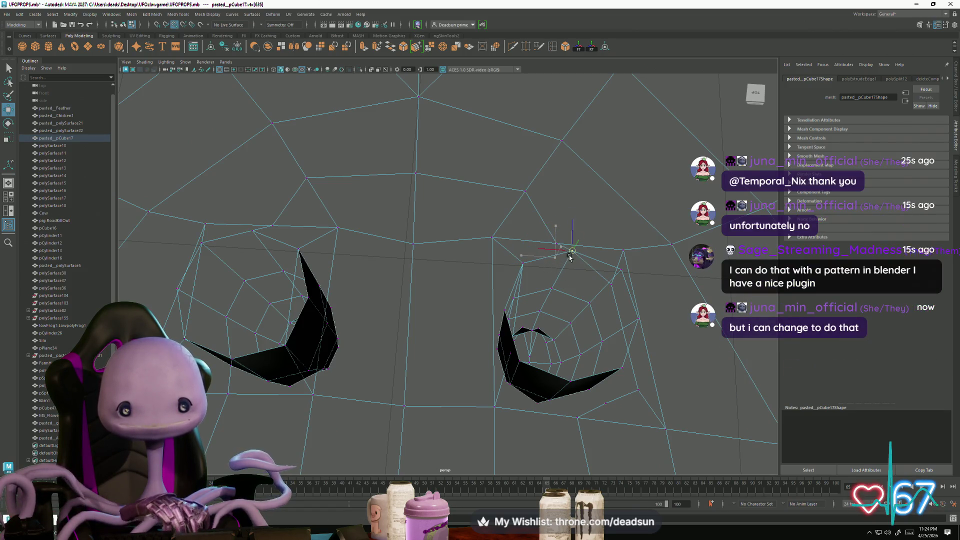
pyautogui.moveTo(601, 275); pyautogui.dragTo(613, 289)
pyautogui.moveTo(614, 290); pyautogui.dragTo(622, 273, button='middle')
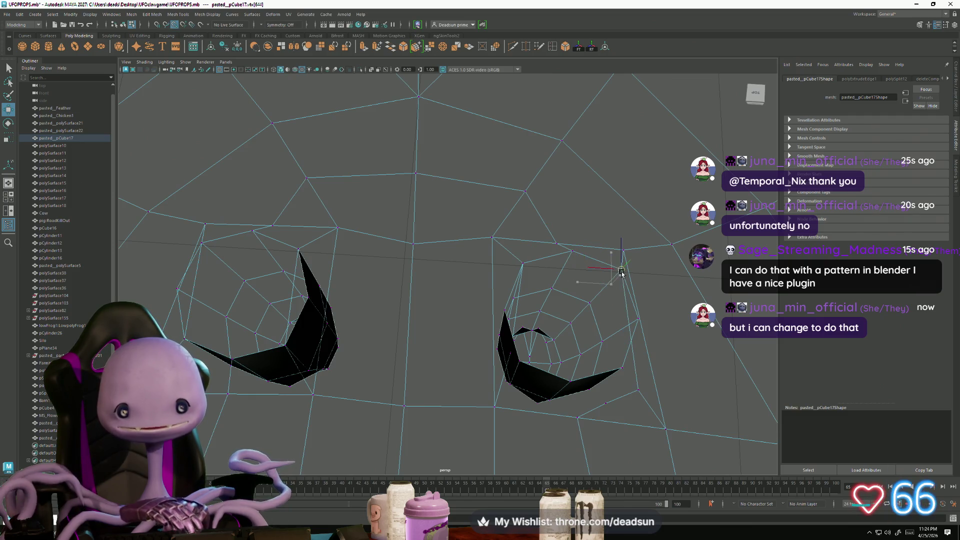
pyautogui.moveTo(640, 395); pyautogui.dragTo(624, 370, button='middle')
pyautogui.moveTo(597, 395)
pyautogui.mouseDown()
pyautogui.moveTo(611, 409)
pyautogui.moveTo(553, 390)
pyautogui.moveTo(582, 417)
pyautogui.moveTo(583, 396)
pyautogui.moveTo(575, 407)
pyautogui.moveTo(555, 396)
pyautogui.moveTo(575, 395)
pyautogui.moveTo(572, 405)
pyautogui.mouseUp()
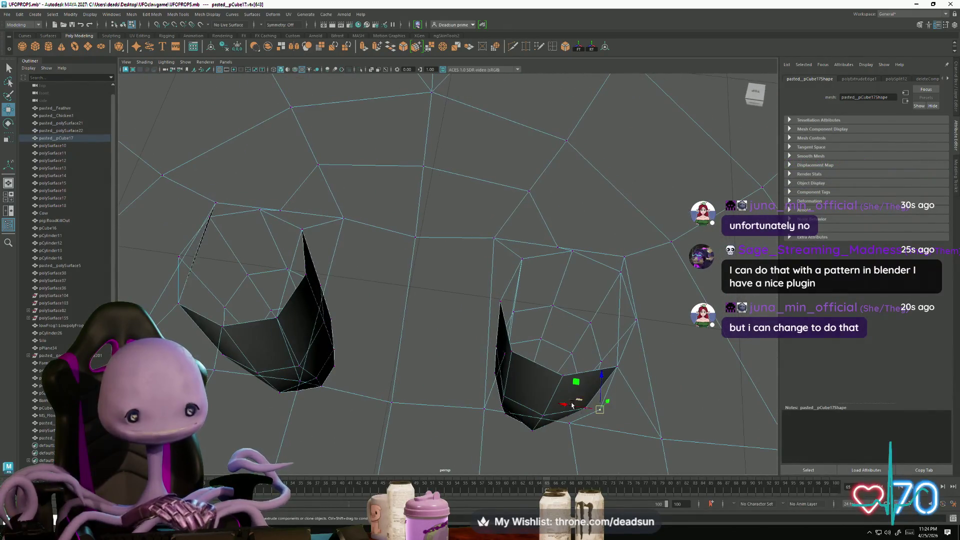
pyautogui.click(528, 409)
# Step: Inspect the leg rim and the inside of the left leg
pyautogui.moveTo(518, 374)
pyautogui.keyDown('alt'); pyautogui.mouseDown()
pyautogui.moveTo(510, 392)
pyautogui.moveTo(471, 372)
pyautogui.moveTo(478, 382)
pyautogui.moveTo(429, 386)
pyautogui.moveTo(559, 385)
pyautogui.moveTo(520, 405)
pyautogui.moveTo(510, 309)
pyautogui.mouseUp(); pyautogui.keyUp('alt')
pyautogui.click(467, 369)
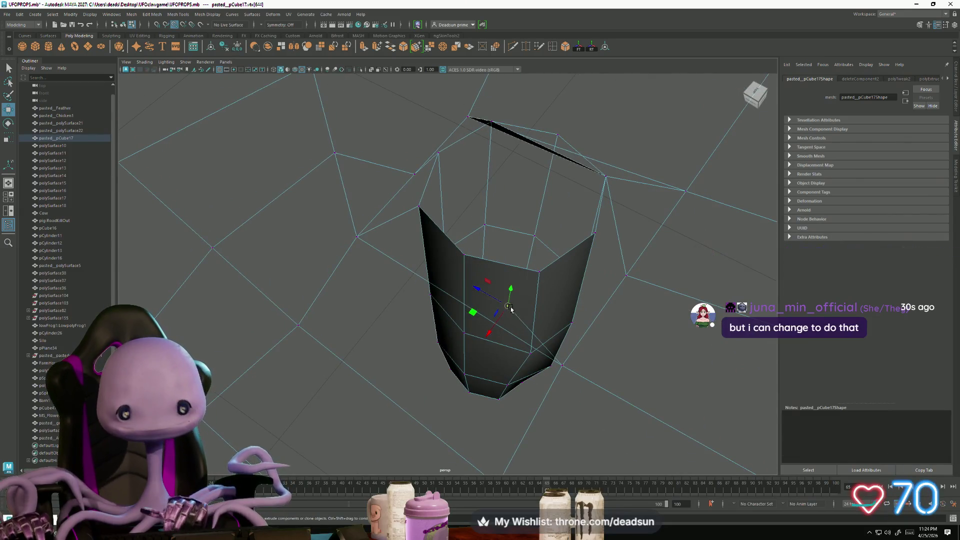
pyautogui.moveTo(648, 281)
pyautogui.keyDown('alt'); pyautogui.mouseDown()
pyautogui.moveTo(620, 255)
pyautogui.moveTo(561, 248)
pyautogui.moveTo(542, 336)
pyautogui.moveTo(579, 369)
pyautogui.moveTo(541, 361)
pyautogui.moveTo(581, 365)
pyautogui.moveTo(574, 378)
pyautogui.moveTo(580, 368)
pyautogui.moveTo(371, 360)
pyautogui.moveTo(478, 343)
pyautogui.moveTo(306, 348)
pyautogui.moveTo(429, 339)
pyautogui.moveTo(497, 422)
pyautogui.moveTo(495, 390)
pyautogui.mouseUp(); pyautogui.keyUp('alt')
pyautogui.scroll(5, 533, 349)
pyautogui.scroll(-5, 532, 349)
pyautogui.moveTo(443, 322)
pyautogui.keyDown('alt'); pyautogui.mouseDown()
pyautogui.moveTo(514, 343)
pyautogui.moveTo(486, 339)
pyautogui.moveTo(472, 358)
pyautogui.moveTo(516, 84)
pyautogui.mouseUp(); pyautogui.keyUp('alt')
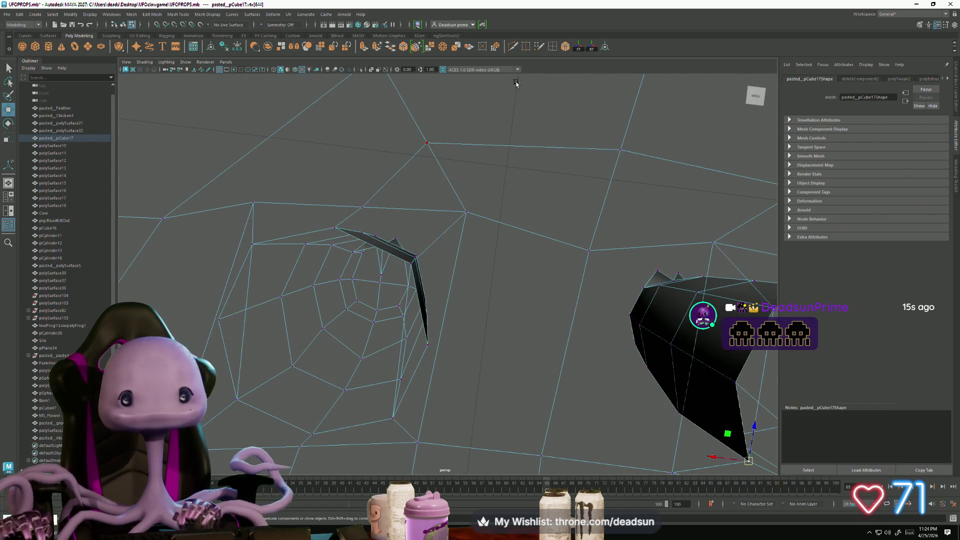
# Step: Cut a new edge across the body face beside the leg opening
pyautogui.click(512, 46)
pyautogui.click(563, 362)
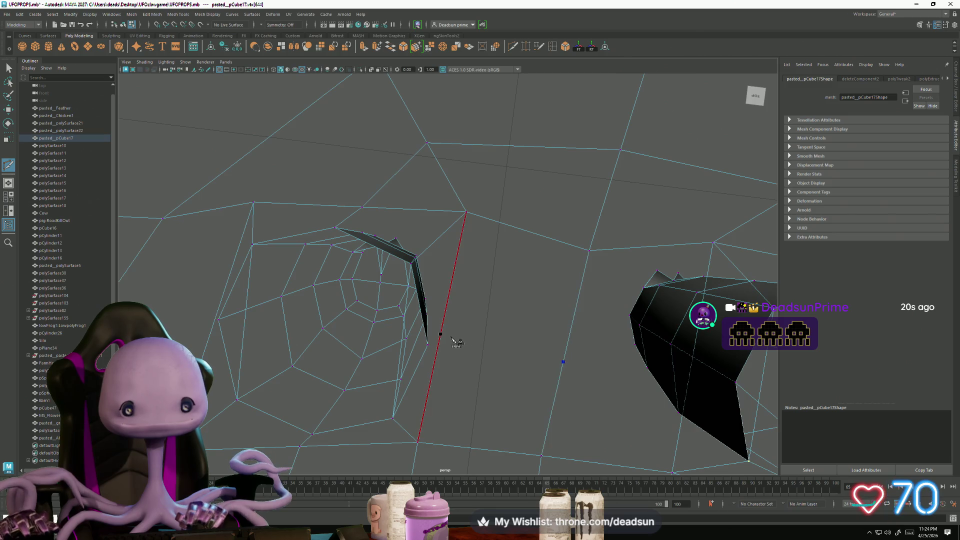
pyautogui.keyDown('alt'); pyautogui.moveTo(485, 356); pyautogui.dragTo(501, 338); pyautogui.keyUp('alt')
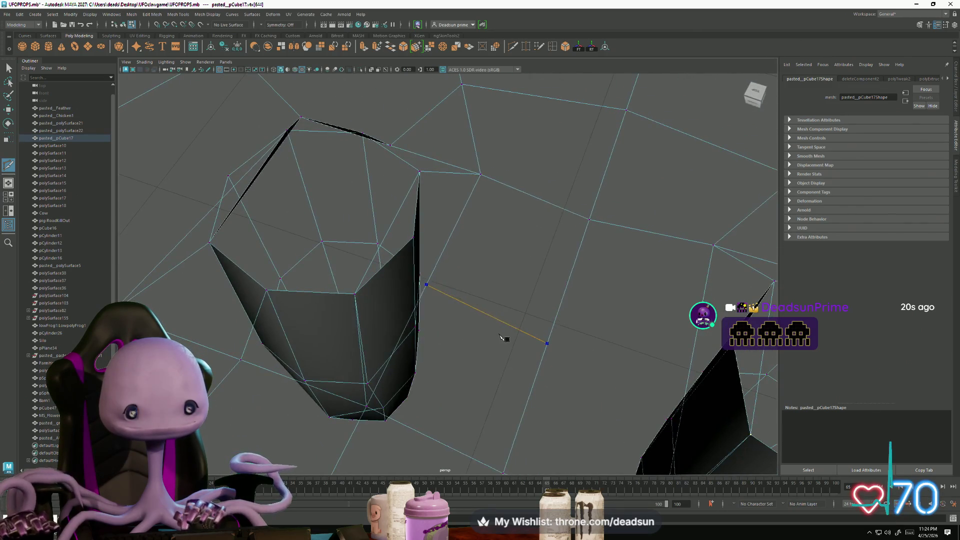
pyautogui.press('Return')
pyautogui.click(278, 246)
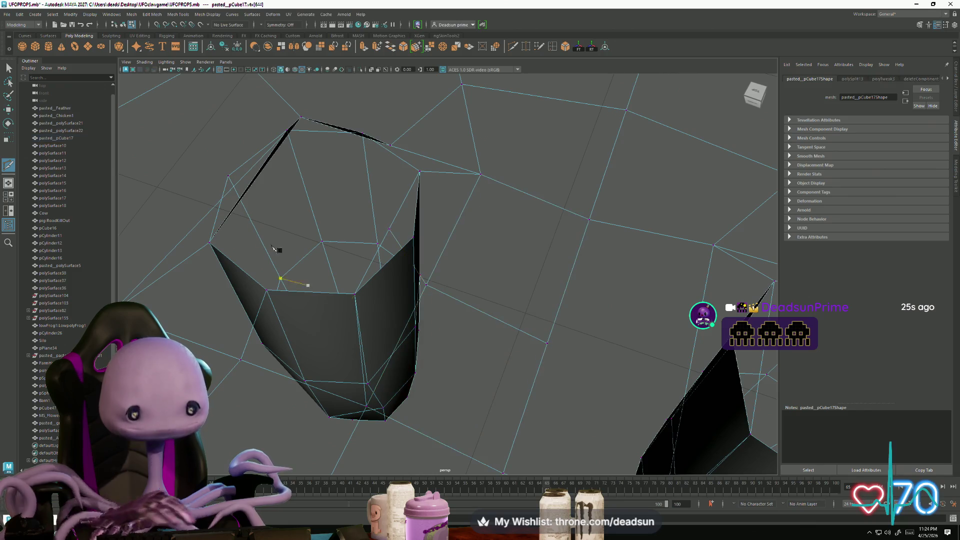
pyautogui.click(9, 68)
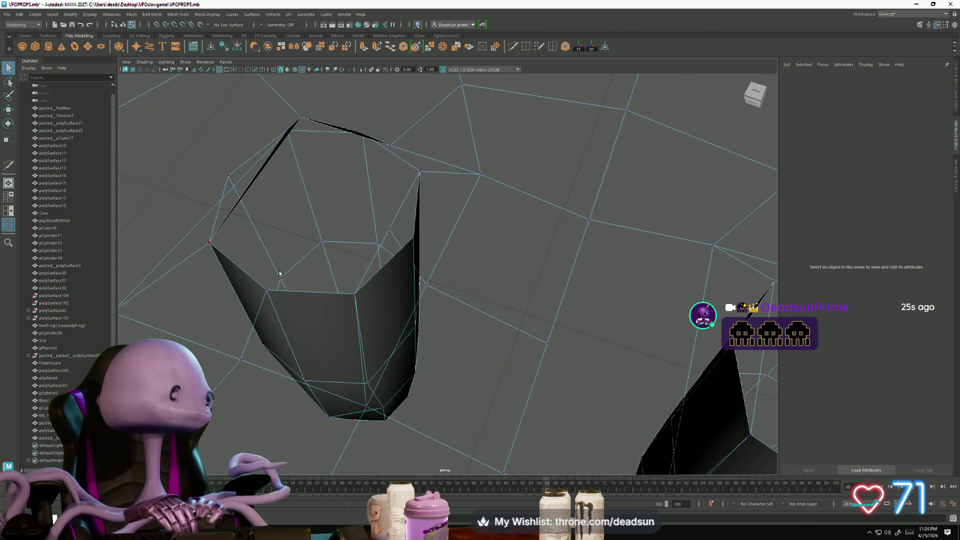
# Step: Move a vertex to reshape the leg rim and enable point snapping
pyautogui.moveTo(417, 285); pyautogui.dragTo(375, 288, button='right')
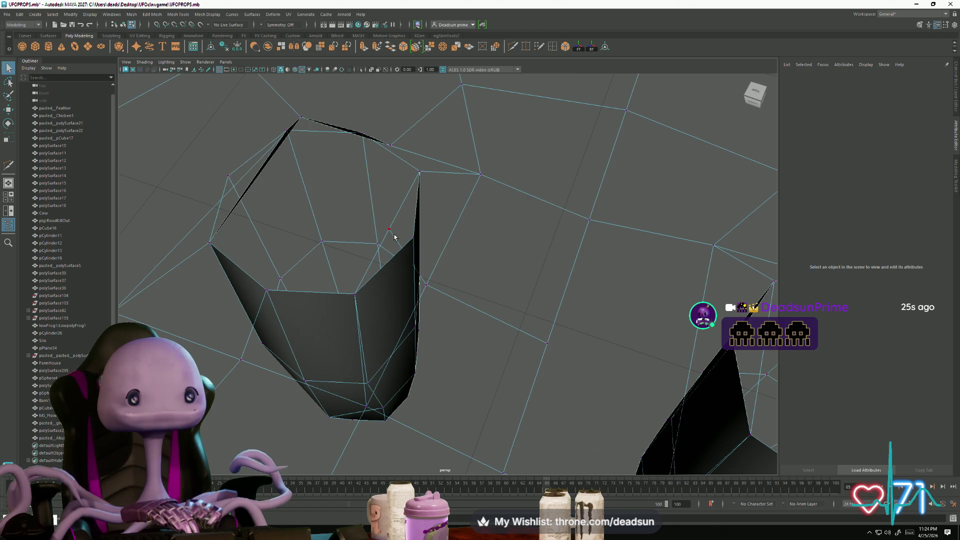
pyautogui.click(389, 228)
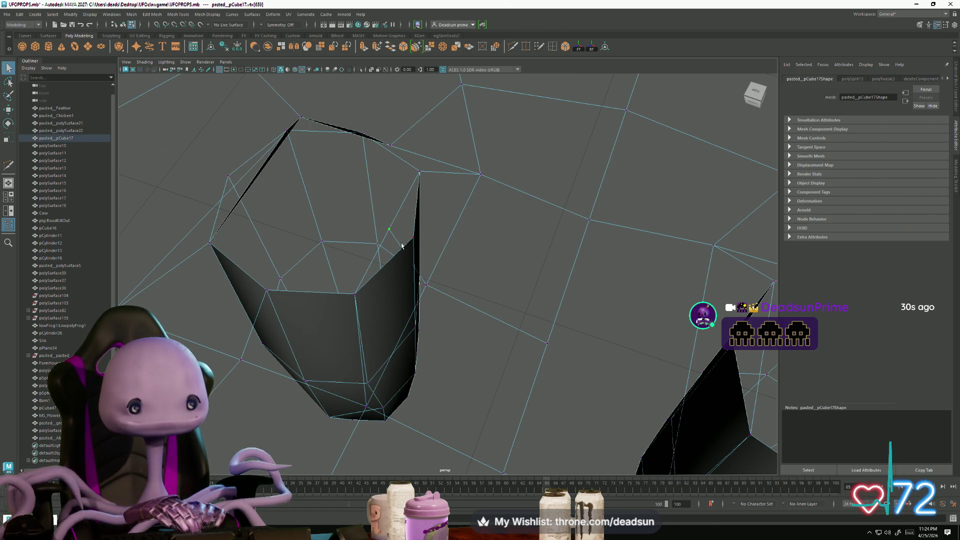
pyautogui.press('w')
pyautogui.moveTo(395, 252)
pyautogui.mouseDown()
pyautogui.moveTo(381, 253)
pyautogui.moveTo(404, 266)
pyautogui.mouseUp()
pyautogui.click(417, 240)
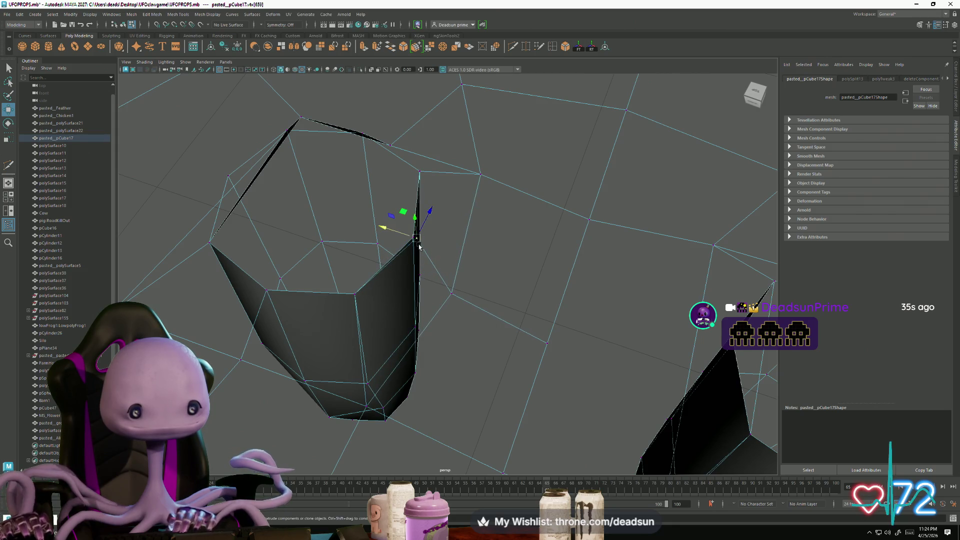
pyautogui.press('v')
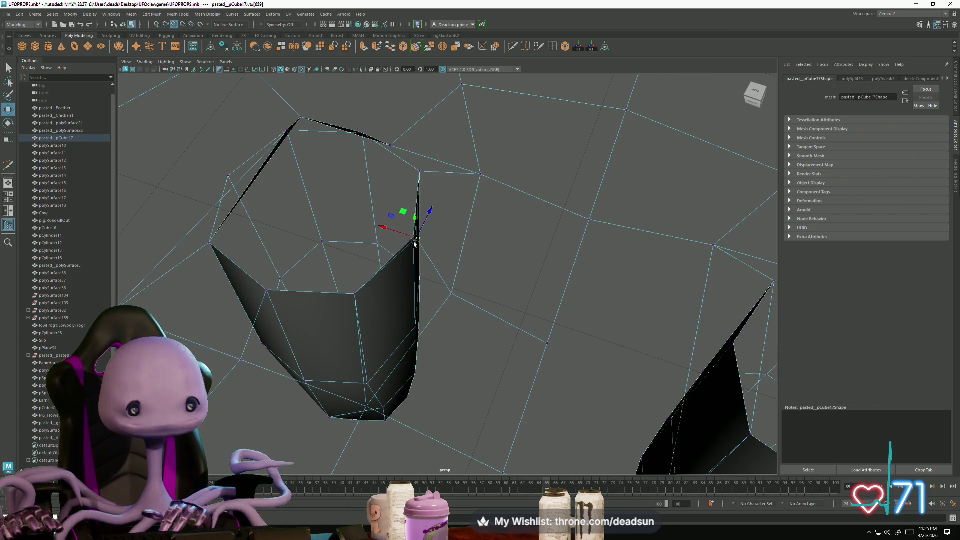
pyautogui.moveTo(413, 239)
pyautogui.keyDown('alt'); pyautogui.mouseDown()
pyautogui.moveTo(440, 252)
pyautogui.moveTo(381, 353)
pyautogui.moveTo(432, 369)
pyautogui.moveTo(384, 367)
pyautogui.moveTo(420, 358)
pyautogui.moveTo(425, 403)
pyautogui.moveTo(497, 290)
pyautogui.moveTo(413, 326)
pyautogui.moveTo(407, 359)
pyautogui.moveTo(405, 331)
pyautogui.mouseUp(); pyautogui.keyUp('alt')
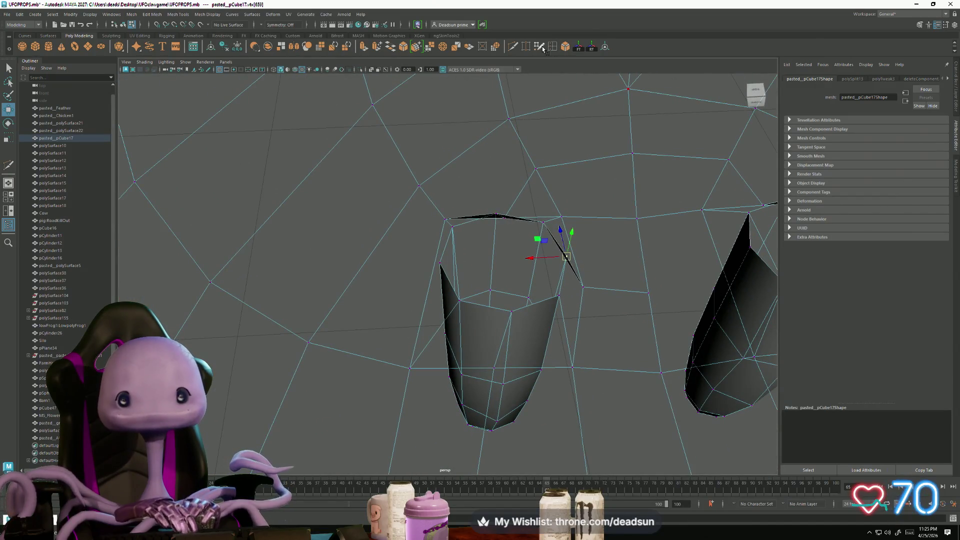
# Step: Start another edge cut at a rim vertex, then abandon it
pyautogui.press('y')
pyautogui.click(410, 368)
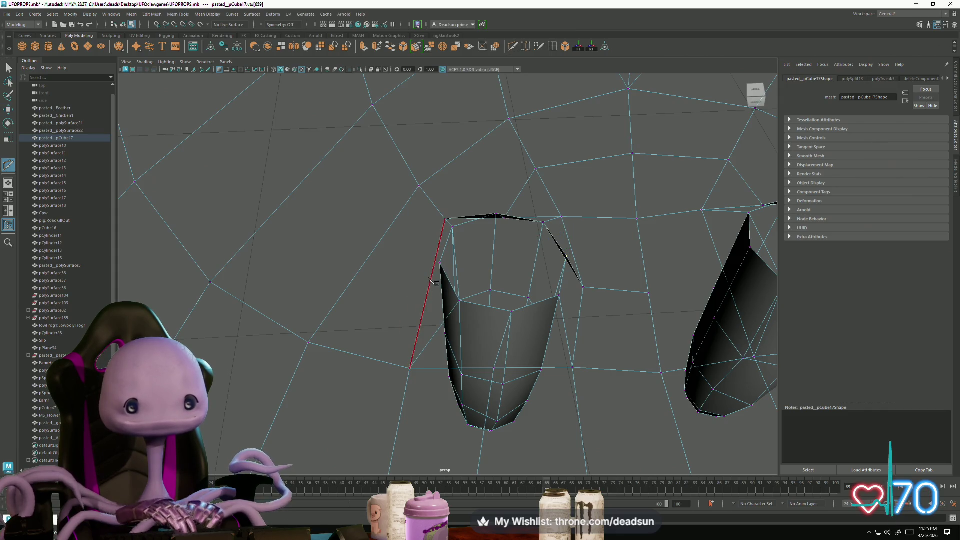
pyautogui.keyDown('alt'); pyautogui.moveTo(430, 283); pyautogui.dragTo(482, 311); pyautogui.keyUp('alt')
pyautogui.scroll(-5, 495, 289)
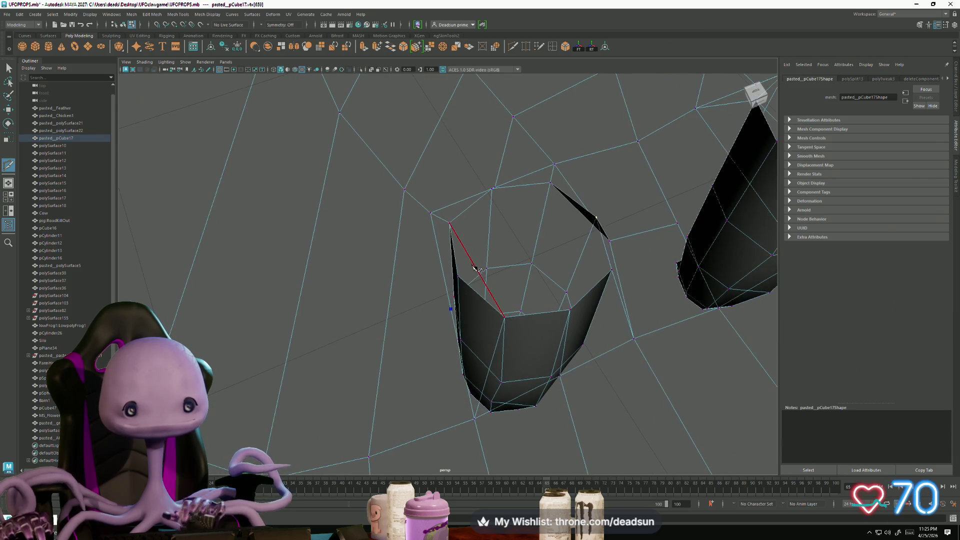
pyautogui.keyDown('alt'); pyautogui.moveTo(478, 270); pyautogui.dragTo(465, 338); pyautogui.keyUp('alt')
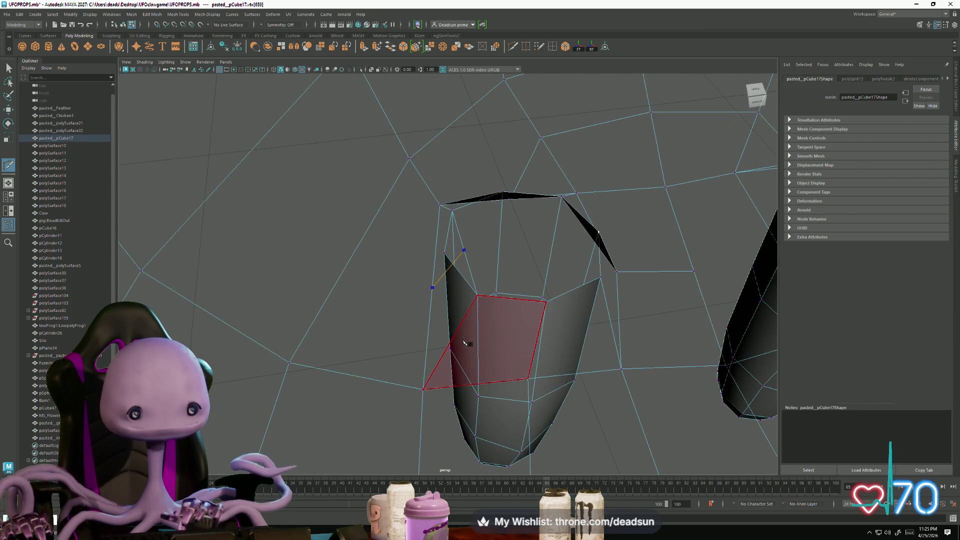
pyautogui.press('Return')
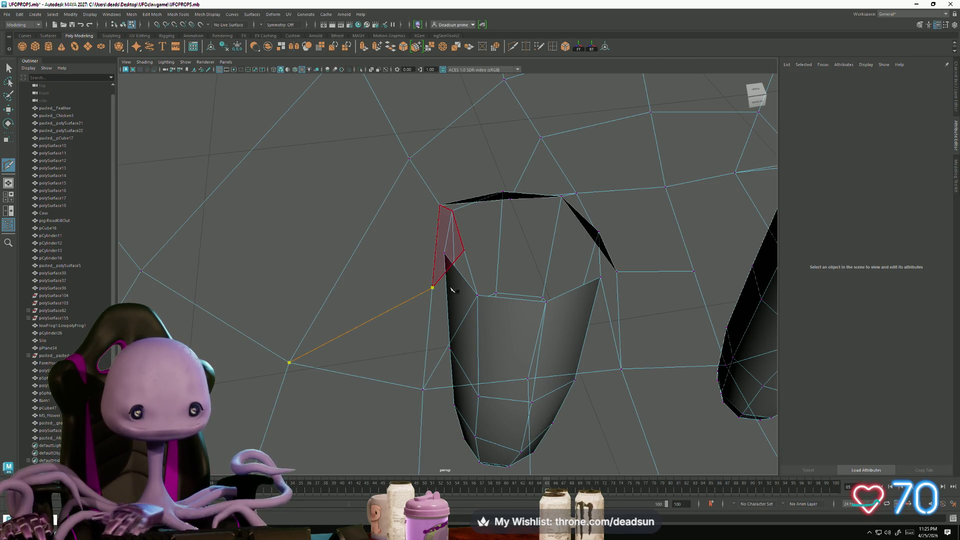
pyautogui.click(9, 70)
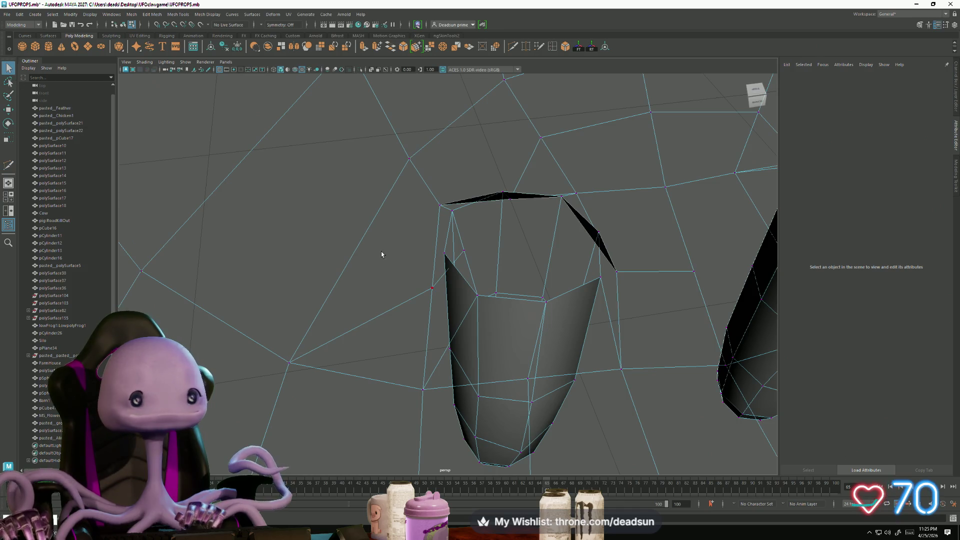
# Step: Select the leg's corner vertex and frame the view on it
pyautogui.click(464, 252)
pyautogui.press('w')
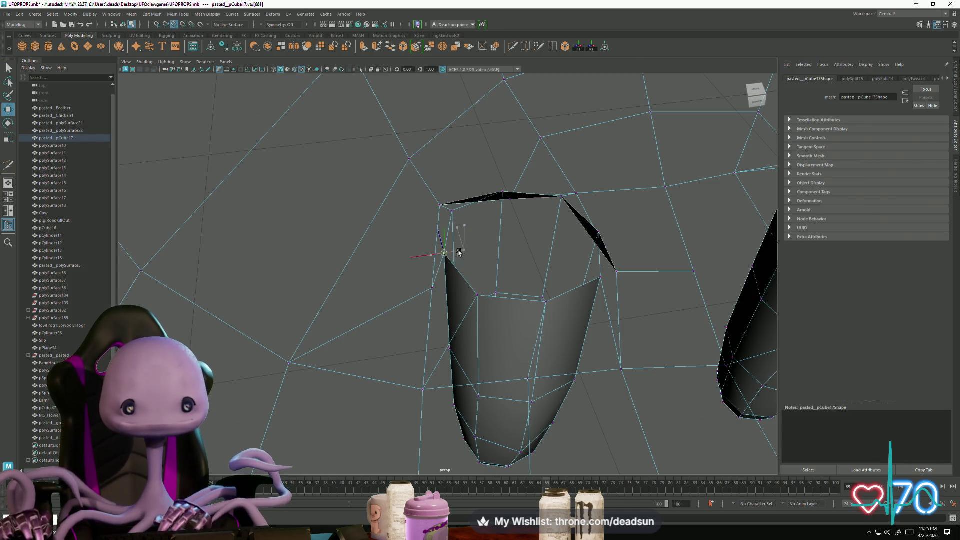
pyautogui.press('f')
pyautogui.scroll(-5, 418, 332)
pyautogui.moveTo(418, 332)
pyautogui.keyDown('alt'); pyautogui.mouseDown()
pyautogui.moveTo(390, 325)
pyautogui.moveTo(411, 325)
pyautogui.moveTo(435, 197)
pyautogui.moveTo(456, 291)
pyautogui.moveTo(438, 324)
pyautogui.moveTo(489, 307)
pyautogui.moveTo(448, 322)
pyautogui.mouseUp(); pyautogui.keyUp('alt')
pyautogui.scroll(5, 411, 325)
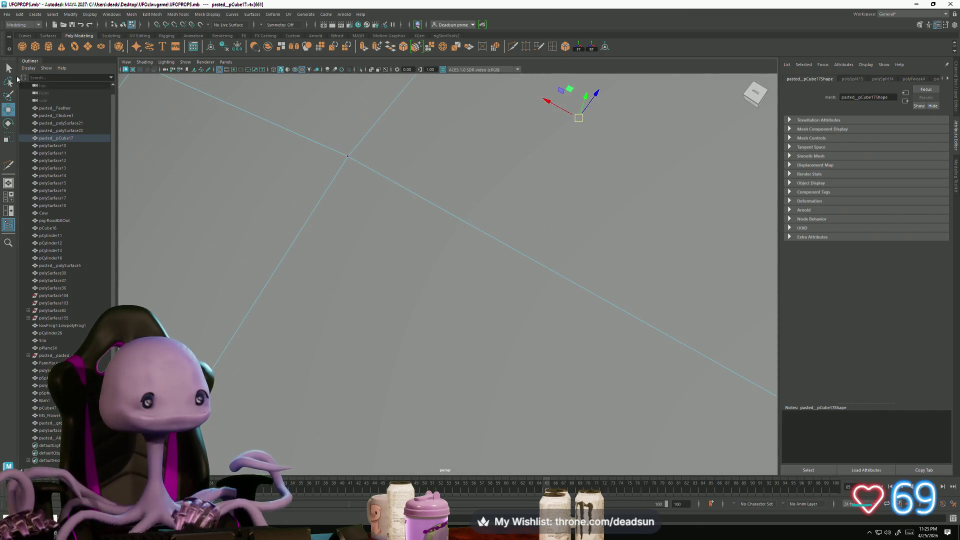
# Step: Center the view on the leg mesh and pick a vertex on its rim
pyautogui.press('q')
pyautogui.keyDown('alt'); pyautogui.moveTo(372, 288); pyautogui.dragTo(260, 315); pyautogui.keyUp('alt')
pyautogui.scroll(-5, 316, 361)
pyautogui.keyDown('alt'); pyautogui.moveTo(316, 361); pyautogui.dragTo(463, 383); pyautogui.keyUp('alt')
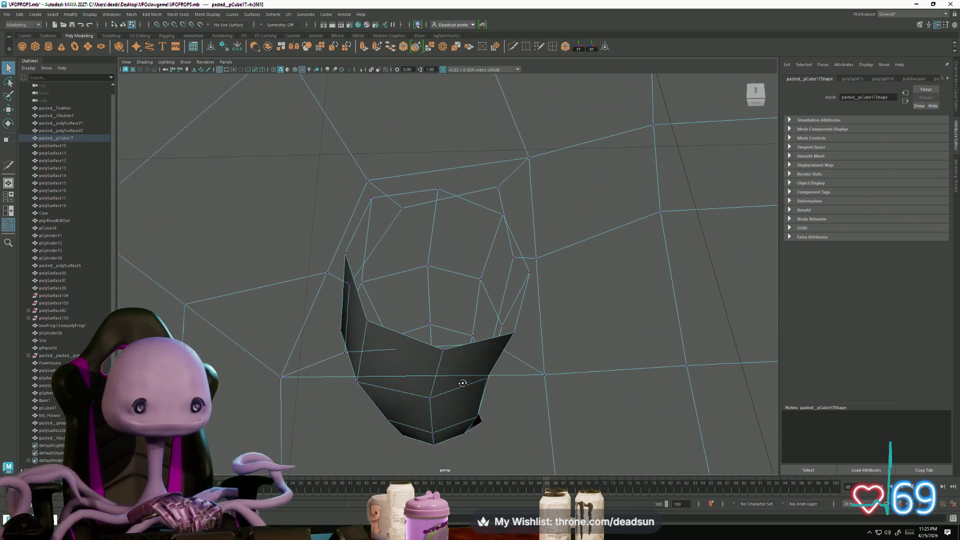
pyautogui.click(343, 354)
pyautogui.press('w')
pyautogui.moveTo(399, 385)
pyautogui.keyDown('alt'); pyautogui.mouseDown()
pyautogui.moveTo(386, 385)
pyautogui.moveTo(501, 122)
pyautogui.mouseUp(); pyautogui.keyUp('alt')
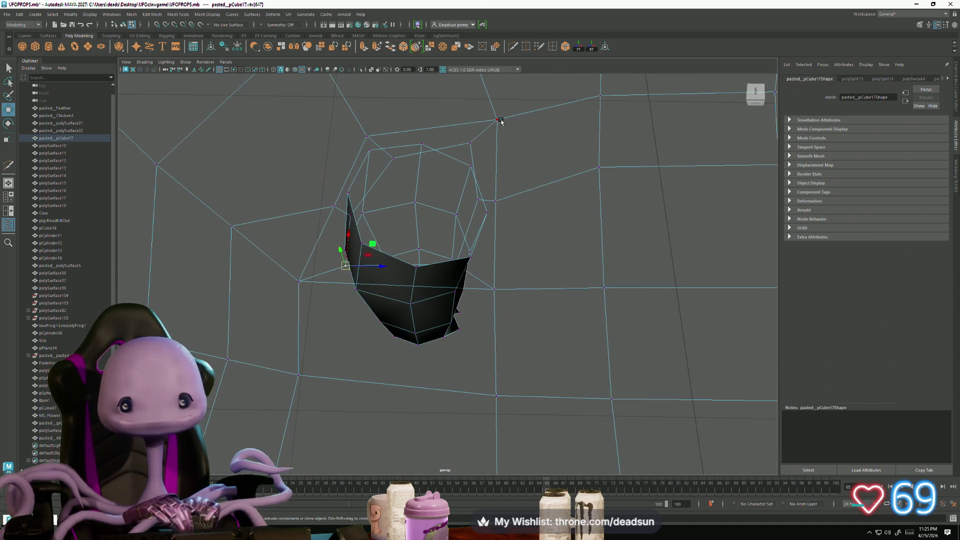
# Step: Cut a vertical edge from the middle of the upper edge to the lower edge
pyautogui.click(514, 47)
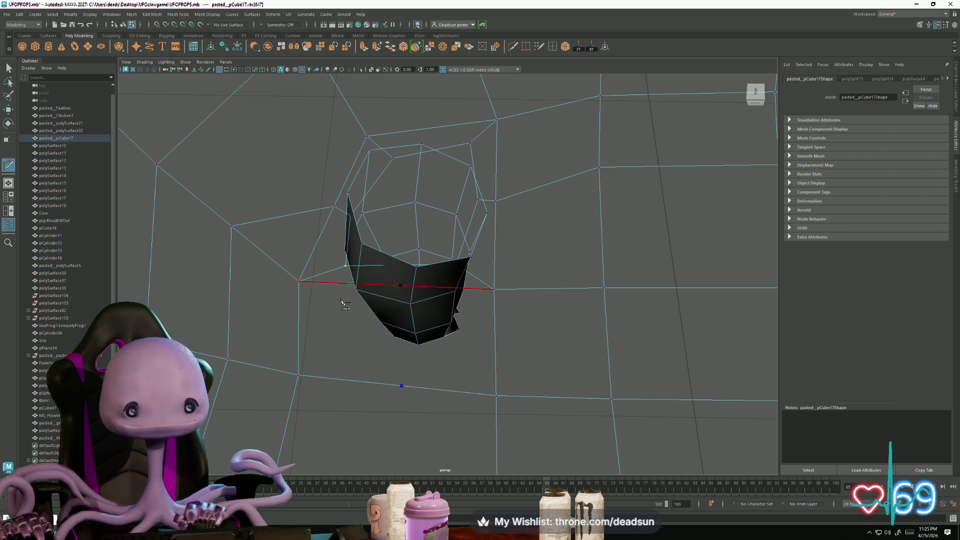
pyautogui.click(403, 286)
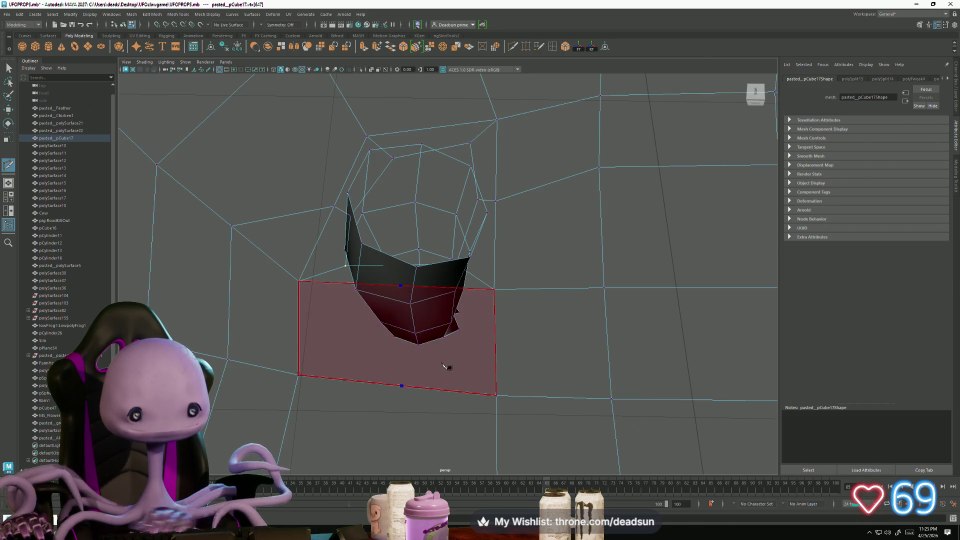
pyautogui.click(402, 386)
pyautogui.rightClick(401, 386)
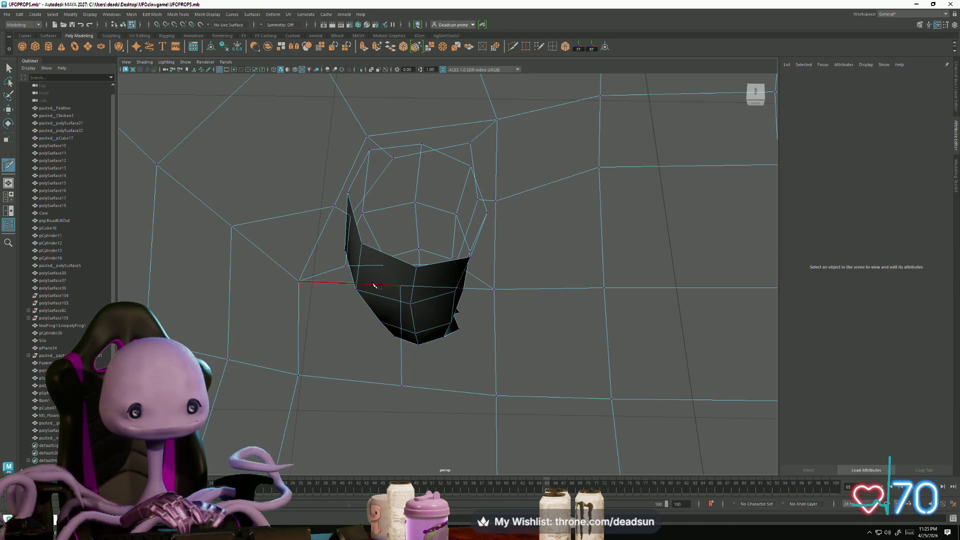
pyautogui.moveTo(402, 271)
pyautogui.keyDown('alt'); pyautogui.mouseDown()
pyautogui.moveTo(404, 372)
pyautogui.moveTo(393, 356)
pyautogui.mouseUp(); pyautogui.keyUp('alt')
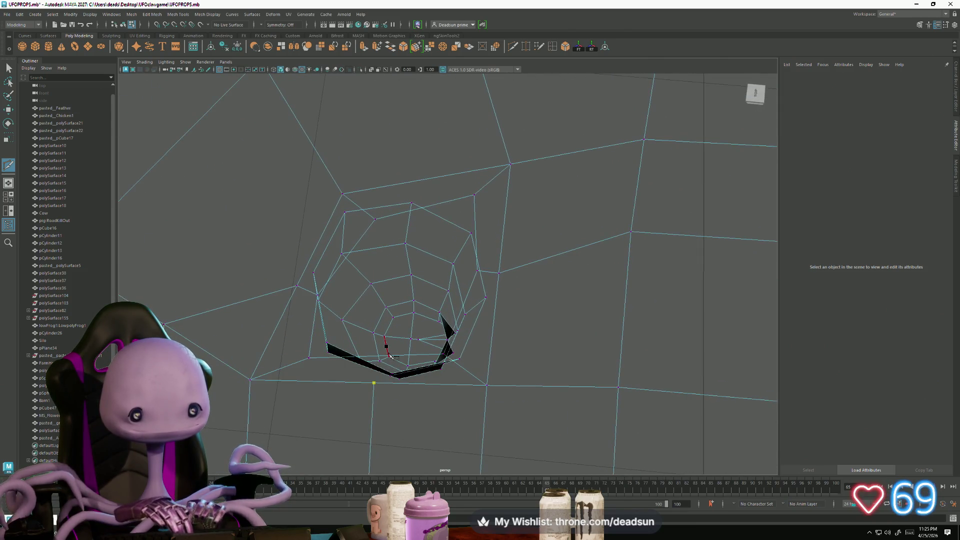
pyautogui.press('q')
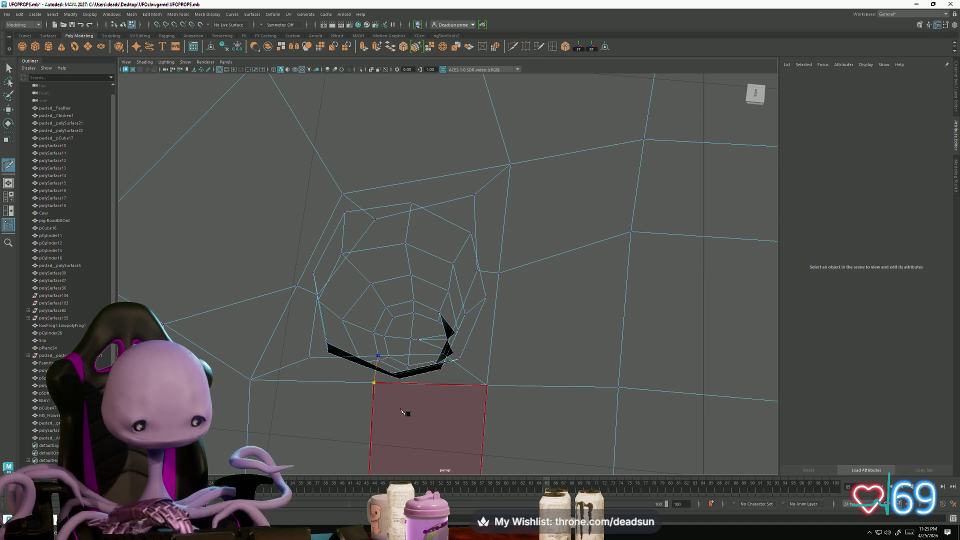
# Step: Pull the leg's left-side vertex up and right, then pick its neighbour
pyautogui.click(308, 365)
pyautogui.press('w')
pyautogui.moveTo(314, 388)
pyautogui.keyDown('alt'); pyautogui.mouseDown()
pyautogui.moveTo(341, 395)
pyautogui.moveTo(335, 374)
pyautogui.mouseUp(); pyautogui.keyUp('alt')
pyautogui.moveTo(340, 334); pyautogui.dragTo(361, 326)
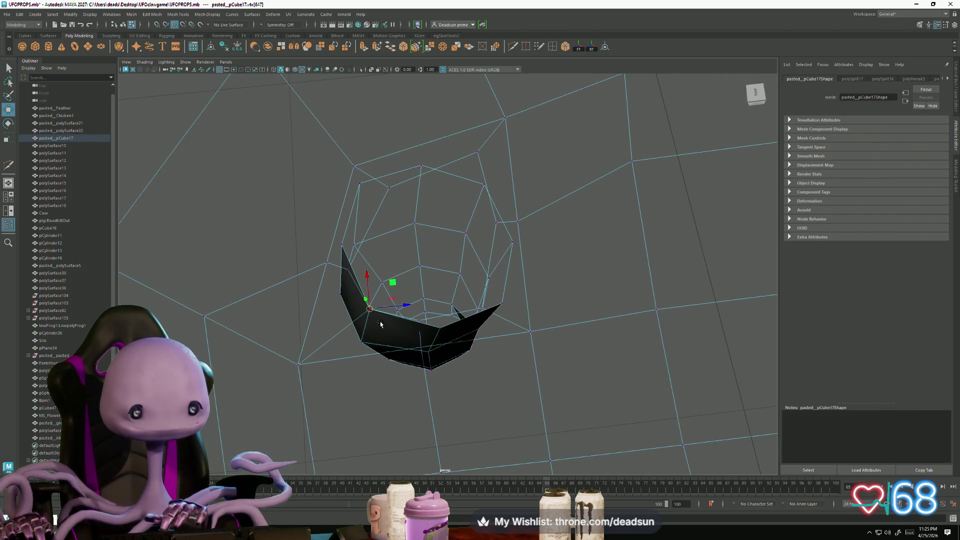
pyautogui.click(439, 329)
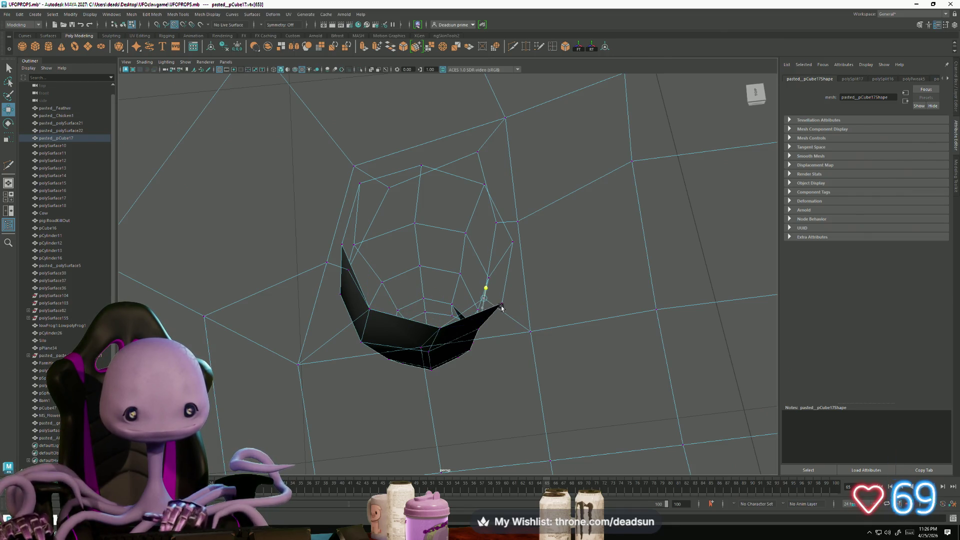
pyautogui.moveTo(457, 388)
pyautogui.keyDown('alt'); pyautogui.mouseDown()
pyautogui.moveTo(488, 388)
pyautogui.moveTo(433, 380)
pyautogui.moveTo(510, 390)
pyautogui.moveTo(482, 396)
pyautogui.moveTo(492, 399)
pyautogui.moveTo(511, 384)
pyautogui.mouseUp(); pyautogui.keyUp('alt')
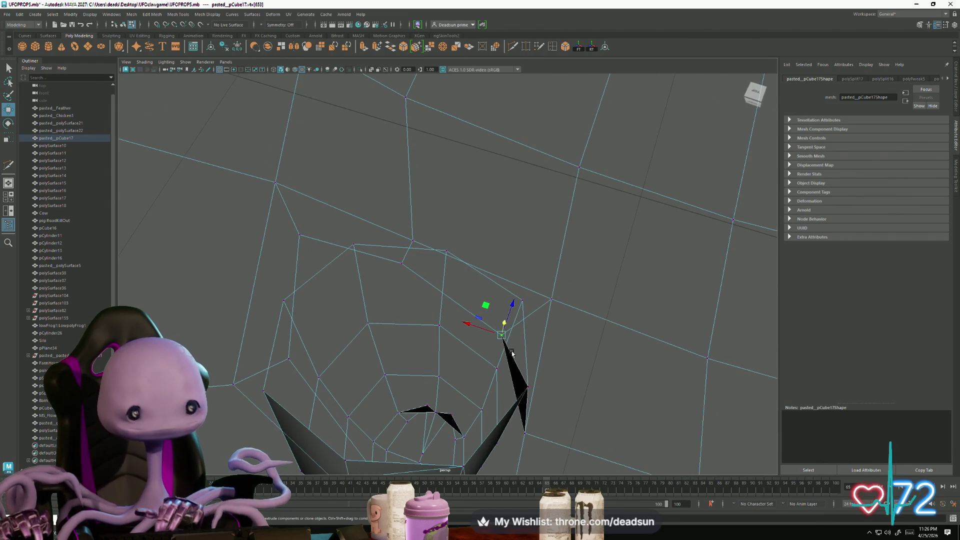
# Step: Snap one vertex onto the body vertex above and slide the others to follow the opening's rim
pyautogui.moveTo(501, 336); pyautogui.dragTo(528, 306)
pyautogui.click(403, 262)
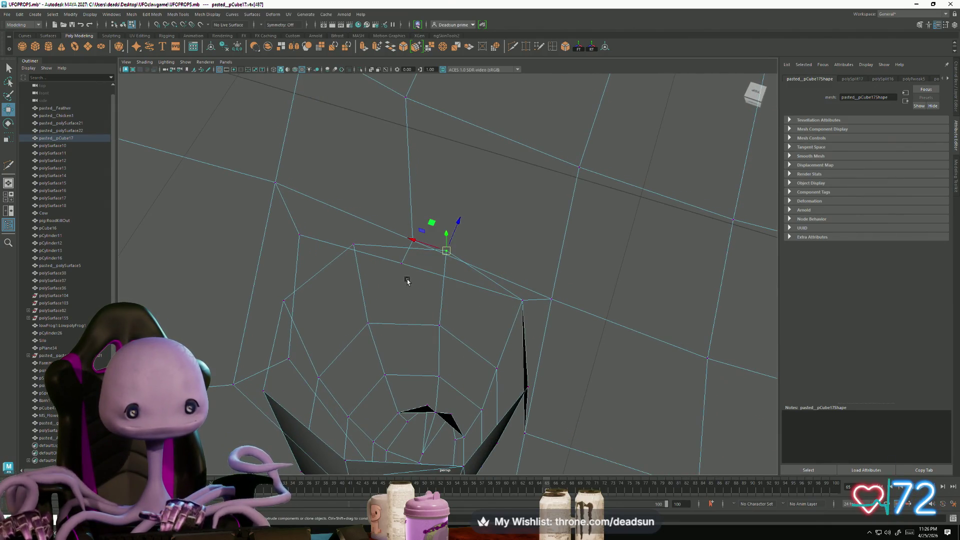
pyautogui.click(409, 266)
pyautogui.moveTo(415, 222)
pyautogui.mouseDown()
pyautogui.moveTo(444, 189)
pyautogui.moveTo(399, 208)
pyautogui.moveTo(434, 218)
pyautogui.moveTo(451, 253)
pyautogui.mouseUp()
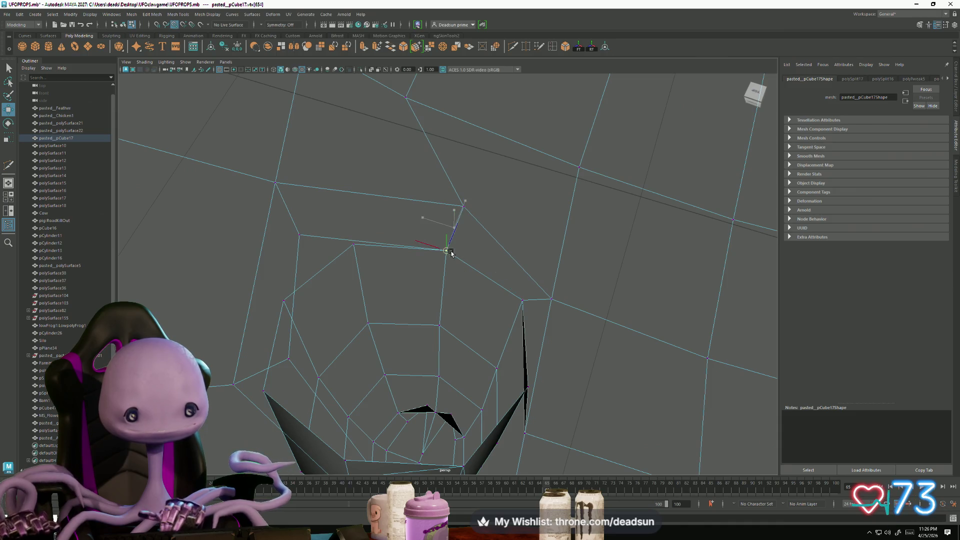
pyautogui.moveTo(303, 239); pyautogui.dragTo(346, 239)
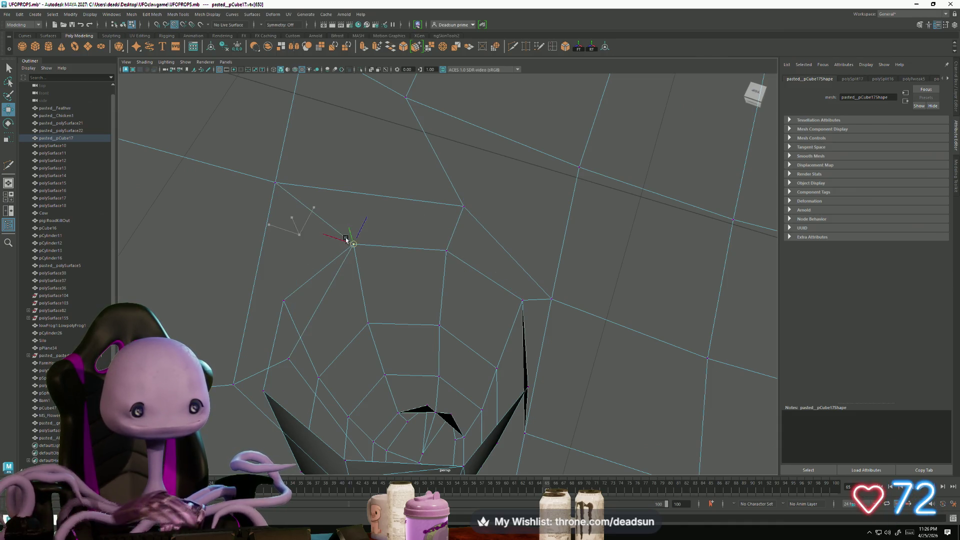
pyautogui.moveTo(287, 361); pyautogui.dragTo(262, 393)
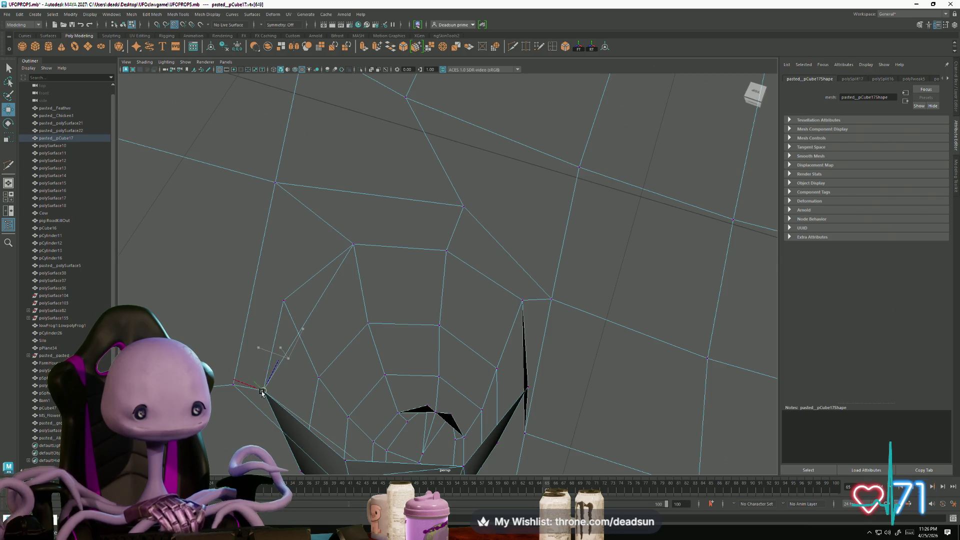
pyautogui.moveTo(313, 420)
pyautogui.keyDown('alt'); pyautogui.mouseDown()
pyautogui.moveTo(316, 377)
pyautogui.moveTo(317, 388)
pyautogui.moveTo(371, 416)
pyautogui.moveTo(375, 369)
pyautogui.mouseUp(); pyautogui.keyUp('alt')
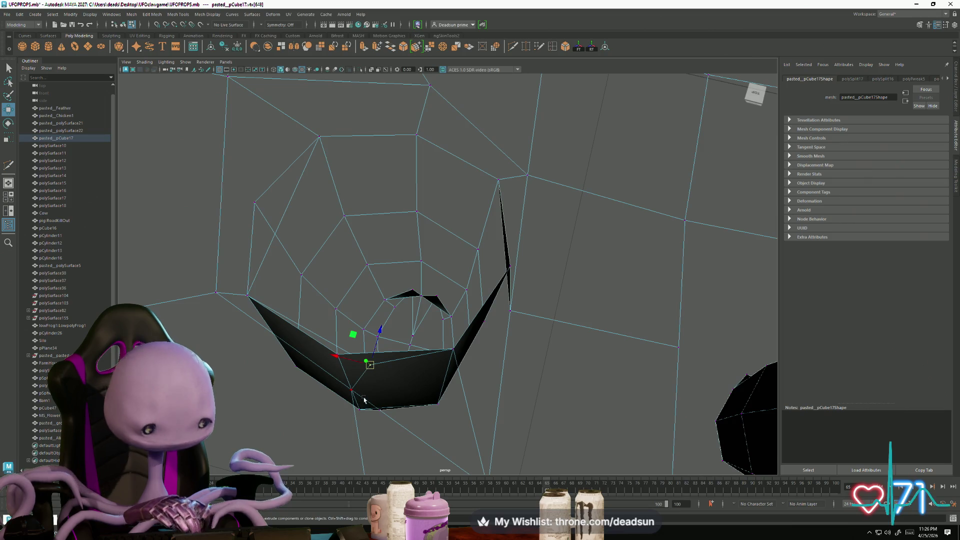
pyautogui.moveTo(372, 355); pyautogui.dragTo(350, 355)
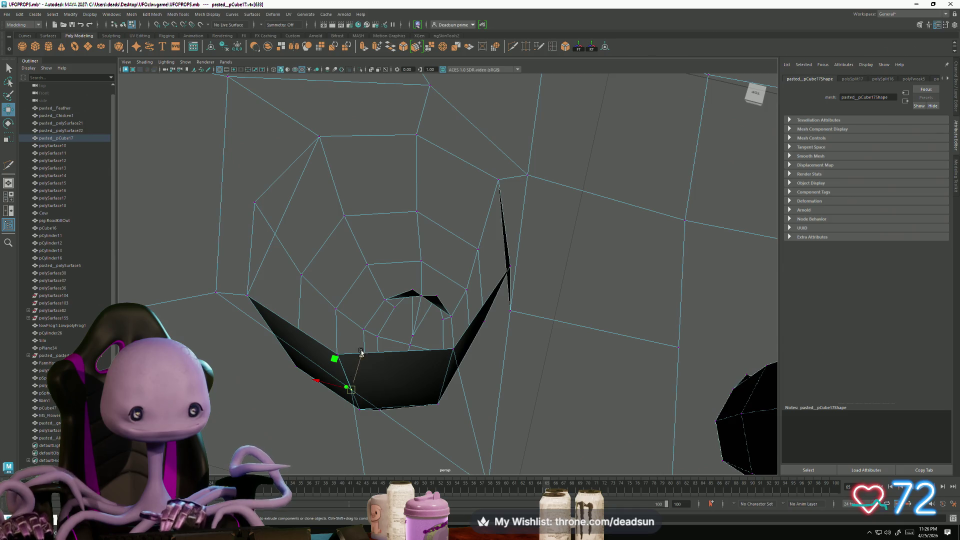
pyautogui.click(330, 460)
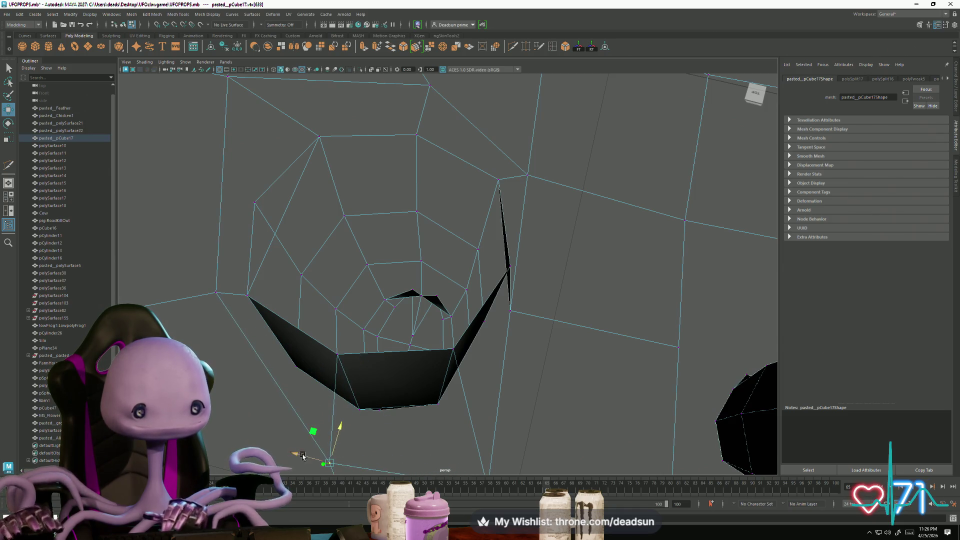
pyautogui.moveTo(250, 388)
pyautogui.keyDown('alt'); pyautogui.mouseDown()
pyautogui.moveTo(313, 429)
pyautogui.moveTo(368, 407)
pyautogui.mouseUp(); pyautogui.keyUp('alt')
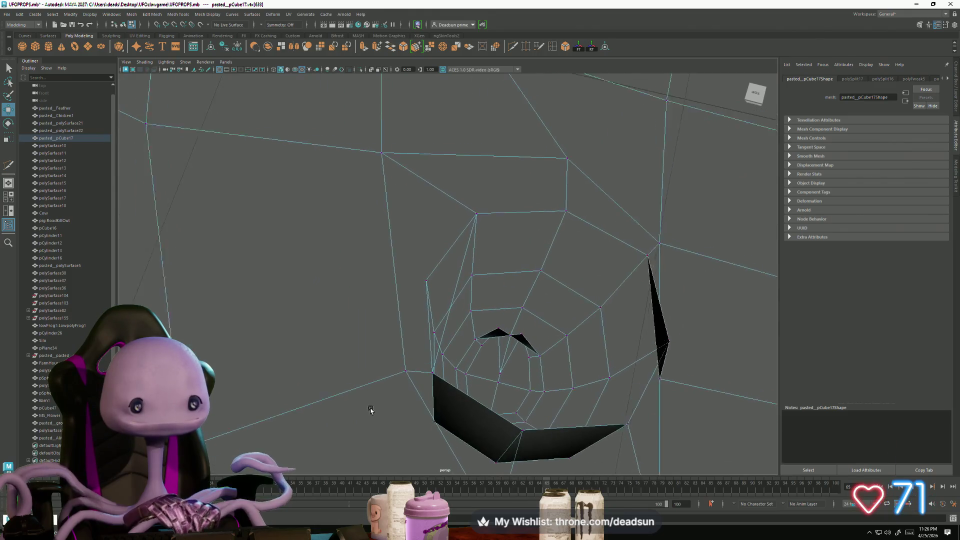
# Step: Cut a new edge from the outer corner vertex to the edge left of the opening
pyautogui.click(512, 47)
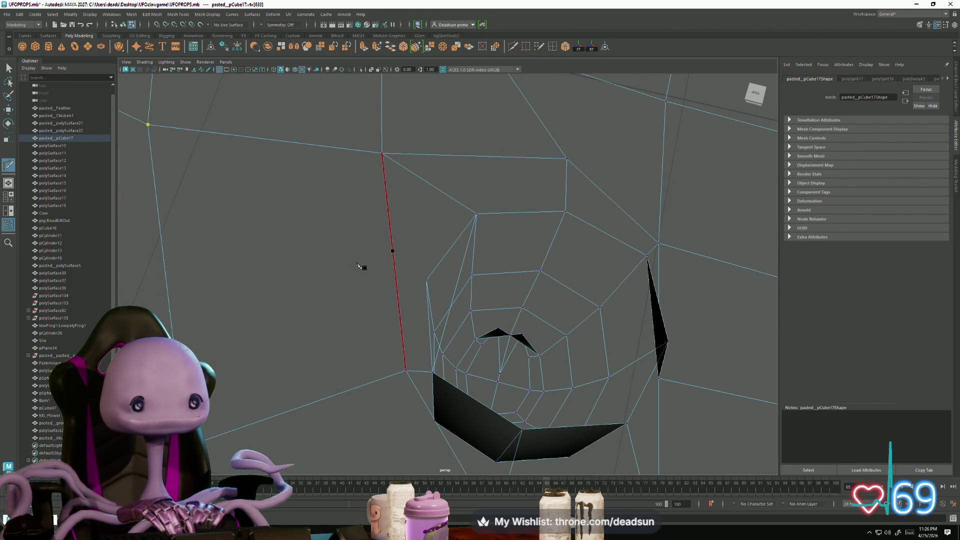
pyautogui.click(392, 251)
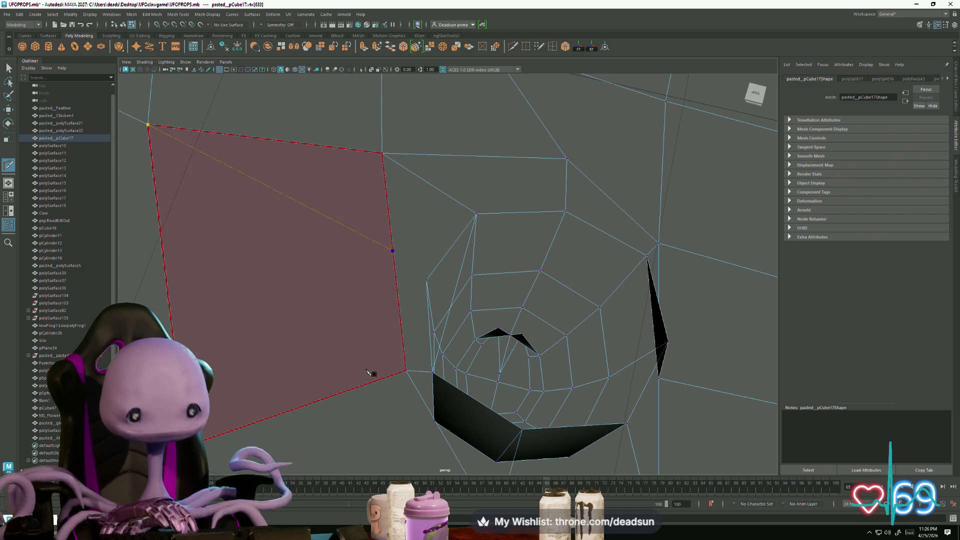
pyautogui.press('Return')
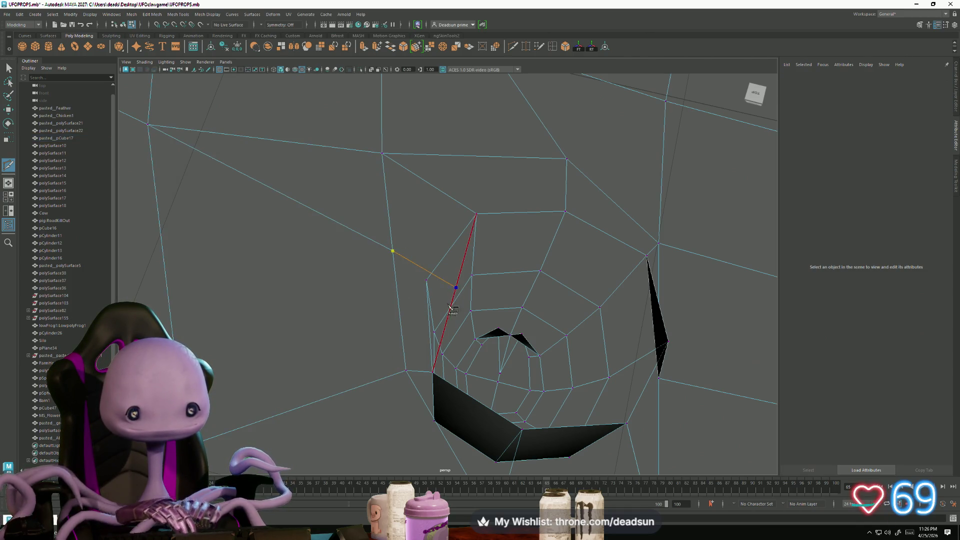
pyautogui.click(148, 124)
pyautogui.click(8, 68)
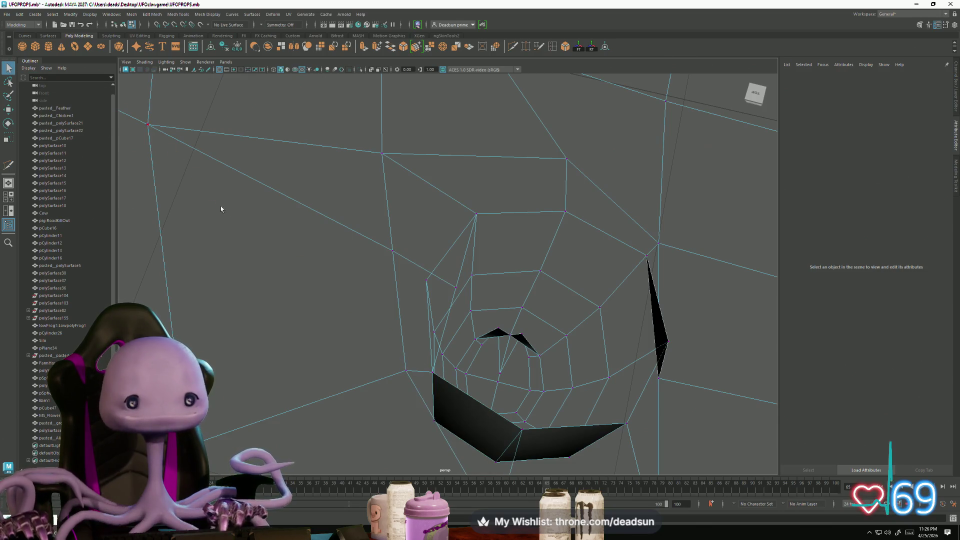
# Step: Snap the leg's upper-left vertex onto the body vertex and merge them at threshold 0.01
pyautogui.click(455, 288)
pyautogui.press('w')
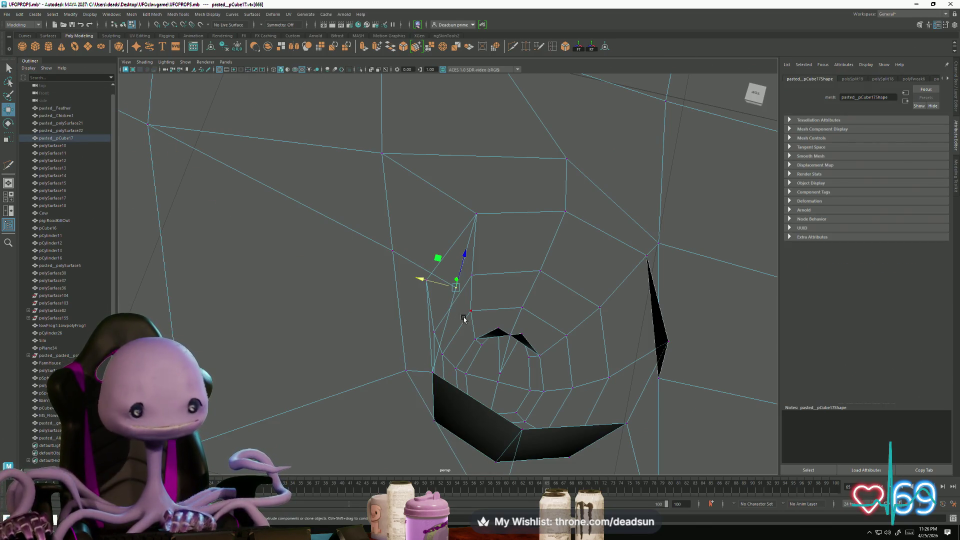
pyautogui.press('v')
pyautogui.moveTo(455, 288)
pyautogui.mouseDown()
pyautogui.moveTo(427, 279)
pyautogui.moveTo(417, 356)
pyautogui.moveTo(235, 157)
pyautogui.moveTo(465, 340)
pyautogui.mouseUp()
pyautogui.scroll(5, 418, 357)
pyautogui.scroll(-5, 413, 358)
pyautogui.keyDown('alt'); pyautogui.moveTo(523, 394); pyautogui.dragTo(501, 414); pyautogui.keyUp('alt')
pyautogui.click(286, 157)
pyautogui.keyDown('alt'); pyautogui.moveTo(286, 157); pyautogui.dragTo(356, 271); pyautogui.keyUp('alt')
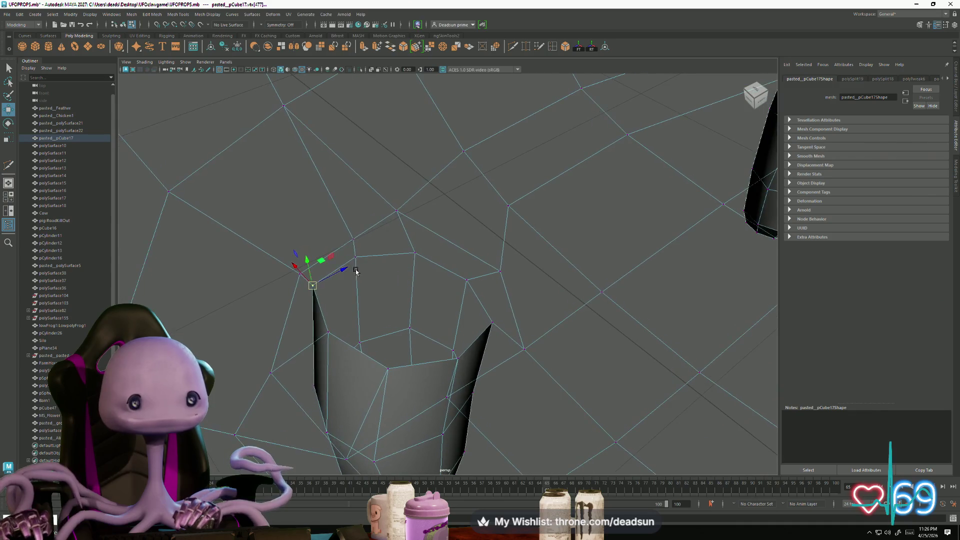
pyautogui.click(428, 47)
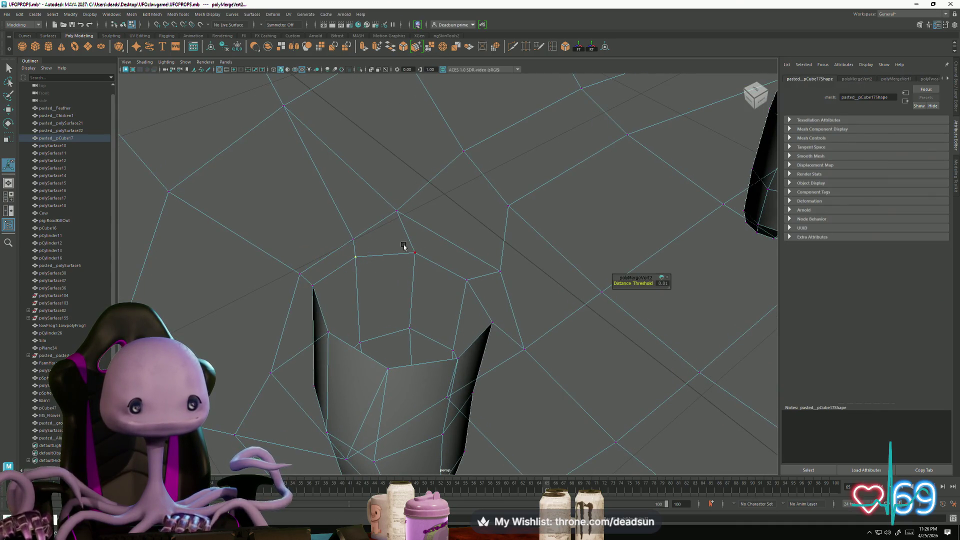
# Step: Weld the front rim vertex pairs of the leg onto the body with repeated Merge
pyautogui.click(491, 323)
pyautogui.press('g')
pyautogui.click(457, 357)
pyautogui.press('g')
pyautogui.press('g')
pyautogui.click(388, 369)
pyautogui.press('g')
pyautogui.moveTo(318, 328); pyautogui.dragTo(339, 346)
# Step: Weld the overlapping top, upper-right, middle and left rim vertices on the leg's far side
pyautogui.press('g')
pyautogui.moveTo(523, 311)
pyautogui.keyDown('alt'); pyautogui.mouseDown()
pyautogui.moveTo(484, 352)
pyautogui.moveTo(404, 145)
pyautogui.mouseUp(); pyautogui.keyUp('alt')
pyautogui.press('g')
pyautogui.moveTo(492, 138); pyautogui.dragTo(493, 139)
pyautogui.press('g')
pyautogui.moveTo(554, 142); pyautogui.dragTo(571, 167)
pyautogui.press('g')
pyautogui.moveTo(603, 209); pyautogui.dragTo(617, 223)
pyautogui.press('g')
pyautogui.moveTo(559, 269); pyautogui.dragTo(575, 281)
pyautogui.press('g')
pyautogui.moveTo(483, 308); pyautogui.dragTo(472, 301)
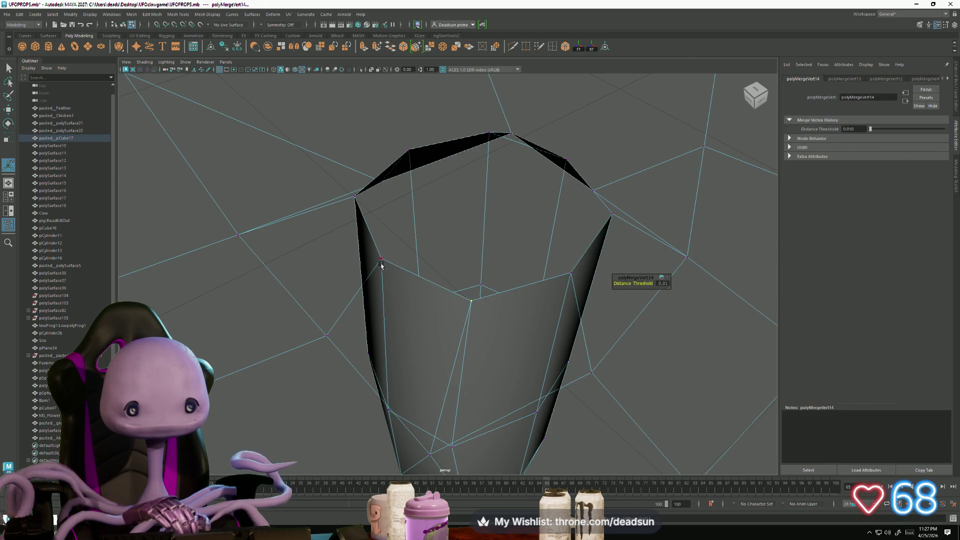
pyautogui.moveTo(395, 274)
pyautogui.mouseDown()
pyautogui.moveTo(350, 197)
pyautogui.moveTo(409, 149)
pyautogui.mouseUp()
pyautogui.moveTo(410, 201)
pyautogui.mouseDown()
pyautogui.moveTo(400, 223)
pyautogui.moveTo(463, 242)
pyautogui.moveTo(411, 225)
pyautogui.mouseUp()
pyautogui.press('w')
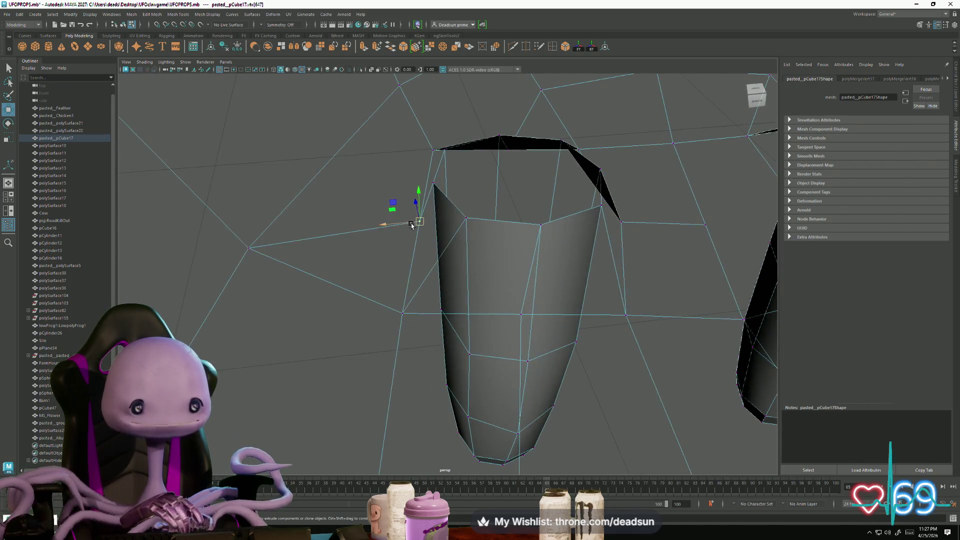
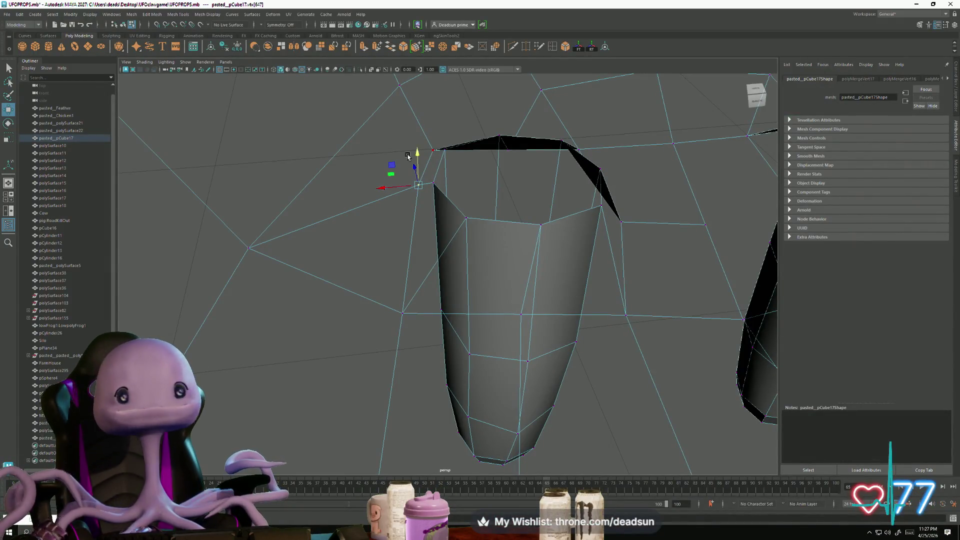
# Step: Pull and raise single vertices beside the leg rim to reshape the opening
pyautogui.moveTo(450, 200)
pyautogui.keyDown('alt'); pyautogui.mouseDown()
pyautogui.moveTo(460, 215)
pyautogui.moveTo(428, 223)
pyautogui.moveTo(392, 195)
pyautogui.mouseUp(); pyautogui.keyUp('alt')
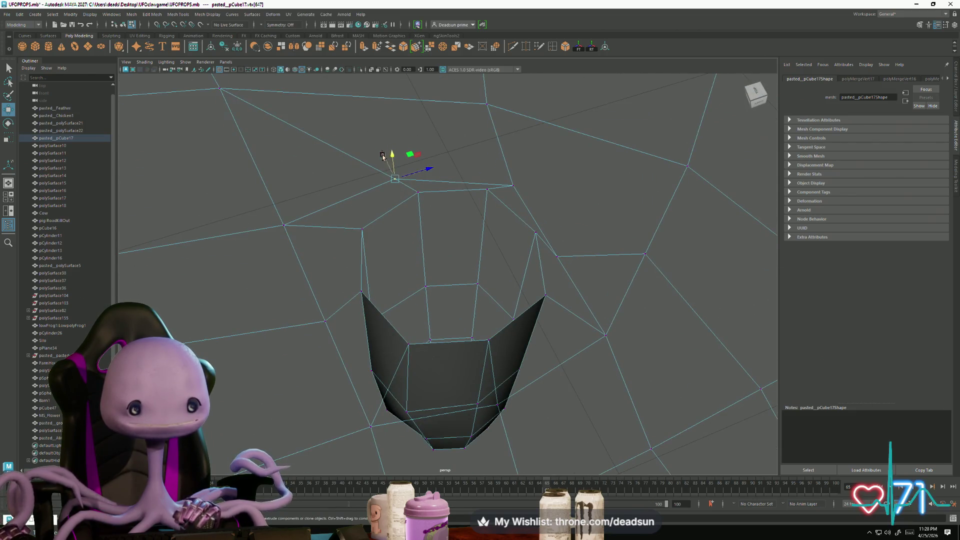
pyautogui.moveTo(382, 158); pyautogui.dragTo(379, 145, button='middle')
pyautogui.moveTo(424, 159); pyautogui.dragTo(439, 156)
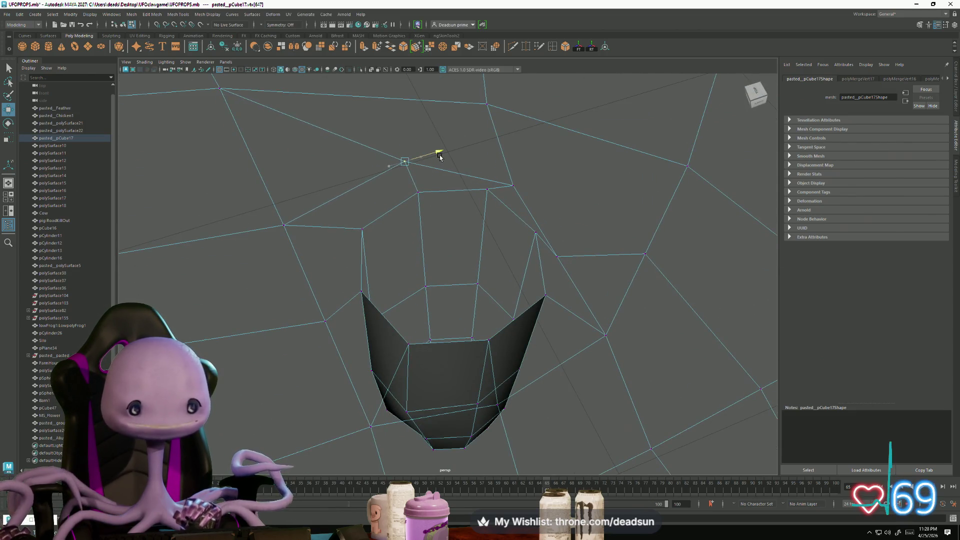
pyautogui.click(508, 176)
pyautogui.moveTo(534, 197)
pyautogui.keyDown('alt'); pyautogui.mouseDown()
pyautogui.moveTo(480, 232)
pyautogui.moveTo(476, 248)
pyautogui.mouseUp(); pyautogui.keyUp('alt')
pyautogui.moveTo(512, 216); pyautogui.dragTo(540, 205, button='middle')
pyautogui.moveTo(540, 205)
pyautogui.keyDown('alt'); pyautogui.mouseDown()
pyautogui.moveTo(515, 214)
pyautogui.moveTo(515, 185)
pyautogui.mouseUp(); pyautogui.keyUp('alt')
pyautogui.moveTo(495, 131)
pyautogui.mouseDown()
pyautogui.moveTo(497, 108)
pyautogui.moveTo(540, 225)
pyautogui.moveTo(489, 272)
pyautogui.moveTo(549, 364)
pyautogui.moveTo(613, 263)
pyautogui.moveTo(587, 214)
pyautogui.mouseUp()
pyautogui.moveTo(518, 278)
pyautogui.keyDown('alt'); pyautogui.mouseDown()
pyautogui.moveTo(465, 332)
pyautogui.moveTo(601, 317)
pyautogui.moveTo(624, 263)
pyautogui.moveTo(615, 270)
pyautogui.mouseUp(); pyautogui.keyUp('alt')
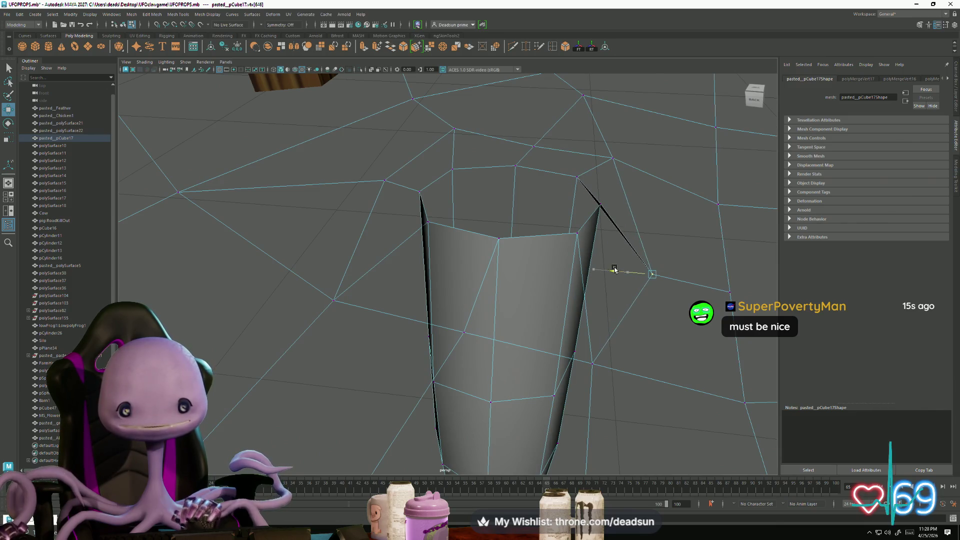
pyautogui.moveTo(658, 245); pyautogui.dragTo(664, 226)
# Step: Move a pair of vertices down and left, then raise another vertex beside the leg
pyautogui.moveTo(622, 384); pyautogui.dragTo(623, 384)
pyautogui.moveTo(623, 384)
pyautogui.keyDown('alt'); pyautogui.mouseDown()
pyautogui.moveTo(564, 392)
pyautogui.moveTo(252, 276)
pyautogui.mouseUp(); pyautogui.keyUp('alt')
pyautogui.keyDown('shift'); pyautogui.click(290, 320); pyautogui.keyUp('shift')
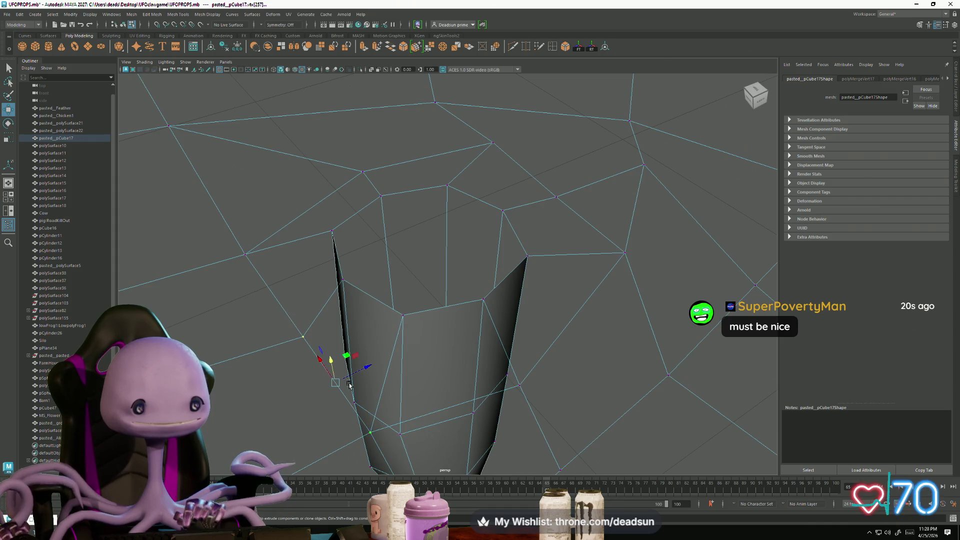
pyautogui.moveTo(364, 371); pyautogui.dragTo(315, 386)
pyautogui.click(246, 255)
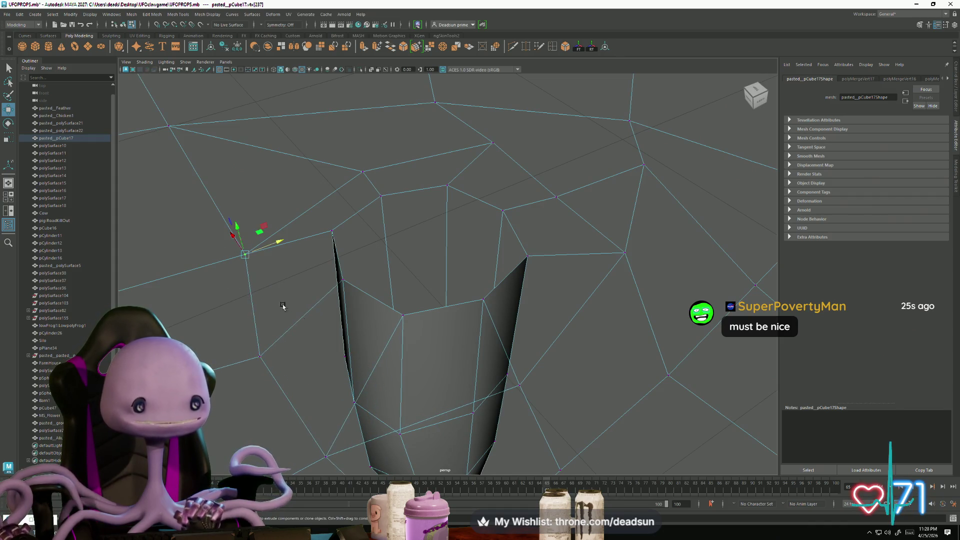
pyautogui.moveTo(262, 242)
pyautogui.keyDown('alt'); pyautogui.mouseDown()
pyautogui.moveTo(279, 317)
pyautogui.moveTo(338, 371)
pyautogui.moveTo(413, 396)
pyautogui.moveTo(412, 296)
pyautogui.mouseUp(); pyautogui.keyUp('alt')
pyautogui.moveTo(377, 270); pyautogui.dragTo(371, 219)
pyautogui.moveTo(505, 312)
pyautogui.keyDown('alt'); pyautogui.mouseDown()
pyautogui.moveTo(514, 315)
pyautogui.moveTo(386, 295)
pyautogui.moveTo(454, 332)
pyautogui.moveTo(380, 265)
pyautogui.moveTo(341, 286)
pyautogui.moveTo(350, 278)
pyautogui.mouseUp(); pyautogui.keyUp('alt')
# Step: In face mode, select the centre face loop down the belly and delete it
pyautogui.press('F11')
pyautogui.click(500, 221)
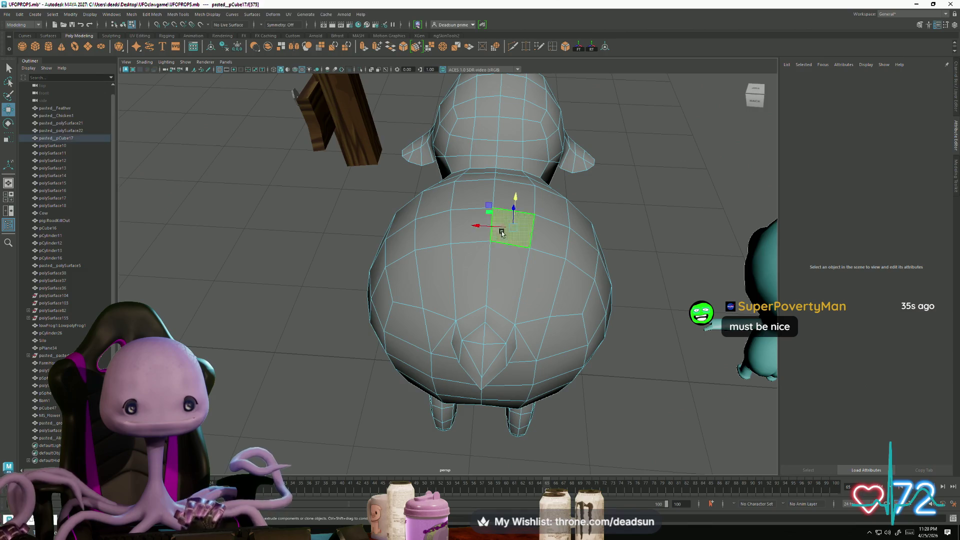
pyautogui.keyDown('shift'); pyautogui.doubleClick(506, 265); pyautogui.keyUp('shift')
pyautogui.keyDown('alt'); pyautogui.moveTo(522, 300); pyautogui.dragTo(550, 175); pyautogui.keyUp('alt')
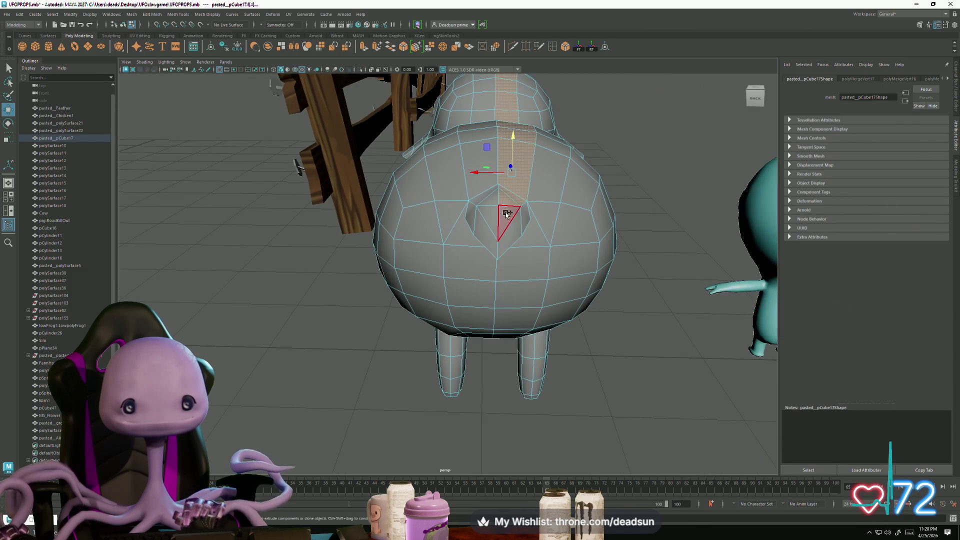
pyautogui.keyDown('shift'); pyautogui.click(522, 260); pyautogui.keyUp('shift')
pyautogui.moveTo(522, 260)
pyautogui.keyDown('alt'); pyautogui.mouseDown()
pyautogui.moveTo(508, 165)
pyautogui.moveTo(485, 195)
pyautogui.moveTo(502, 179)
pyautogui.moveTo(502, 288)
pyautogui.moveTo(521, 400)
pyautogui.moveTo(494, 433)
pyautogui.moveTo(600, 430)
pyautogui.moveTo(689, 410)
pyautogui.moveTo(576, 402)
pyautogui.mouseUp(); pyautogui.keyUp('alt')
pyautogui.press('Delete')
# Step: Delete all faces of the left half and return to Object Mode
pyautogui.moveTo(375, 145)
pyautogui.mouseDown()
pyautogui.moveTo(470, 363)
pyautogui.moveTo(474, 377)
pyautogui.moveTo(466, 376)
pyautogui.moveTo(490, 358)
pyautogui.moveTo(613, 370)
pyautogui.moveTo(657, 339)
pyautogui.mouseUp()
pyautogui.press('Delete')
pyautogui.moveTo(367, 242); pyautogui.dragTo(394, 215, button='right')
pyautogui.moveTo(394, 215)
pyautogui.keyDown('alt'); pyautogui.mouseDown()
pyautogui.moveTo(435, 316)
pyautogui.moveTo(511, 271)
pyautogui.moveTo(553, 302)
pyautogui.moveTo(533, 286)
pyautogui.moveTo(516, 345)
pyautogui.moveTo(372, 395)
pyautogui.moveTo(387, 380)
pyautogui.moveTo(345, 340)
pyautogui.moveTo(473, 325)
pyautogui.mouseUp(); pyautogui.keyUp('alt')
pyautogui.scroll(5, 516, 350)
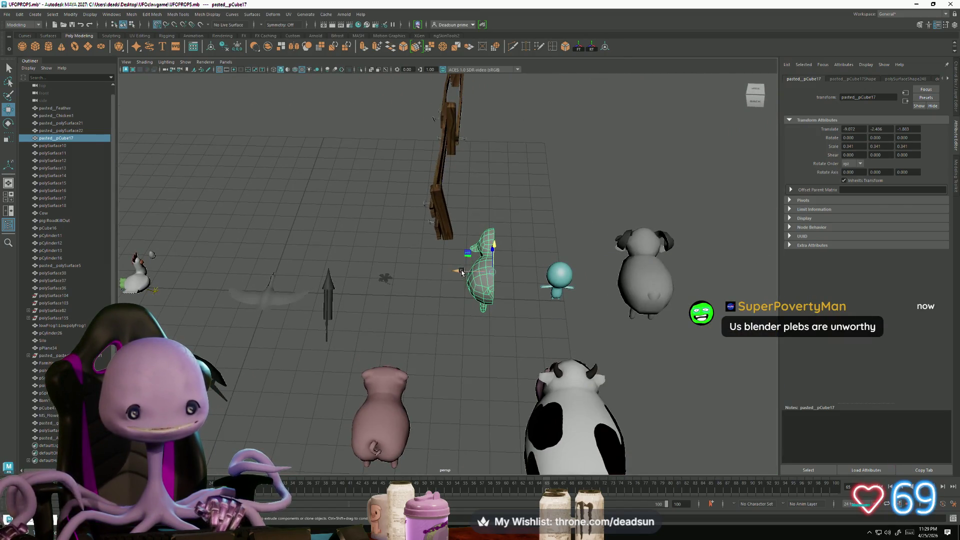
# Step: Move the half-sheep to Translate X 0 on the centre line, then frame and reselect it
pyautogui.moveTo(461, 272); pyautogui.dragTo(273, 276)
pyautogui.press('f')
pyautogui.moveTo(352, 375)
pyautogui.keyDown('alt'); pyautogui.mouseDown()
pyautogui.moveTo(548, 330)
pyautogui.moveTo(497, 325)
pyautogui.moveTo(402, 344)
pyautogui.moveTo(416, 341)
pyautogui.moveTo(389, 323)
pyautogui.moveTo(401, 368)
pyautogui.moveTo(392, 366)
pyautogui.moveTo(360, 344)
pyautogui.moveTo(364, 306)
pyautogui.moveTo(430, 317)
pyautogui.moveTo(280, 261)
pyautogui.moveTo(328, 245)
pyautogui.moveTo(281, 302)
pyautogui.mouseUp(); pyautogui.keyUp('alt')
pyautogui.click(548, 330)
pyautogui.click(438, 297)
pyautogui.scroll(5, 450, 339)
pyautogui.scroll(-5, 450, 339)
# Step: In vertex mode, slide a belly vertex left along X and select vertices around the leg
pyautogui.press('F9')
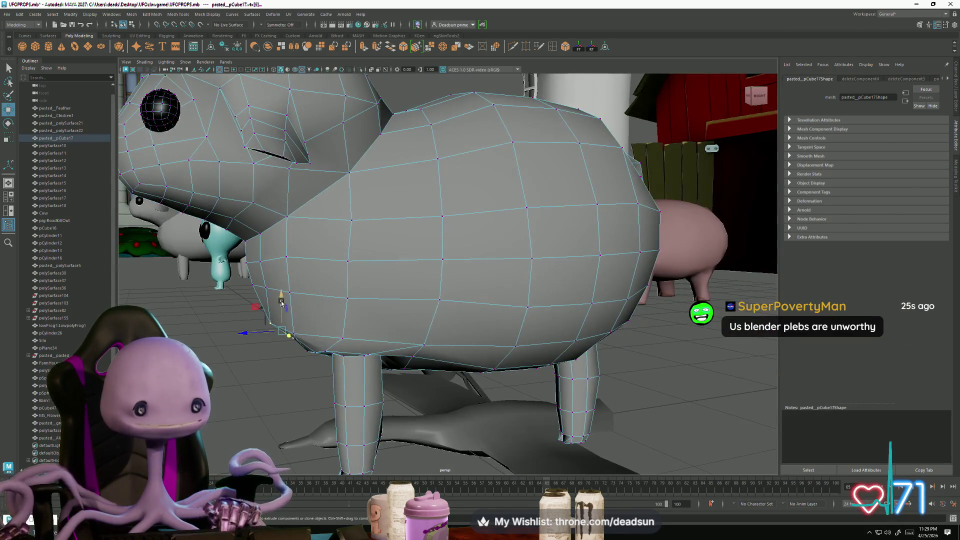
pyautogui.press('e')
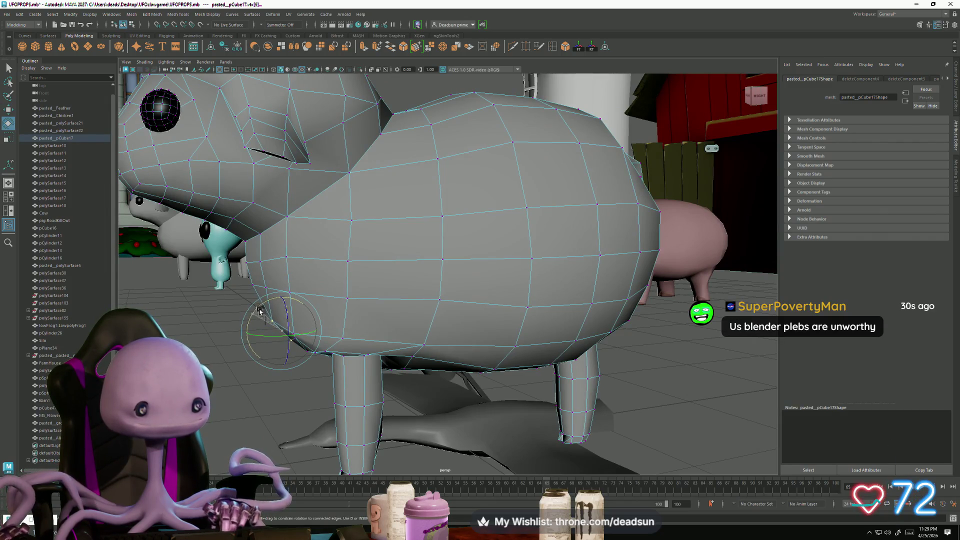
pyautogui.press('w')
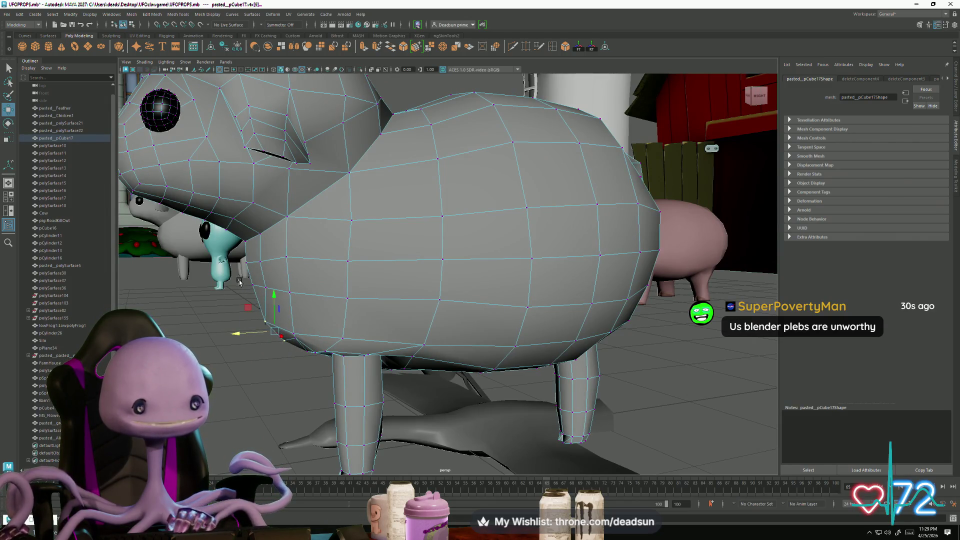
pyautogui.moveTo(232, 289); pyautogui.dragTo(227, 291)
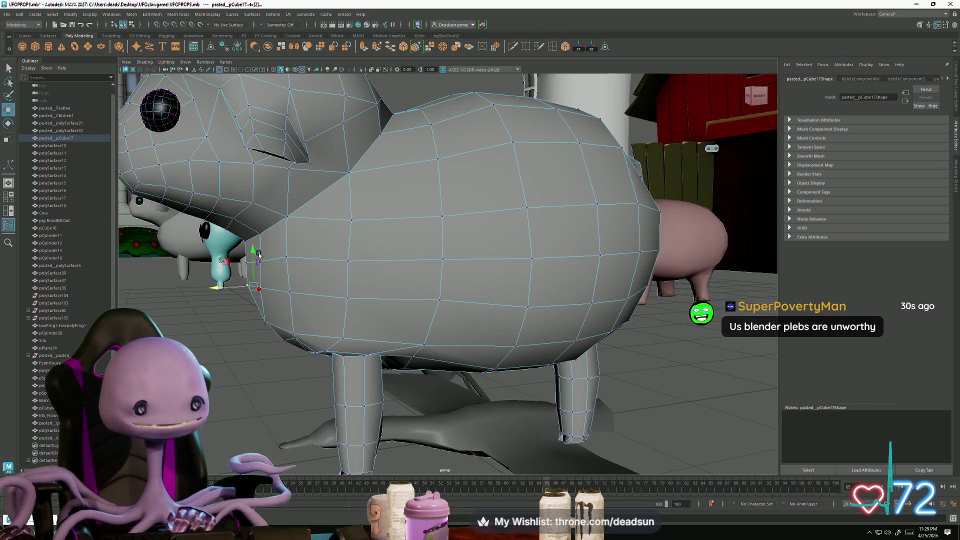
pyautogui.moveTo(292, 294)
pyautogui.keyDown('alt'); pyautogui.mouseDown()
pyautogui.moveTo(285, 280)
pyautogui.moveTo(295, 265)
pyautogui.mouseUp(); pyautogui.keyUp('alt')
pyautogui.click(293, 279)
pyautogui.moveTo(311, 312)
pyautogui.keyDown('alt'); pyautogui.mouseDown()
pyautogui.moveTo(323, 274)
pyautogui.moveTo(364, 289)
pyautogui.moveTo(363, 281)
pyautogui.mouseUp(); pyautogui.keyUp('alt')
pyautogui.moveTo(378, 225); pyautogui.dragTo(485, 342)
pyautogui.scroll(-10, 310, 175)
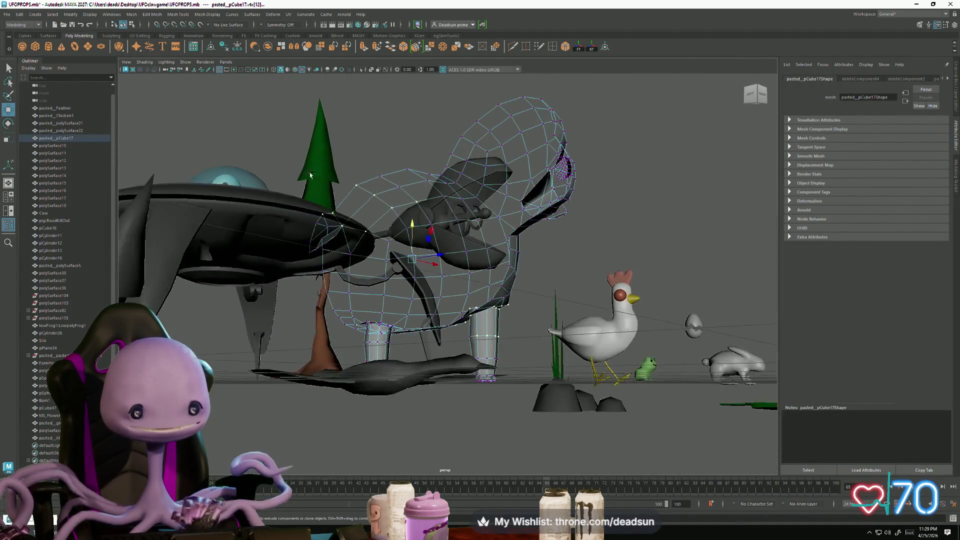
pyautogui.moveTo(310, 175); pyautogui.dragTo(450, 281)
pyautogui.keyDown('alt'); pyautogui.moveTo(450, 280); pyautogui.dragTo(391, 303); pyautogui.keyUp('alt')
pyautogui.moveTo(404, 347)
pyautogui.keyDown('alt'); pyautogui.mouseDown()
pyautogui.moveTo(455, 388)
pyautogui.moveTo(362, 354)
pyautogui.mouseUp(); pyautogui.keyUp('alt')
pyautogui.scroll(8, 362, 354)
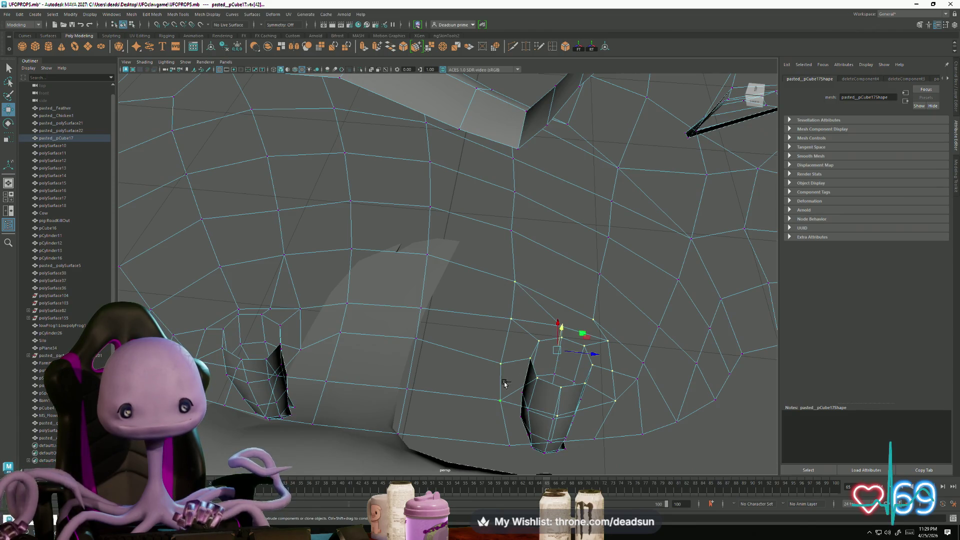
# Step: Smooth the selected leg-rim vertices with Edit Mesh > Average Vertices at 10 iterations
pyautogui.click(179, 14)
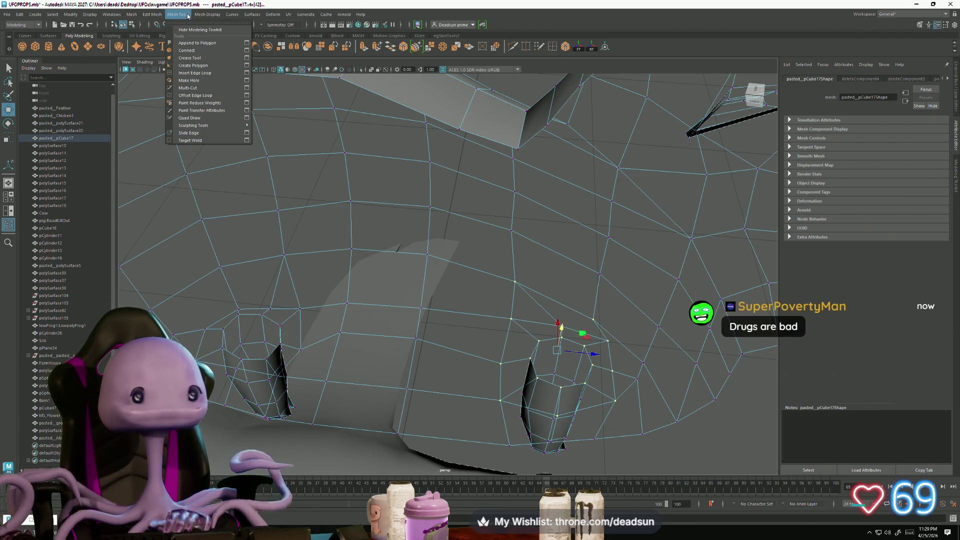
pyautogui.moveTo(198, 15)
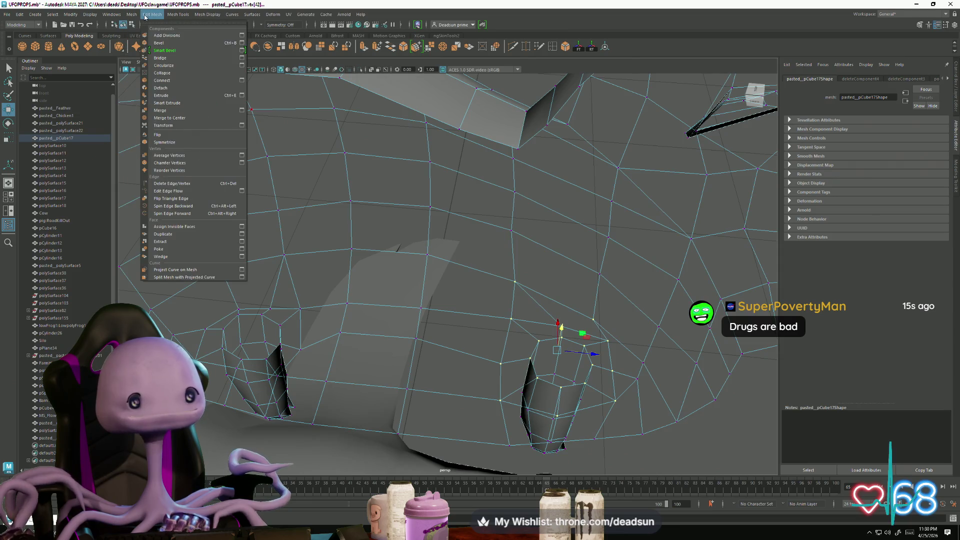
pyautogui.click(168, 156)
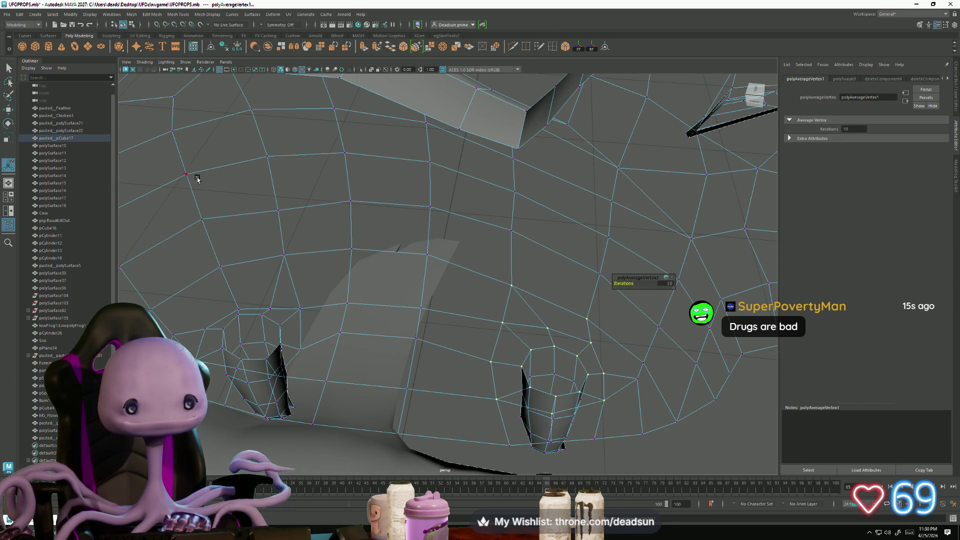
pyautogui.moveTo(232, 309)
pyautogui.keyDown('alt'); pyautogui.mouseDown()
pyautogui.moveTo(276, 282)
pyautogui.moveTo(300, 280)
pyautogui.moveTo(325, 240)
pyautogui.mouseUp(); pyautogui.keyUp('alt')
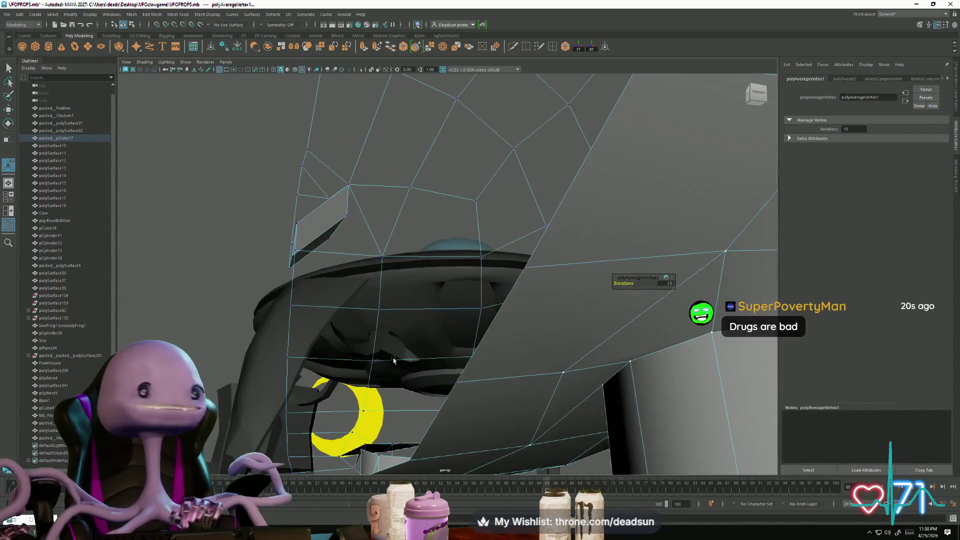
pyautogui.keyDown('alt'); pyautogui.moveTo(325, 240); pyautogui.dragTo(330, 223, button='middle'); pyautogui.keyUp('alt')
pyautogui.keyDown('alt'); pyautogui.moveTo(330, 224); pyautogui.dragTo(287, 232); pyautogui.keyUp('alt')
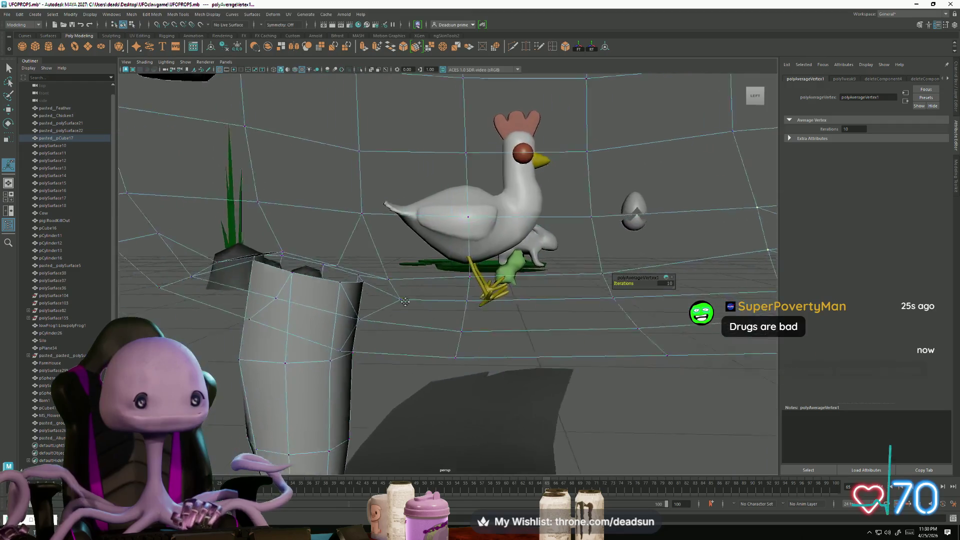
# Step: Select the vertex ring around the leg rim and run Average Vertices a second time
pyautogui.moveTo(230, 219); pyautogui.dragTo(464, 307)
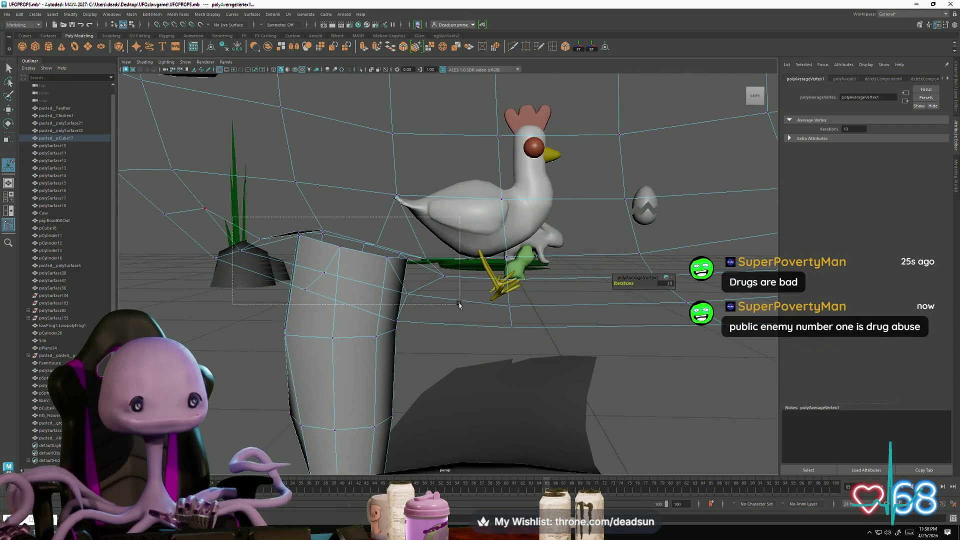
pyautogui.press('f')
pyautogui.moveTo(395, 298)
pyautogui.keyDown('alt'); pyautogui.mouseDown()
pyautogui.moveTo(370, 298)
pyautogui.moveTo(405, 276)
pyautogui.moveTo(366, 365)
pyautogui.mouseUp(); pyautogui.keyUp('alt')
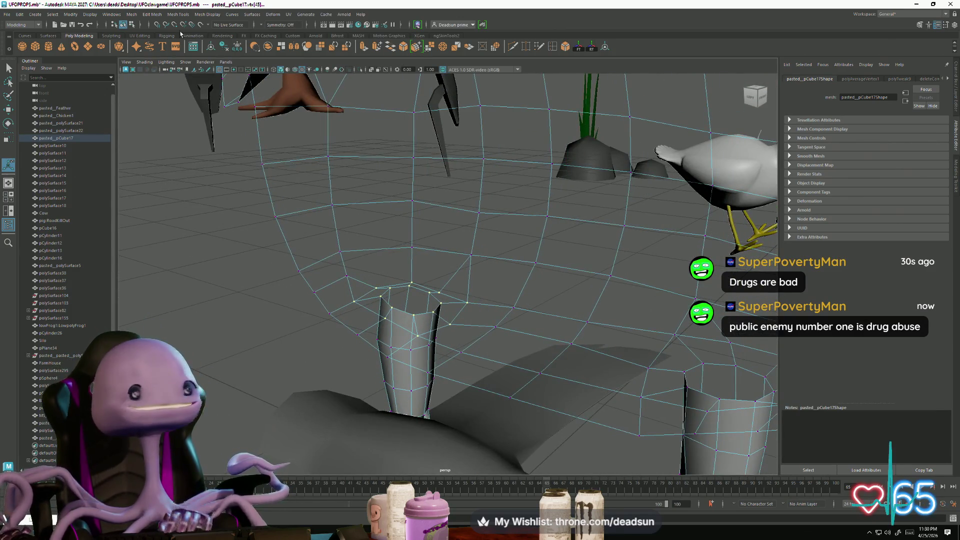
pyautogui.click(153, 14)
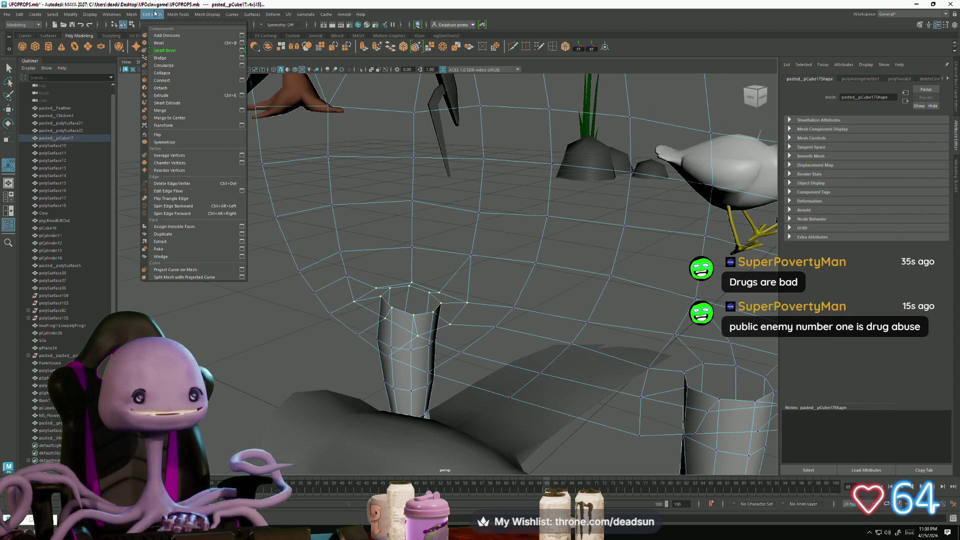
pyautogui.click(165, 155)
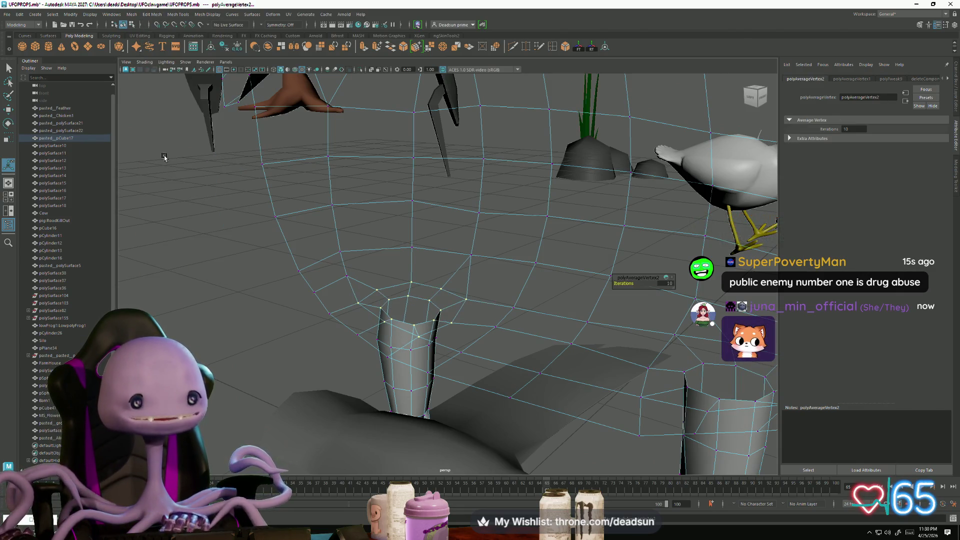
pyautogui.moveTo(437, 274)
pyautogui.keyDown('alt'); pyautogui.mouseDown()
pyautogui.moveTo(398, 316)
pyautogui.moveTo(358, 304)
pyautogui.mouseUp(); pyautogui.keyUp('alt')
pyautogui.moveTo(364, 286); pyautogui.dragTo(369, 277, button='right')
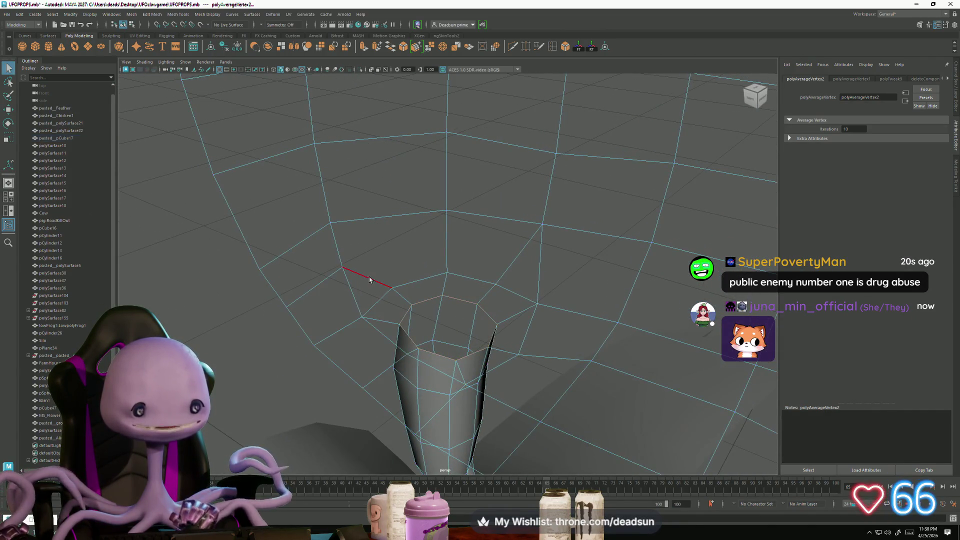
# Step: Select and clear edges and vertices above the leg opening to pick the cut location
pyautogui.click(369, 277)
pyautogui.keyDown('shift'); pyautogui.click(322, 290); pyautogui.keyUp('shift')
pyautogui.click(294, 223)
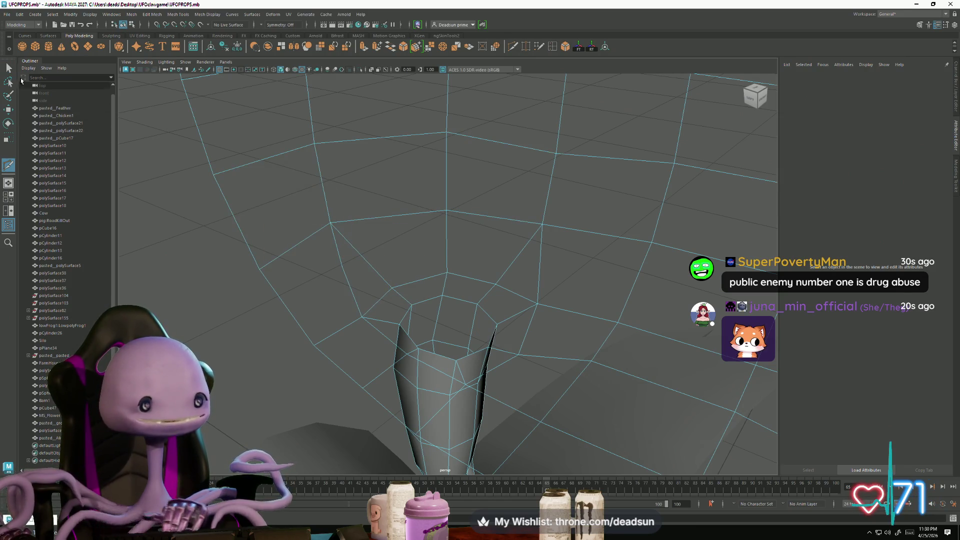
pyautogui.press('q')
pyautogui.moveTo(256, 176); pyautogui.dragTo(319, 186, button='right')
pyautogui.moveTo(319, 186); pyautogui.dragTo(378, 299)
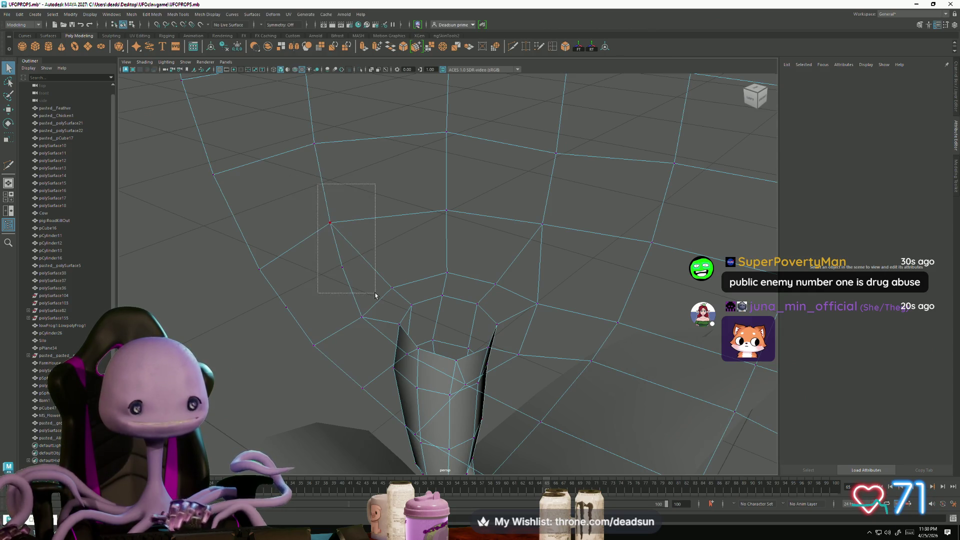
pyautogui.click(393, 320)
pyautogui.scroll(-2, 501, 340)
pyautogui.moveTo(500, 340)
pyautogui.keyDown('alt'); pyautogui.mouseDown()
pyautogui.moveTo(443, 342)
pyautogui.moveTo(469, 266)
pyautogui.mouseUp(); pyautogui.keyUp('alt')
# Step: Multi-Cut a new edge between two vertices above the leg and reposition the vertex
pyautogui.click(468, 277)
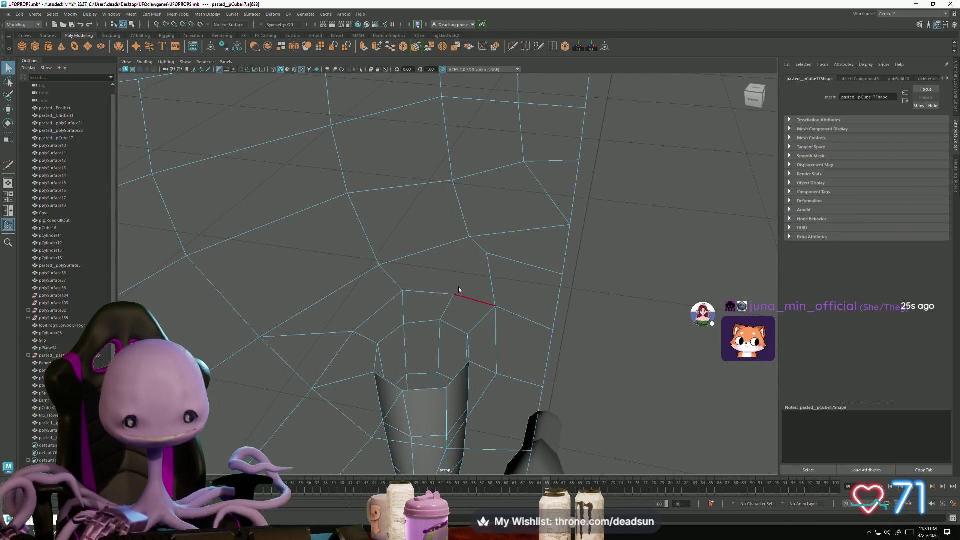
pyautogui.moveTo(493, 251)
pyautogui.mouseDown(button='right')
pyautogui.moveTo(450, 242)
pyautogui.moveTo(500, 253)
pyautogui.mouseUp(button='right')
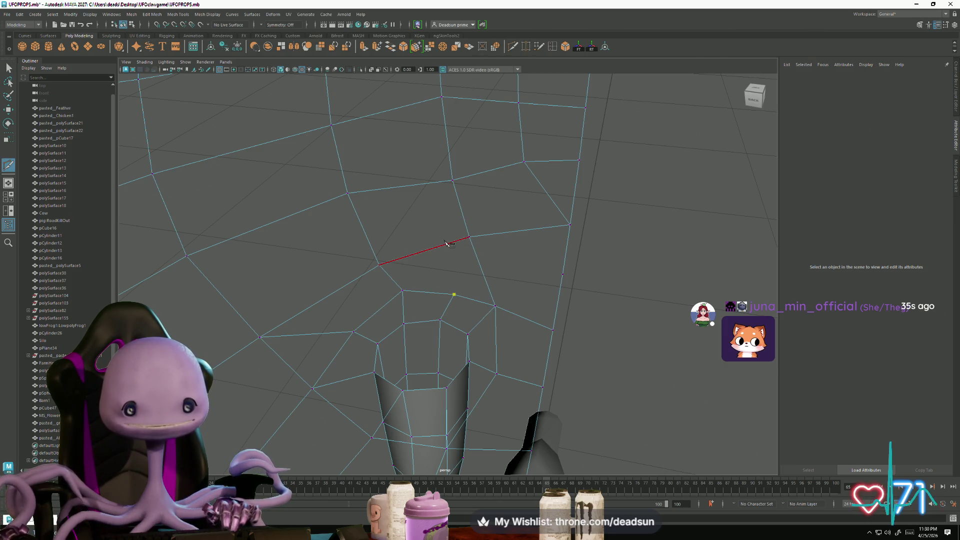
pyautogui.click(469, 237)
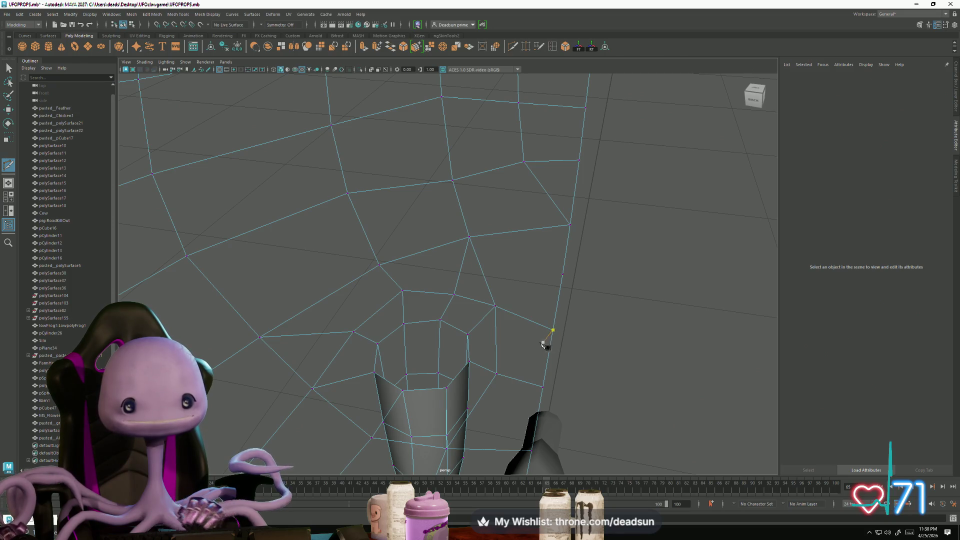
pyautogui.keyDown('alt'); pyautogui.moveTo(428, 170); pyautogui.dragTo(444, 188); pyautogui.keyUp('alt')
pyautogui.press('e')
pyautogui.press('w')
pyautogui.moveTo(443, 152)
pyautogui.keyDown('alt'); pyautogui.mouseDown()
pyautogui.moveTo(405, 225)
pyautogui.moveTo(480, 272)
pyautogui.moveTo(403, 295)
pyautogui.moveTo(463, 253)
pyautogui.moveTo(390, 303)
pyautogui.moveTo(555, 186)
pyautogui.moveTo(387, 325)
pyautogui.moveTo(450, 323)
pyautogui.moveTo(441, 326)
pyautogui.mouseUp(); pyautogui.keyUp('alt')
pyautogui.click(555, 186)
# Step: Select the sheep, switch to vertex mode, and pick vertices on the leg
pyautogui.click(423, 273)
pyautogui.keyDown('alt'); pyautogui.moveTo(423, 274); pyautogui.dragTo(454, 278); pyautogui.keyUp('alt')
pyautogui.rightClick(424, 238)
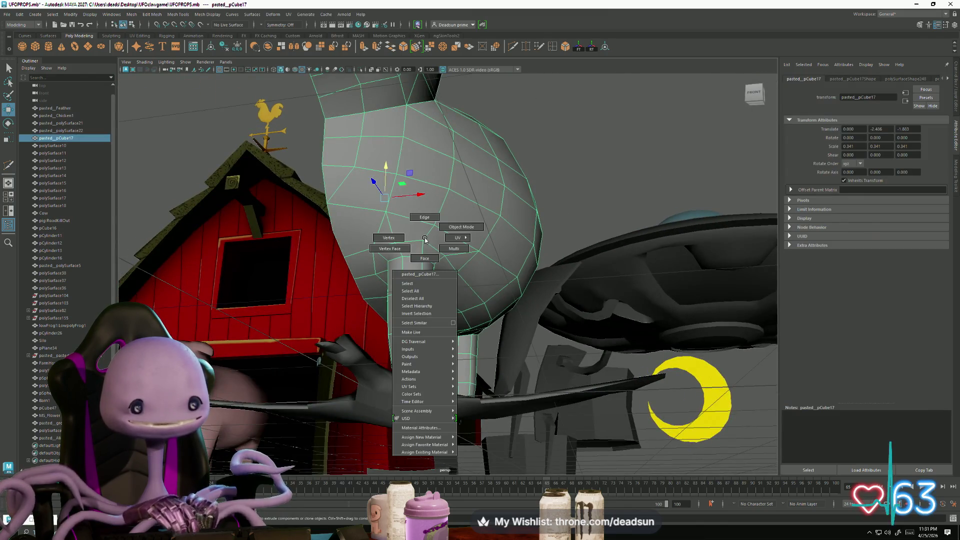
pyautogui.moveTo(424, 238); pyautogui.dragTo(410, 238, button='right')
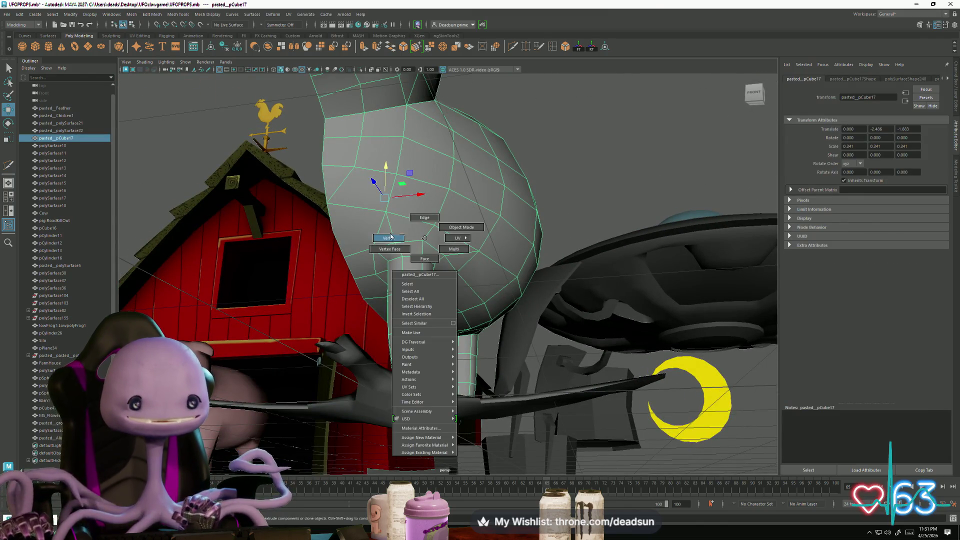
pyautogui.click(391, 237)
pyautogui.keyDown('alt'); pyautogui.moveTo(391, 237); pyautogui.dragTo(468, 285); pyautogui.keyUp('alt')
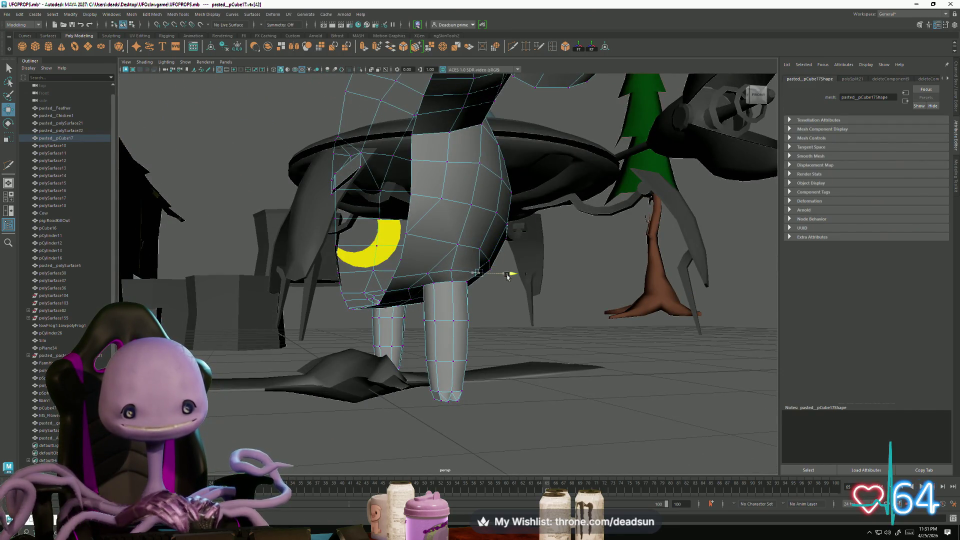
pyautogui.click(446, 271)
pyautogui.moveTo(446, 271)
pyautogui.keyDown('alt'); pyautogui.mouseDown()
pyautogui.moveTo(483, 317)
pyautogui.moveTo(440, 273)
pyautogui.moveTo(501, 286)
pyautogui.mouseUp(); pyautogui.keyUp('alt')
pyautogui.click(440, 274)
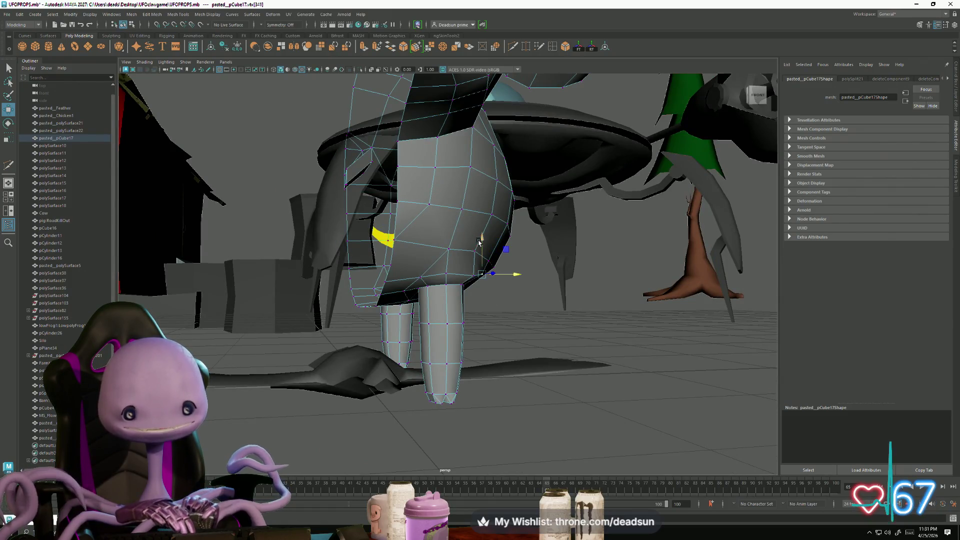
# Step: Inspect the belly, legs and head from several angles, then return to Object Mode with nothing selected
pyautogui.moveTo(482, 245)
pyautogui.keyDown('alt'); pyautogui.mouseDown()
pyautogui.moveTo(460, 304)
pyautogui.moveTo(450, 282)
pyautogui.moveTo(447, 308)
pyautogui.moveTo(501, 286)
pyautogui.moveTo(474, 225)
pyautogui.moveTo(473, 168)
pyautogui.mouseUp(); pyautogui.keyUp('alt')
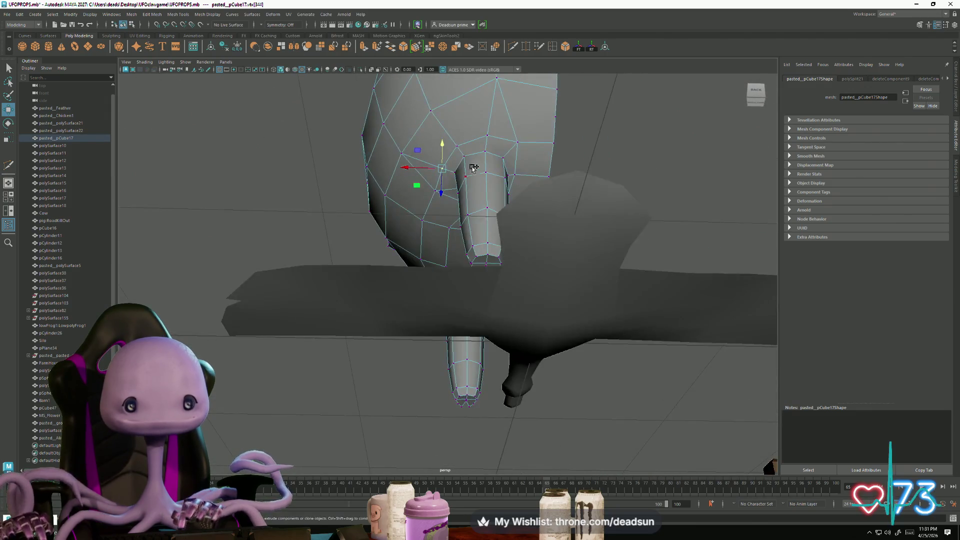
pyautogui.moveTo(488, 135)
pyautogui.keyDown('alt'); pyautogui.mouseDown()
pyautogui.moveTo(476, 154)
pyautogui.moveTo(481, 256)
pyautogui.mouseUp(); pyautogui.keyUp('alt')
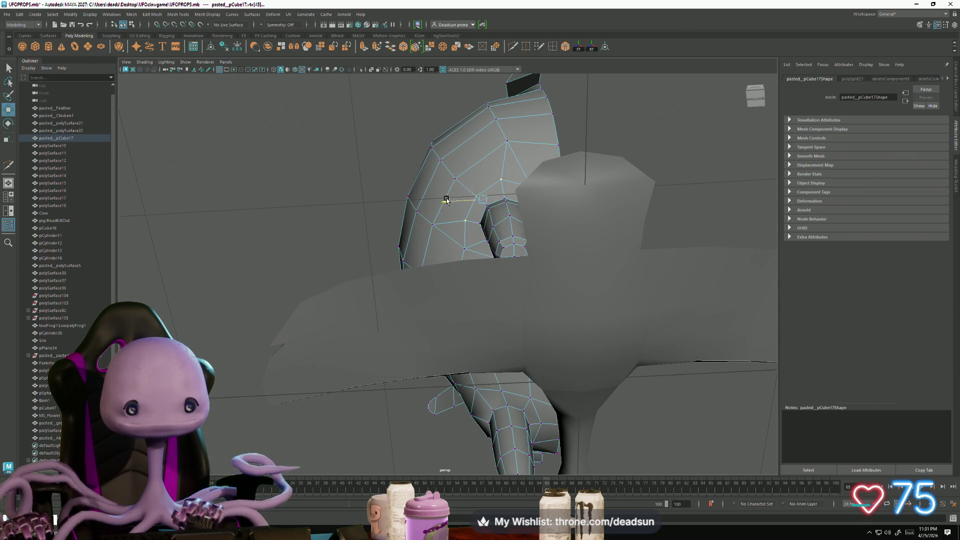
pyautogui.keyDown('alt'); pyautogui.moveTo(444, 200); pyautogui.dragTo(447, 257); pyautogui.keyUp('alt')
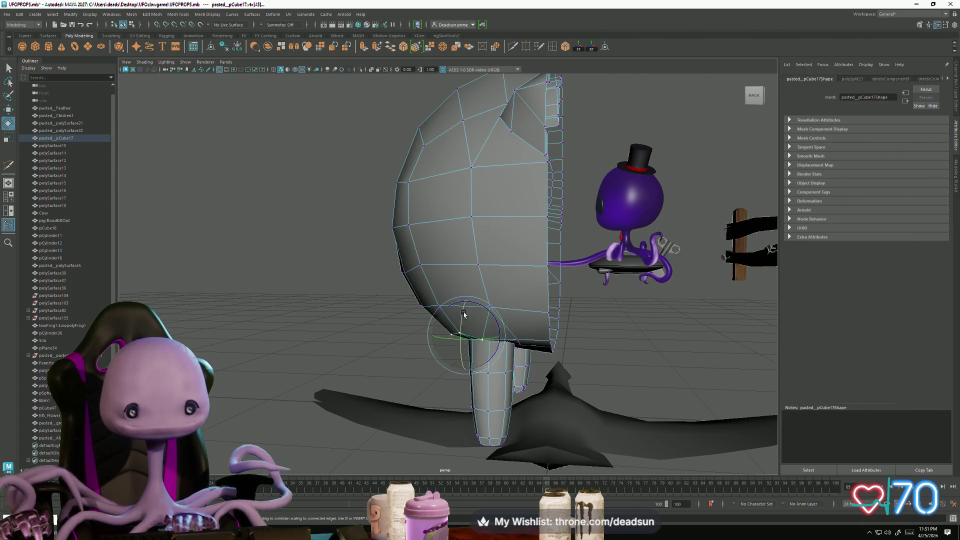
pyautogui.moveTo(470, 334)
pyautogui.keyDown('alt'); pyautogui.mouseDown()
pyautogui.moveTo(537, 369)
pyautogui.moveTo(461, 381)
pyautogui.moveTo(456, 365)
pyautogui.moveTo(418, 349)
pyautogui.moveTo(409, 298)
pyautogui.mouseUp(); pyautogui.keyUp('alt')
pyautogui.moveTo(409, 299); pyautogui.dragTo(445, 231, button='right')
pyautogui.moveTo(505, 349)
pyautogui.keyDown('alt'); pyautogui.mouseDown()
pyautogui.moveTo(368, 381)
pyautogui.moveTo(327, 370)
pyautogui.moveTo(326, 388)
pyautogui.moveTo(417, 405)
pyautogui.moveTo(407, 394)
pyautogui.mouseUp(); pyautogui.keyUp('alt')
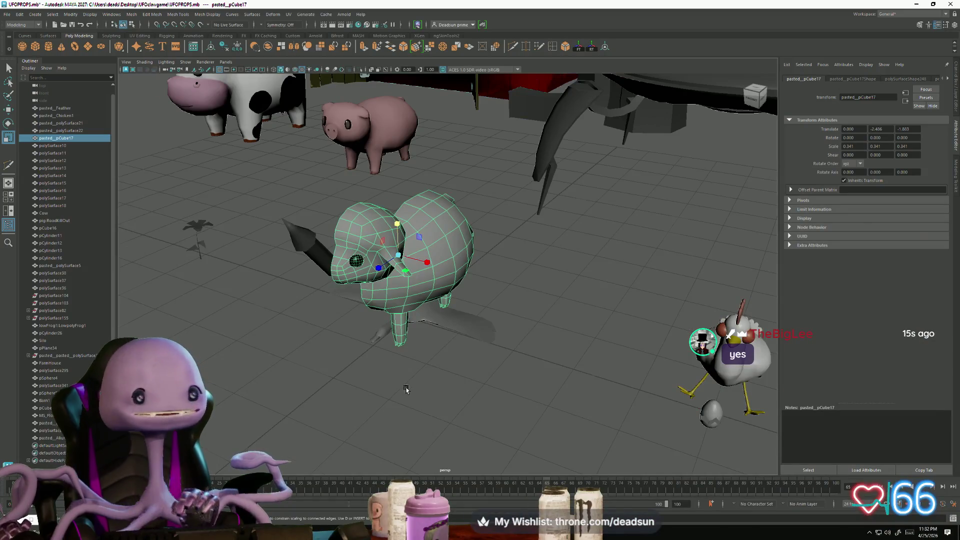
# Step: Select the sheep body mesh pasted_pCube17 from below and switch it to vertex mode with F9
pyautogui.moveTo(405, 383)
pyautogui.keyDown('alt'); pyautogui.mouseDown()
pyautogui.moveTo(419, 400)
pyautogui.moveTo(439, 332)
pyautogui.moveTo(407, 332)
pyautogui.moveTo(450, 418)
pyautogui.moveTo(420, 405)
pyautogui.moveTo(465, 391)
pyautogui.moveTo(328, 434)
pyautogui.moveTo(453, 304)
pyautogui.mouseUp(); pyautogui.keyUp('alt')
pyautogui.click(419, 400)
pyautogui.click(439, 332)
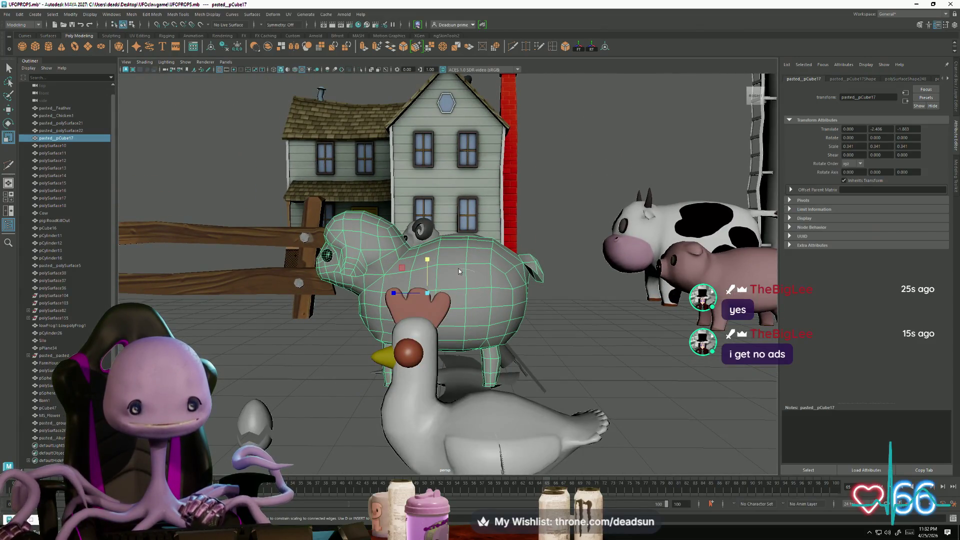
pyautogui.press('F9')
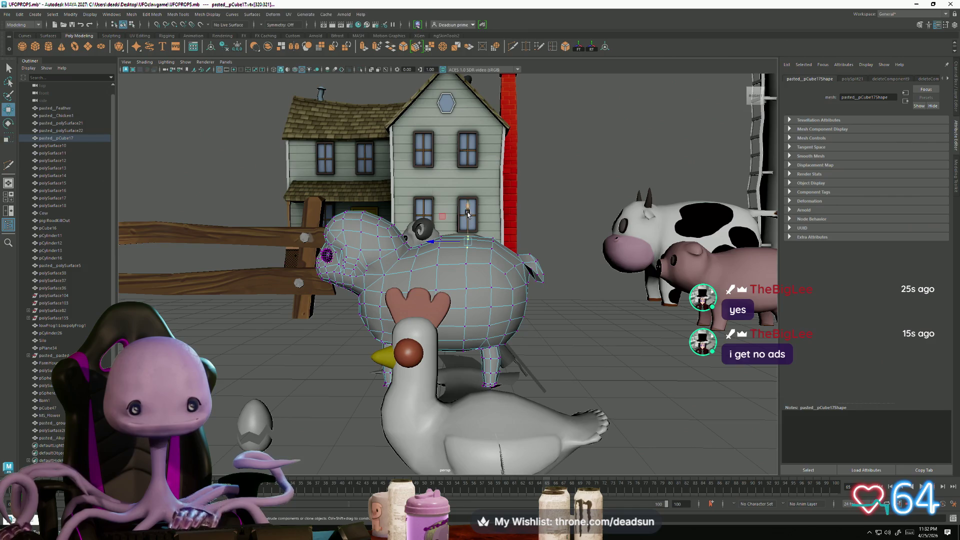
# Step: Exit vertex mode and reselect the whole sheep body as an object
pyautogui.keyDown('alt'); pyautogui.moveTo(468, 207); pyautogui.dragTo(515, 317); pyautogui.keyUp('alt')
pyautogui.moveTo(515, 318); pyautogui.dragTo(540, 295, button='right')
pyautogui.moveTo(500, 320)
pyautogui.keyDown('alt'); pyautogui.mouseDown()
pyautogui.moveTo(463, 337)
pyautogui.moveTo(472, 324)
pyautogui.mouseUp(); pyautogui.keyUp('alt')
pyautogui.click(471, 324)
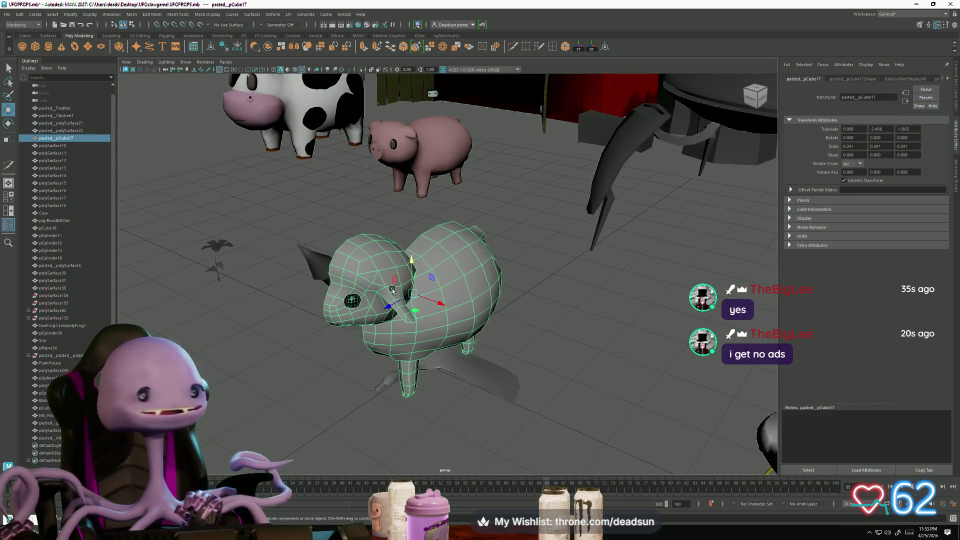
pyautogui.moveTo(408, 442)
pyautogui.keyDown('alt'); pyautogui.mouseDown()
pyautogui.moveTo(390, 435)
pyautogui.moveTo(392, 411)
pyautogui.moveTo(414, 399)
pyautogui.moveTo(388, 438)
pyautogui.moveTo(376, 383)
pyautogui.mouseUp(); pyautogui.keyUp('alt')
pyautogui.moveTo(460, 287)
pyautogui.keyDown('alt'); pyautogui.mouseDown()
pyautogui.moveTo(416, 392)
pyautogui.moveTo(422, 403)
pyautogui.moveTo(392, 392)
pyautogui.moveTo(398, 407)
pyautogui.mouseUp(); pyautogui.keyUp('alt')
pyautogui.click(415, 392)
pyautogui.click(420, 330)
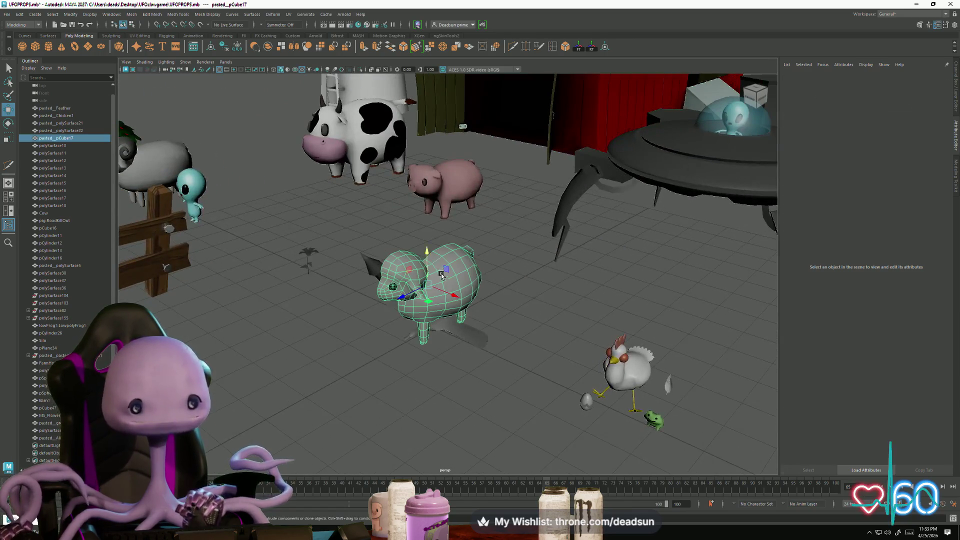
# Step: Mirror the sheep half with Mesh > Mirror (Geometry Type Copy, World position) and inspect the result
pyautogui.click(136, 16)
pyautogui.moveTo(152, 14)
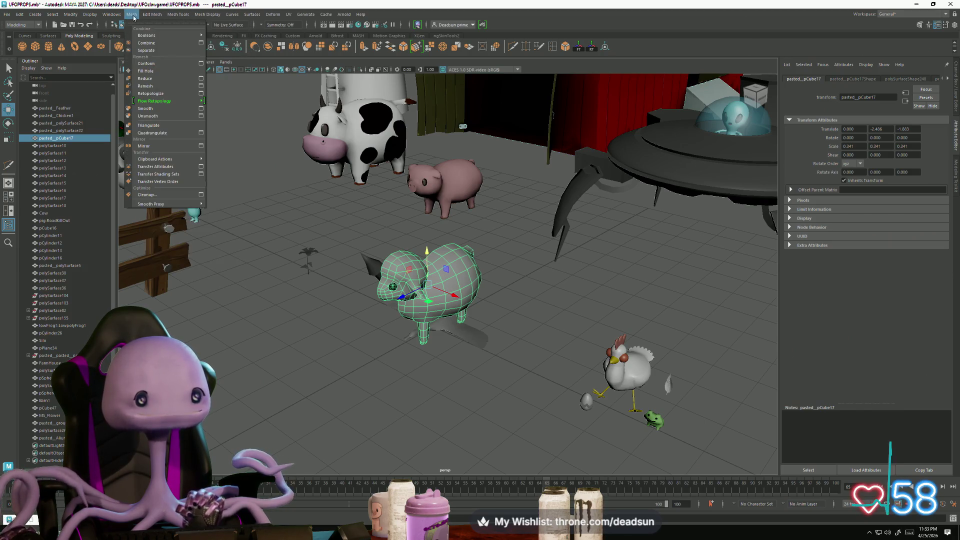
pyautogui.click(201, 146)
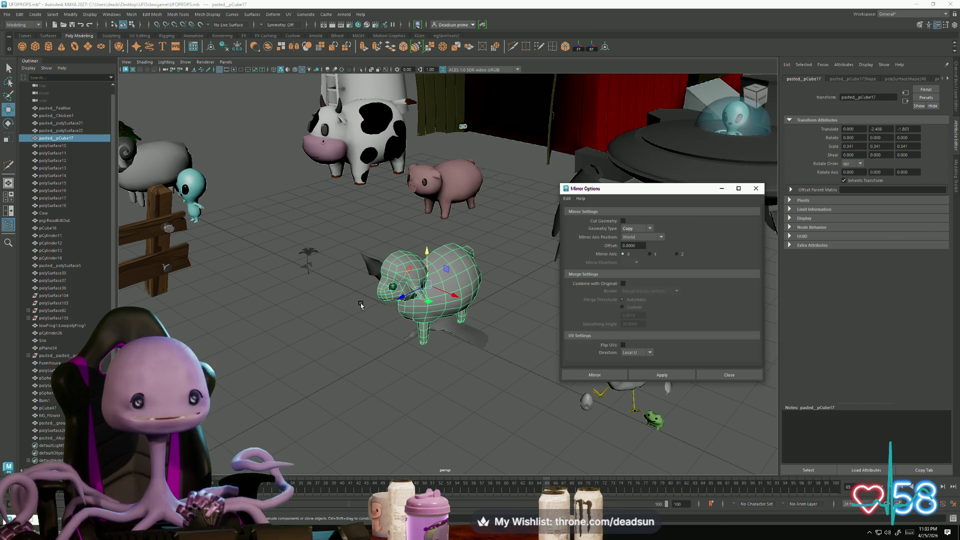
pyautogui.click(665, 376)
pyautogui.click(754, 100)
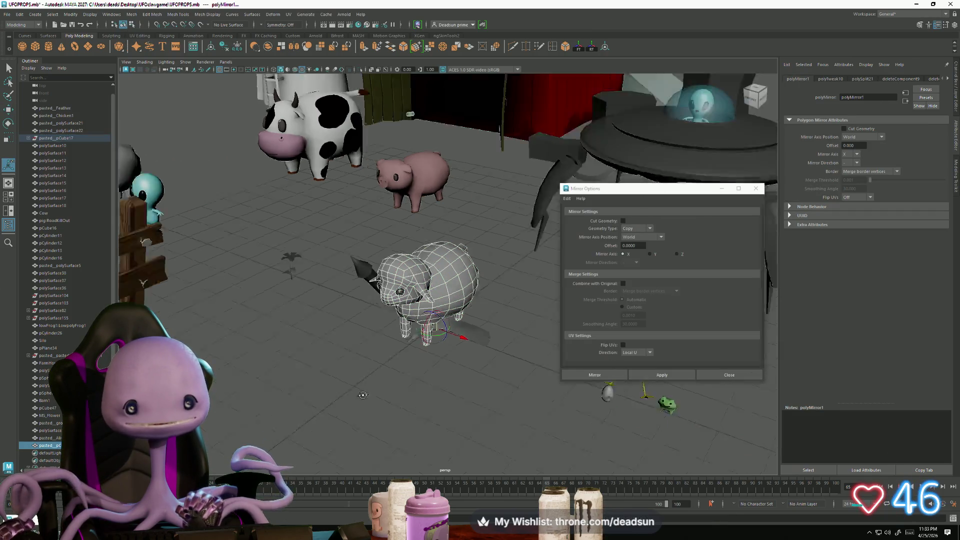
pyautogui.click(756, 188)
pyautogui.moveTo(400, 280)
pyautogui.keyDown('alt'); pyautogui.mouseDown()
pyautogui.moveTo(364, 310)
pyautogui.moveTo(375, 301)
pyautogui.moveTo(388, 220)
pyautogui.mouseUp(); pyautogui.keyUp('alt')
pyautogui.moveTo(388, 220)
pyautogui.keyDown('alt'); pyautogui.mouseDown(button='right')
pyautogui.moveTo(457, 341)
pyautogui.moveTo(430, 330)
pyautogui.mouseUp(button='right'); pyautogui.keyUp('alt')
pyautogui.keyDown('alt'); pyautogui.moveTo(430, 330); pyautogui.dragTo(415, 300); pyautogui.keyUp('alt')
pyautogui.keyDown('alt'); pyautogui.moveTo(415, 300); pyautogui.dragTo(410, 322, button='right'); pyautogui.keyUp('alt')
pyautogui.keyDown('alt'); pyautogui.moveTo(410, 322); pyautogui.dragTo(398, 318); pyautogui.keyUp('alt')
pyautogui.moveTo(398, 318)
pyautogui.keyDown('alt'); pyautogui.mouseDown(button='right')
pyautogui.moveTo(409, 225)
pyautogui.moveTo(395, 221)
pyautogui.moveTo(460, 172)
pyautogui.mouseUp(button='right'); pyautogui.keyUp('alt')
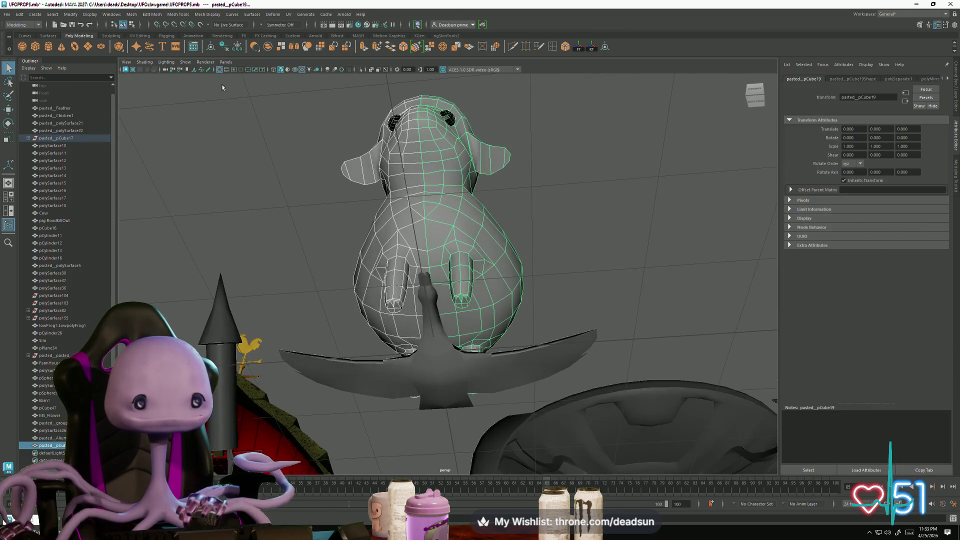
# Step: Combine the two sheep halves into a single mesh with Mesh > Combine
pyautogui.click(131, 14)
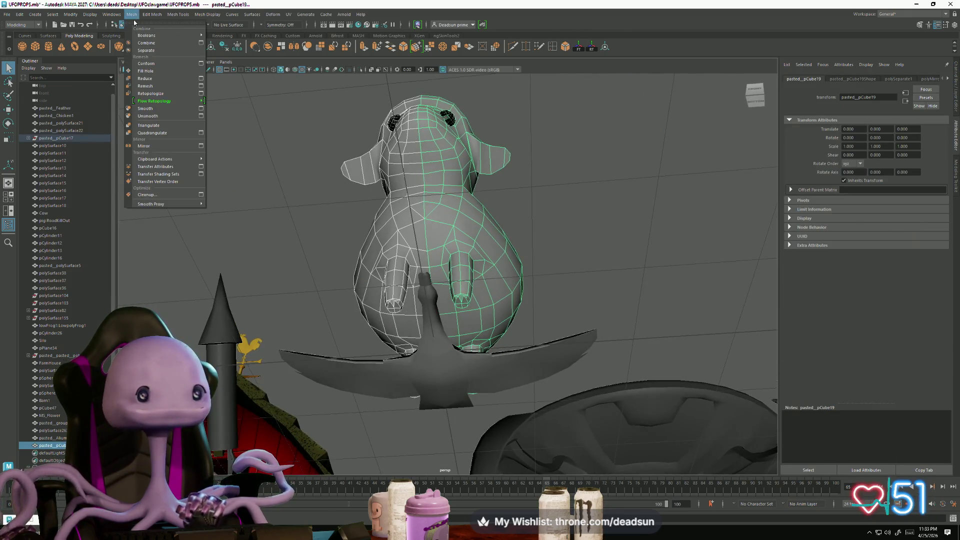
pyautogui.click(156, 43)
pyautogui.scroll(5, 478, 333)
pyautogui.scroll(-8, 478, 333)
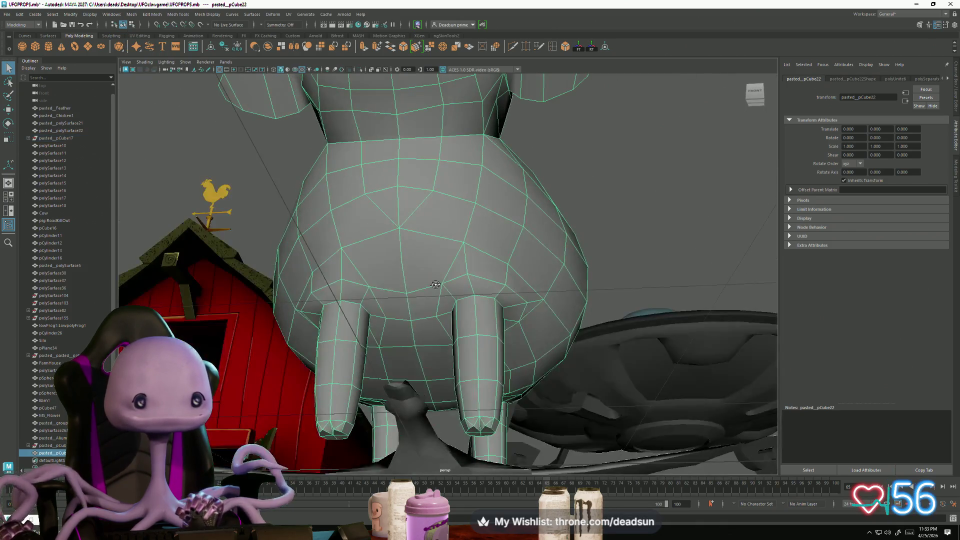
# Step: Put the combined sheep in vertex mode, then switch to the four-view layout framed on it
pyautogui.moveTo(436, 250); pyautogui.dragTo(405, 248, button='right')
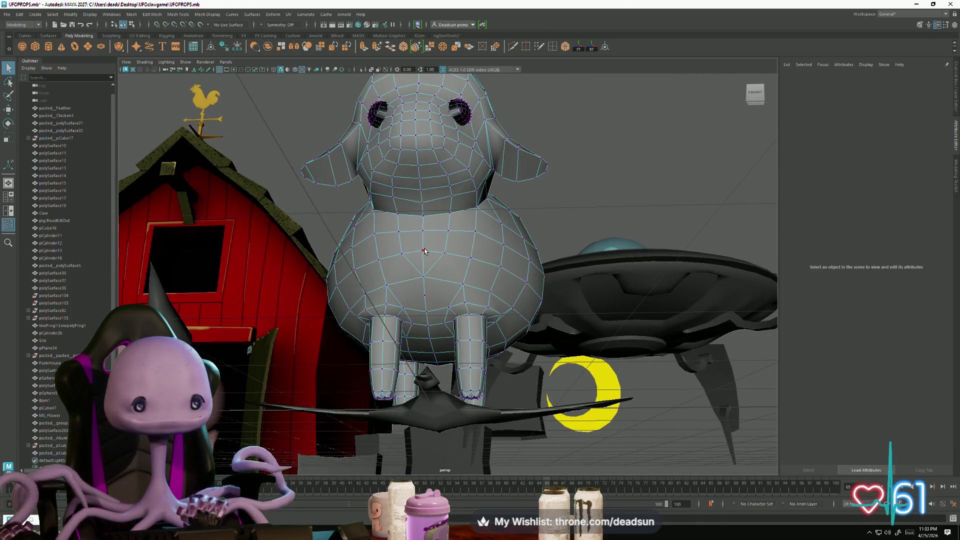
pyautogui.keyDown('alt'); pyautogui.moveTo(423, 283); pyautogui.dragTo(446, 294); pyautogui.keyUp('alt')
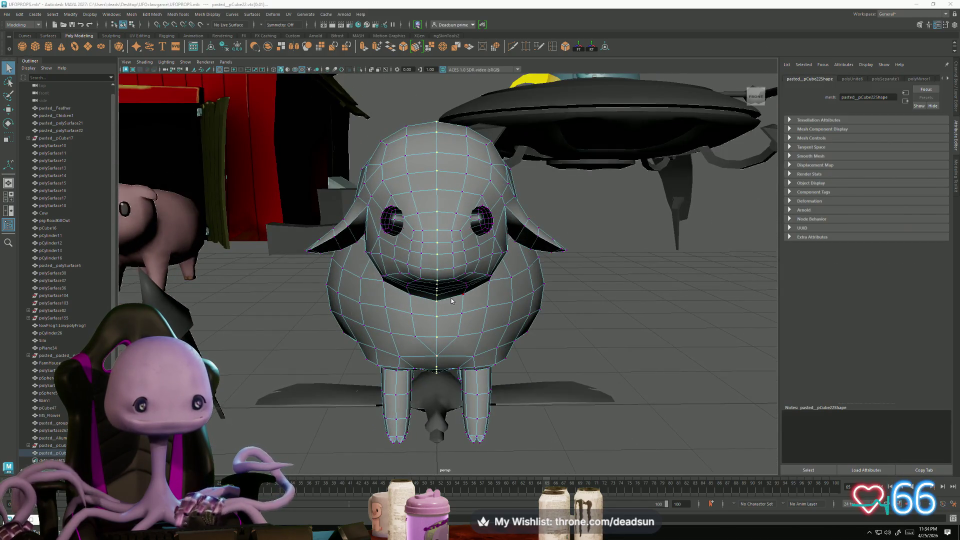
pyautogui.press('space')
pyautogui.press('f')
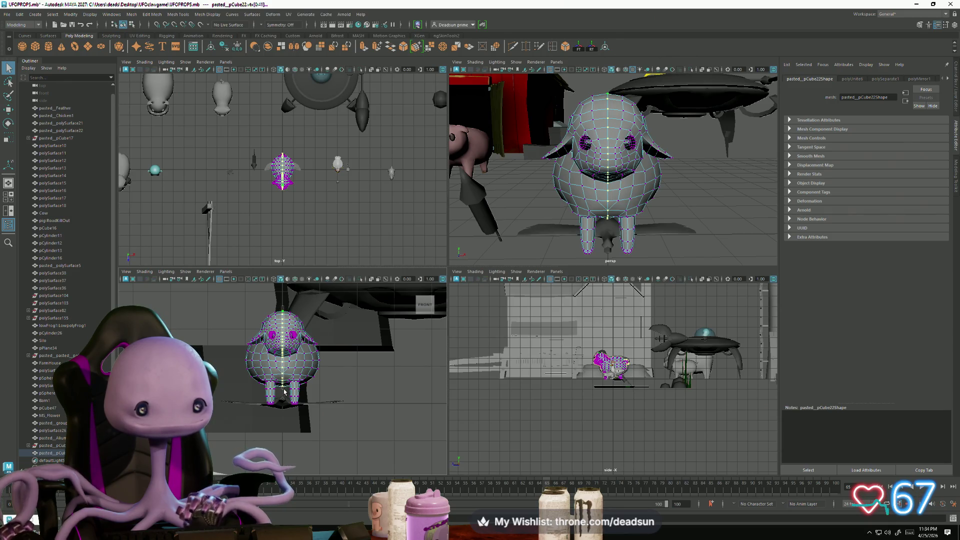
# Step: From a low view under the sheep, extrude its selected vertices into spikes
pyautogui.keyDown('alt'); pyautogui.moveTo(550, 231); pyautogui.dragTo(563, 223); pyautogui.keyUp('alt')
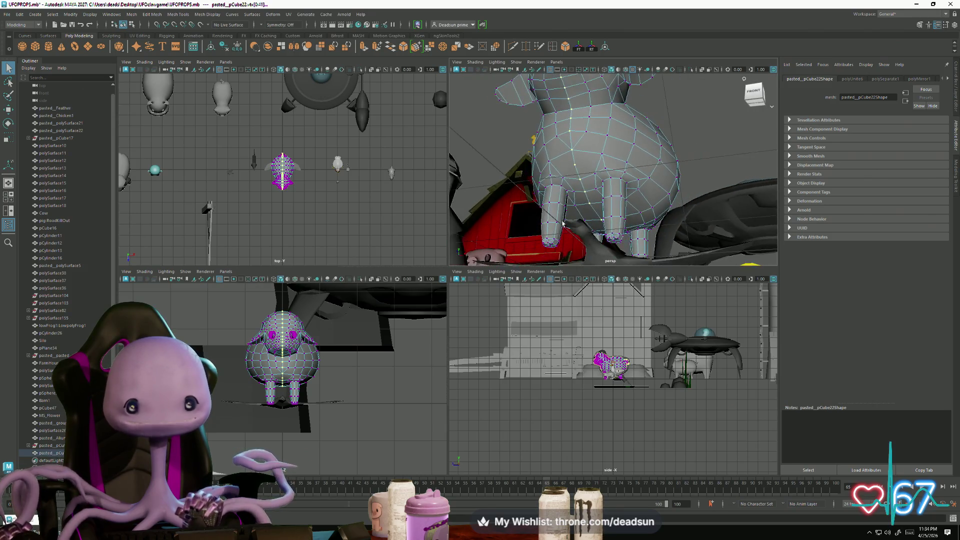
pyautogui.scroll(4, 563, 224)
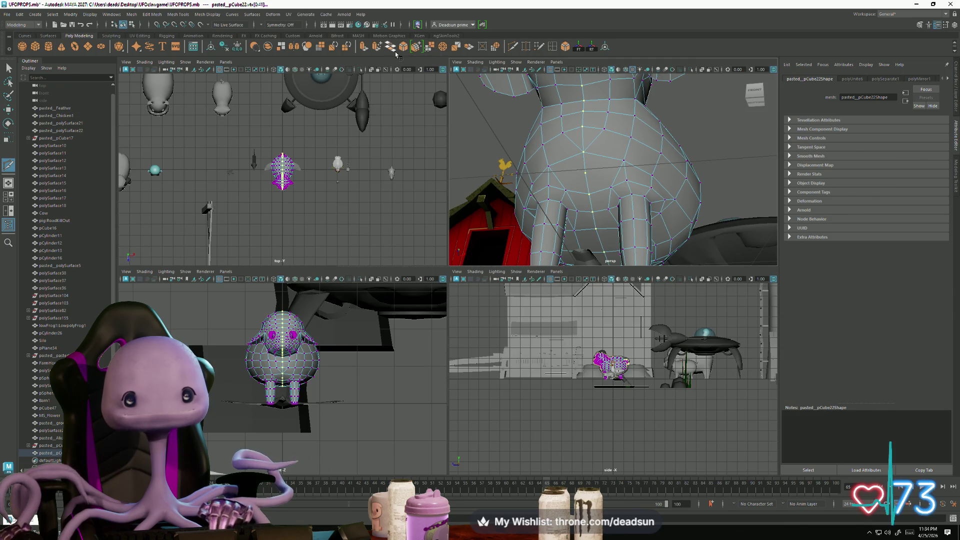
pyautogui.click(367, 49)
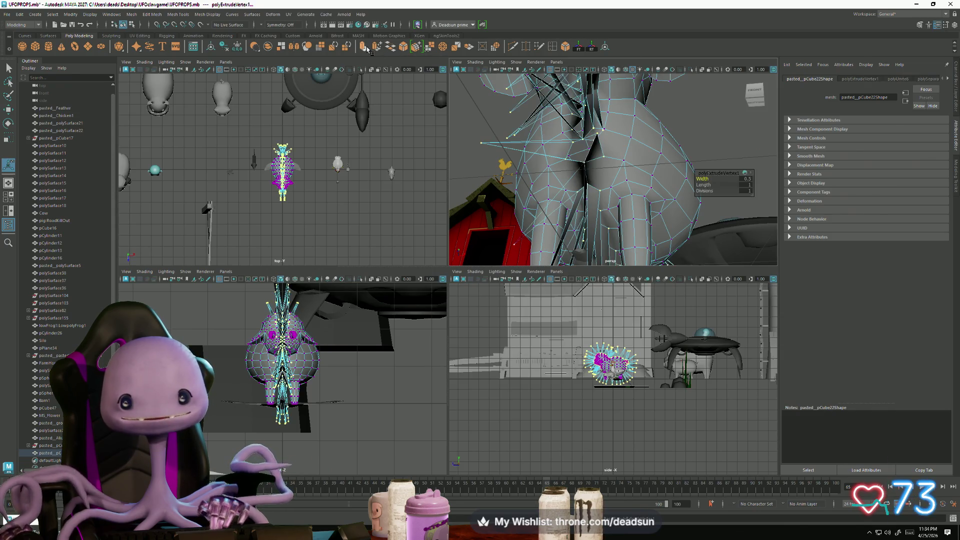
# Step: Undo the spiky extrusion and merge the sheep's centre-seam vertices at a 0.010 threshold
pyautogui.hotkey('ctrl', 'z')
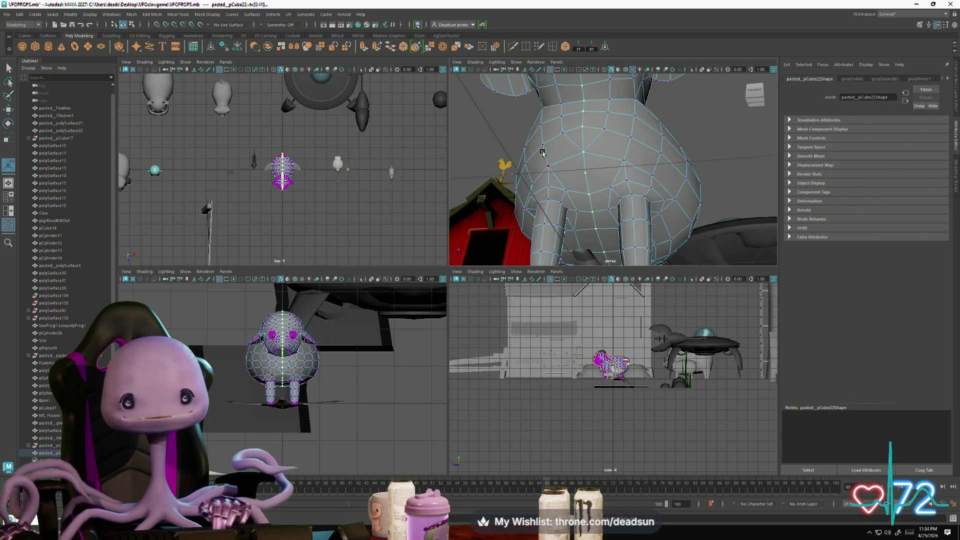
pyautogui.click(364, 48)
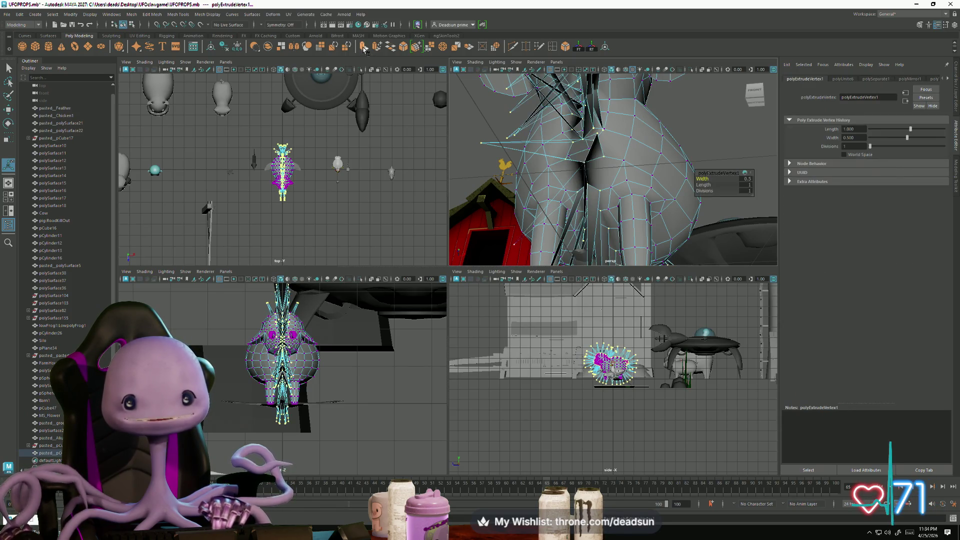
pyautogui.hotkey('ctrl', 'z')
pyautogui.keyDown('alt'); pyautogui.moveTo(494, 135); pyautogui.dragTo(532, 155); pyautogui.keyUp('alt')
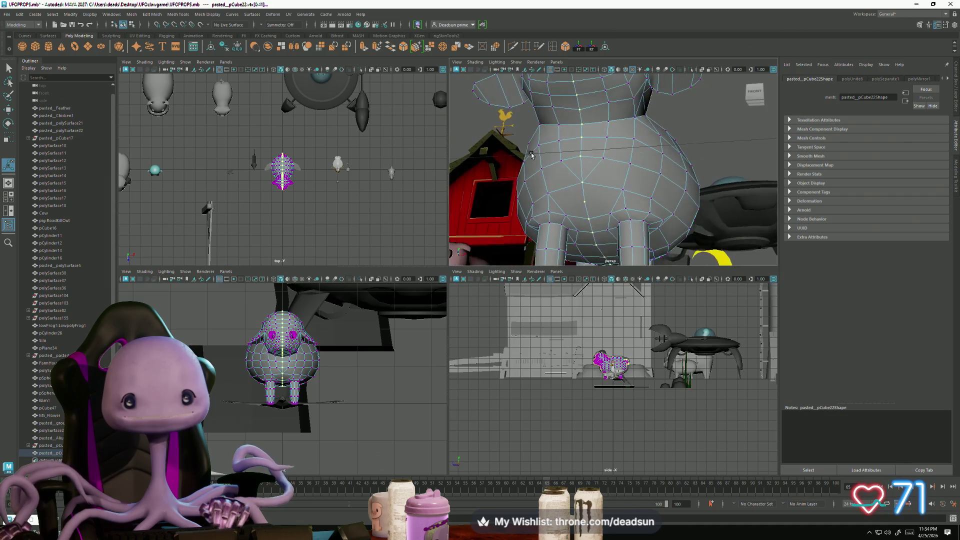
pyautogui.click(429, 48)
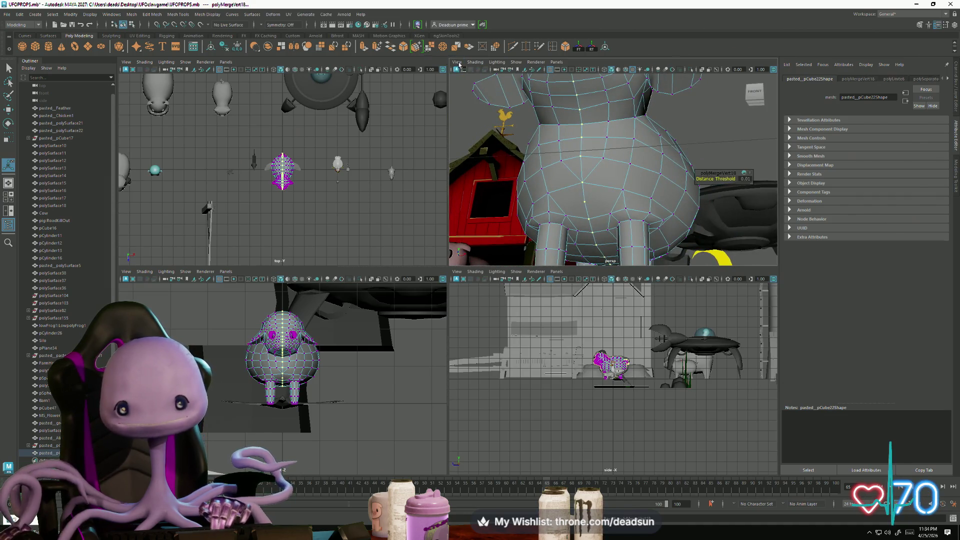
pyautogui.scroll(5, 613, 238)
pyautogui.moveTo(614, 238)
pyautogui.keyDown('alt'); pyautogui.mouseDown()
pyautogui.moveTo(603, 180)
pyautogui.moveTo(612, 146)
pyautogui.mouseUp(); pyautogui.keyUp('alt')
# Step: Use Multi-Cut to add two new edges across the sheep's belly
pyautogui.moveTo(612, 146); pyautogui.dragTo(546, 63, button='right')
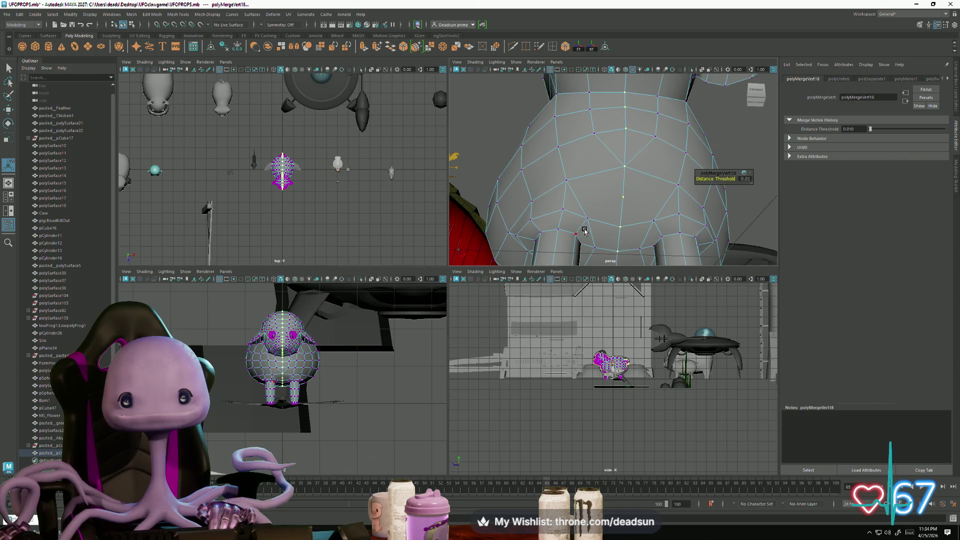
pyautogui.keyDown('shift'); pyautogui.moveTo(584, 230); pyautogui.dragTo(585, 204, button='right'); pyautogui.keyUp('shift')
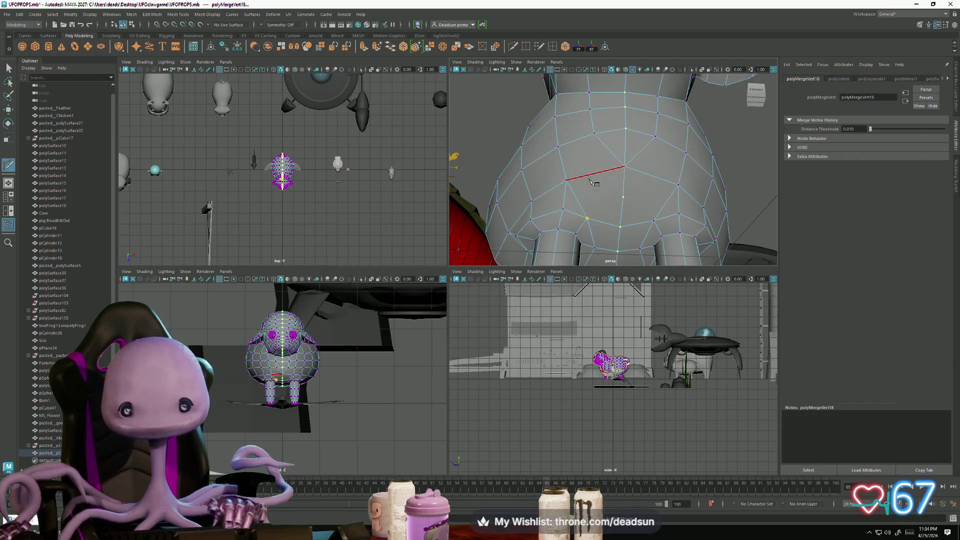
pyautogui.click(595, 173)
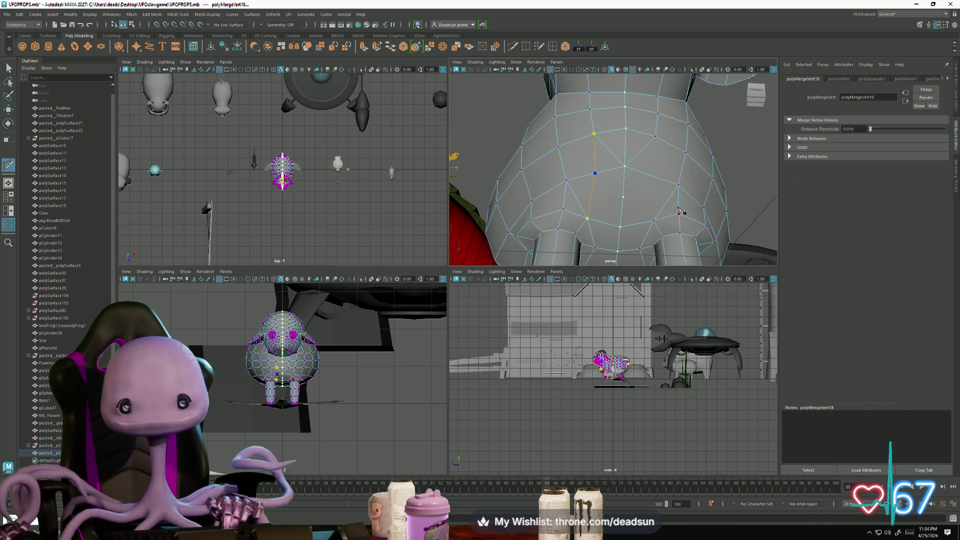
pyautogui.press('Return')
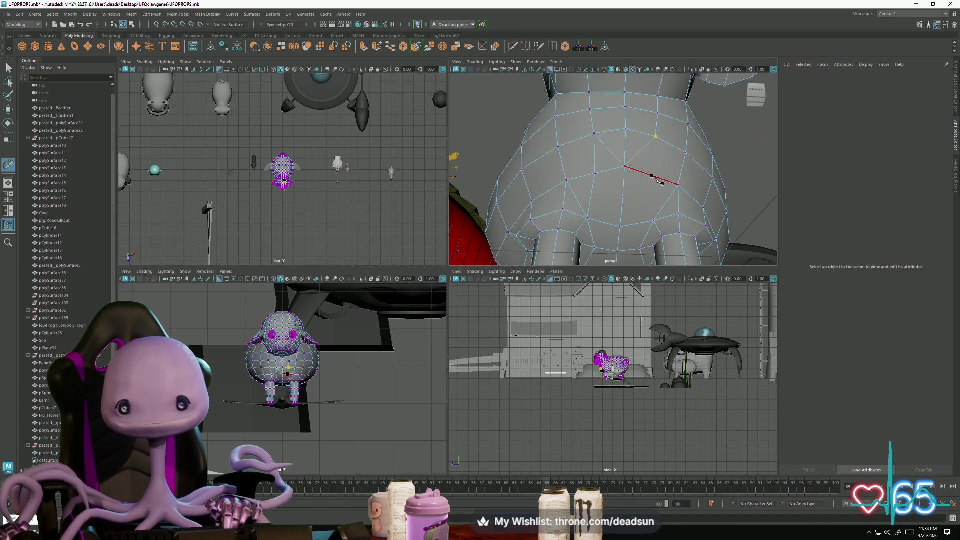
pyautogui.press('Return')
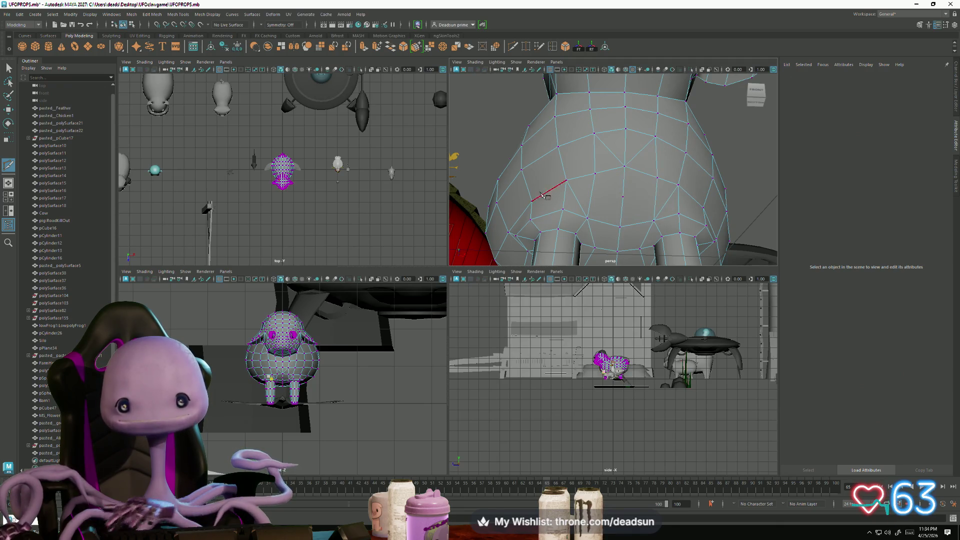
pyautogui.keyDown('alt'); pyautogui.moveTo(568, 199); pyautogui.dragTo(590, 190); pyautogui.keyUp('alt')
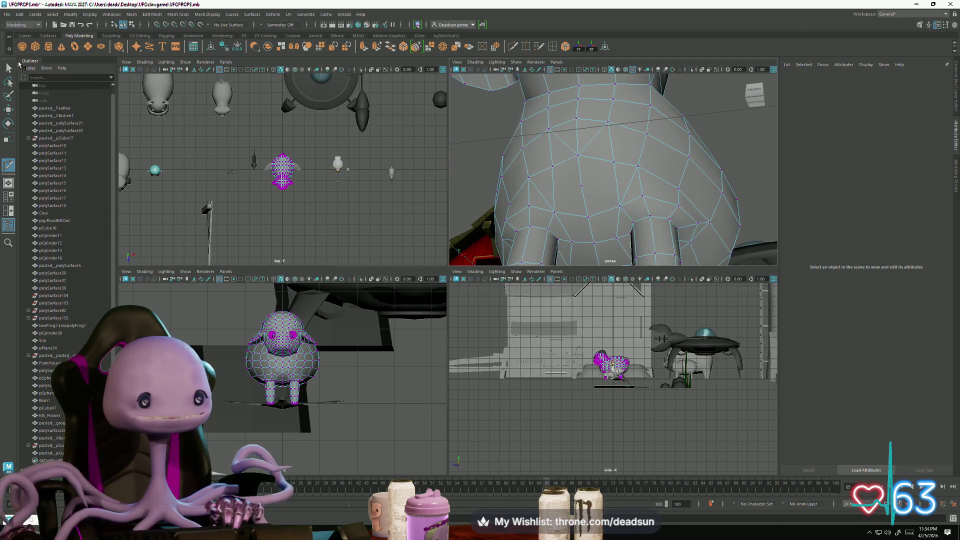
# Step: Return the sheep to Object Mode and orbit around its underside
pyautogui.moveTo(540, 159); pyautogui.dragTo(545, 134, button='right')
pyautogui.keyDown('alt'); pyautogui.moveTo(590, 139); pyautogui.dragTo(553, 192); pyautogui.keyUp('alt')
pyautogui.moveTo(552, 192)
pyautogui.keyDown('alt'); pyautogui.mouseDown(button='right')
pyautogui.moveTo(614, 192)
pyautogui.moveTo(570, 194)
pyautogui.mouseUp(button='right'); pyautogui.keyUp('alt')
pyautogui.keyDown('alt'); pyautogui.moveTo(570, 194); pyautogui.dragTo(564, 212); pyautogui.keyUp('alt')
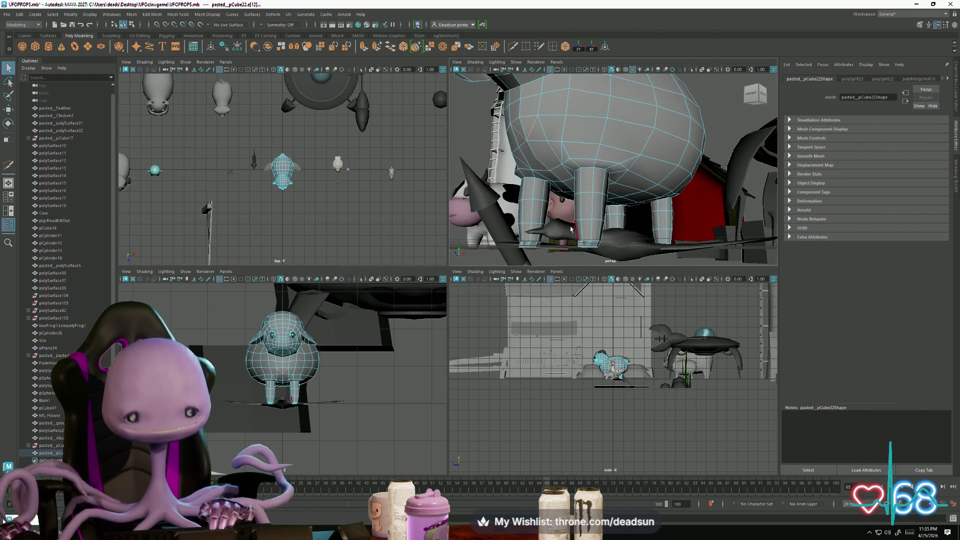
pyautogui.press('F10')
pyautogui.moveTo(550, 176)
pyautogui.keyDown('alt'); pyautogui.mouseDown()
pyautogui.moveTo(660, 190)
pyautogui.moveTo(665, 165)
pyautogui.mouseUp(); pyautogui.keyUp('alt')
pyautogui.moveTo(665, 165); pyautogui.dragTo(667, 143, button='right')
pyautogui.moveTo(745, 205); pyautogui.dragTo(645, 208)
pyautogui.click(653, 202)
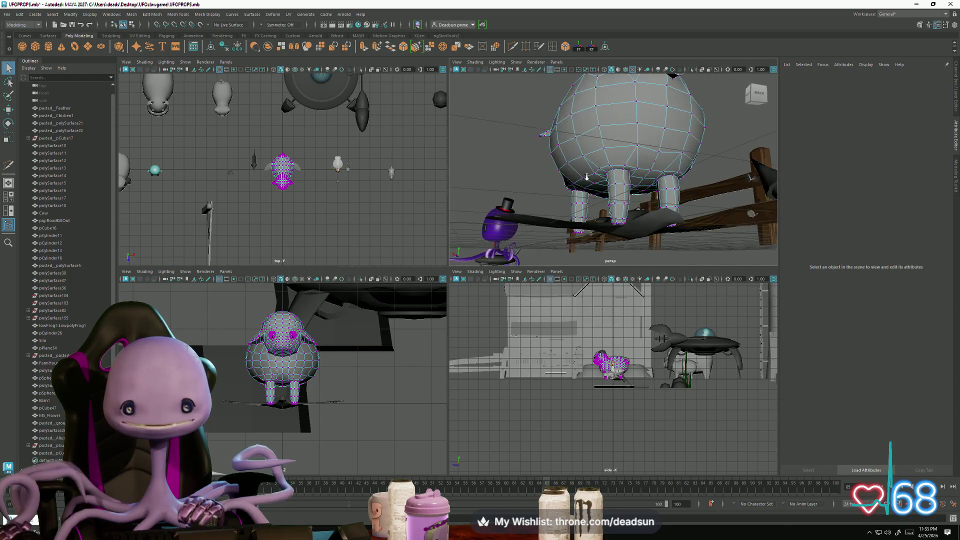
pyautogui.keyDown('alt'); pyautogui.moveTo(675, 197); pyautogui.dragTo(689, 182); pyautogui.keyUp('alt')
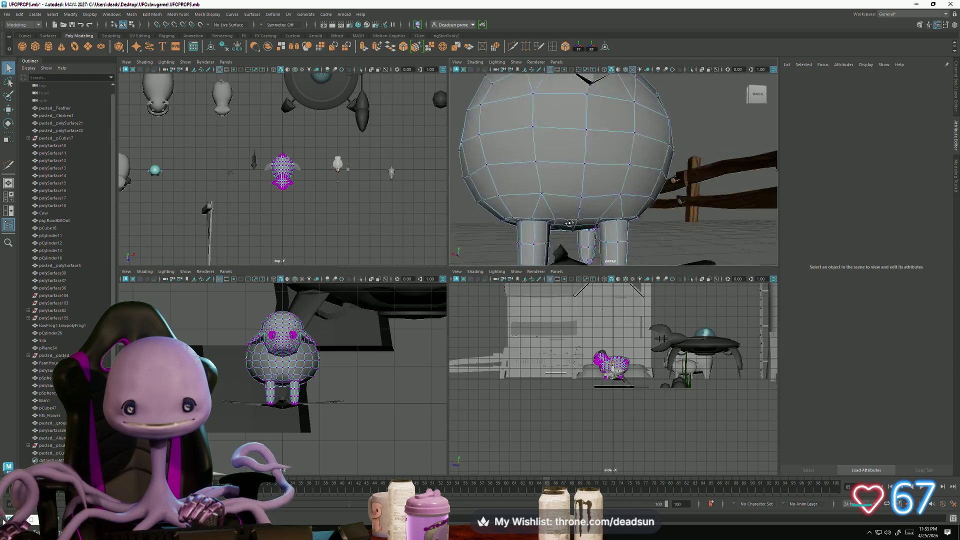
pyautogui.click(605, 200)
pyautogui.click(645, 234)
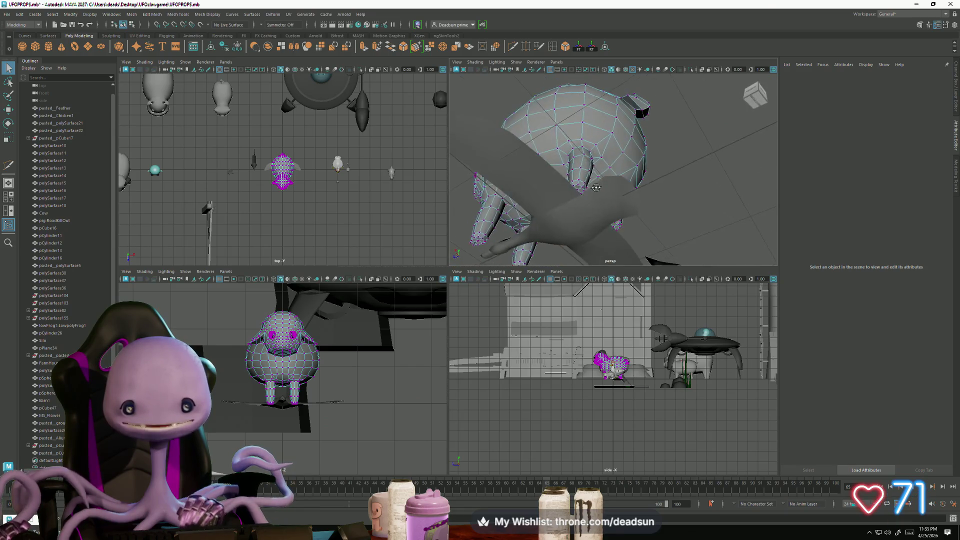
pyautogui.moveTo(599, 207)
pyautogui.keyDown('alt'); pyautogui.mouseDown()
pyautogui.moveTo(673, 229)
pyautogui.moveTo(523, 194)
pyautogui.mouseUp(); pyautogui.keyUp('alt')
pyautogui.scroll(-5, 673, 229)
pyautogui.keyDown('alt'); pyautogui.moveTo(523, 195); pyautogui.dragTo(620, 194, button='right'); pyautogui.keyUp('alt')
pyautogui.moveTo(620, 195)
pyautogui.keyDown('alt'); pyautogui.mouseDown()
pyautogui.moveTo(613, 247)
pyautogui.moveTo(565, 205)
pyautogui.mouseUp(); pyautogui.keyUp('alt')
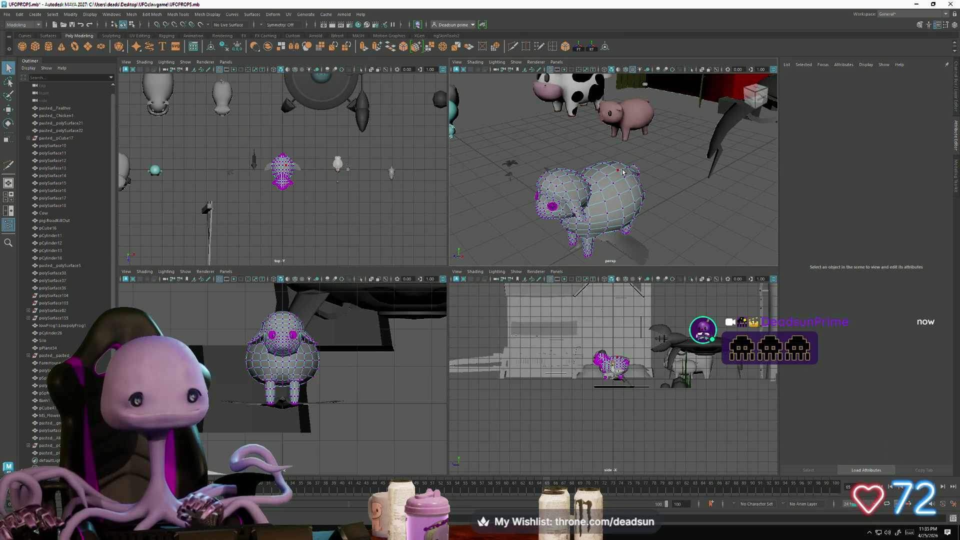
pyautogui.hotkey('ctrl', 'shift', 'a')
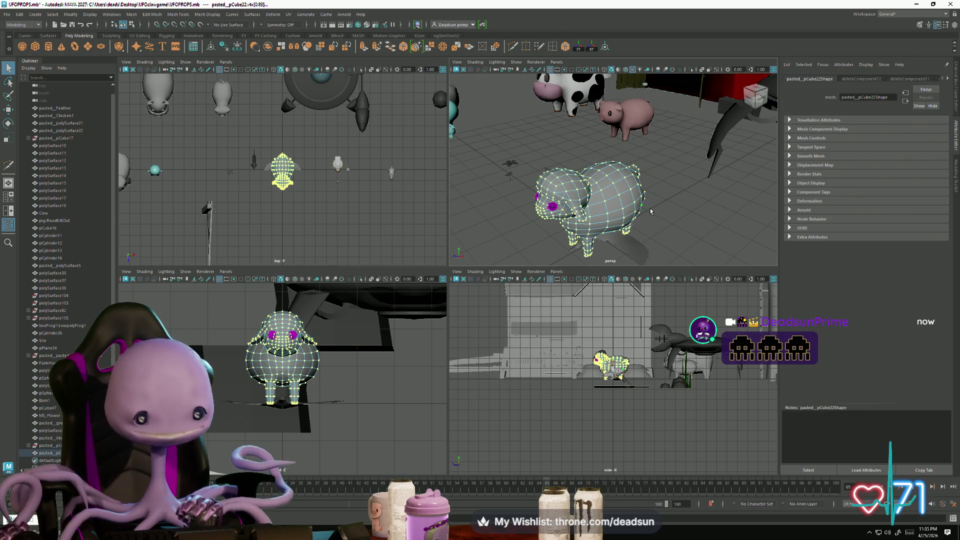
# Step: Frame the sheep, maximize the perspective pane and move in low beneath it
pyautogui.press('f')
pyautogui.press('space')
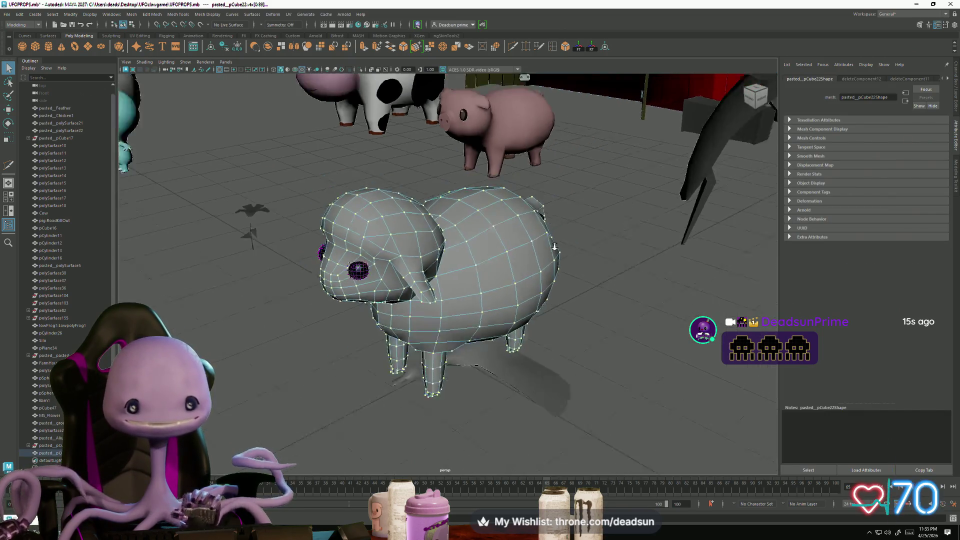
pyautogui.keyDown('alt'); pyautogui.moveTo(696, 211); pyautogui.dragTo(375, 276, button='right'); pyautogui.keyUp('alt')
pyautogui.click(363, 317)
pyautogui.keyDown('alt'); pyautogui.moveTo(363, 317); pyautogui.dragTo(474, 312, button='right'); pyautogui.keyUp('alt')
pyautogui.moveTo(473, 312)
pyautogui.keyDown('alt'); pyautogui.mouseDown()
pyautogui.moveTo(403, 310)
pyautogui.moveTo(535, 326)
pyautogui.moveTo(504, 359)
pyautogui.moveTo(464, 366)
pyautogui.mouseUp(); pyautogui.keyUp('alt')
# Step: Marquee-select sheep vertices, then reselect the sheep and pick a single vertex
pyautogui.moveTo(464, 366)
pyautogui.keyDown('alt'); pyautogui.mouseDown()
pyautogui.moveTo(473, 375)
pyautogui.moveTo(663, 398)
pyautogui.moveTo(625, 395)
pyautogui.mouseUp(); pyautogui.keyUp('alt')
pyautogui.moveTo(500, 320); pyautogui.dragTo(538, 285, button='right')
pyautogui.click(592, 396)
pyautogui.moveTo(592, 396)
pyautogui.keyDown('alt'); pyautogui.mouseDown()
pyautogui.moveTo(580, 440)
pyautogui.moveTo(569, 382)
pyautogui.moveTo(512, 400)
pyautogui.moveTo(500, 390)
pyautogui.mouseUp(); pyautogui.keyUp('alt')
pyautogui.click(430, 333)
pyautogui.keyDown('alt'); pyautogui.moveTo(430, 333); pyautogui.dragTo(365, 281); pyautogui.keyUp('alt')
pyautogui.moveTo(364, 280); pyautogui.dragTo(325, 281, button='right')
pyautogui.click(353, 296)
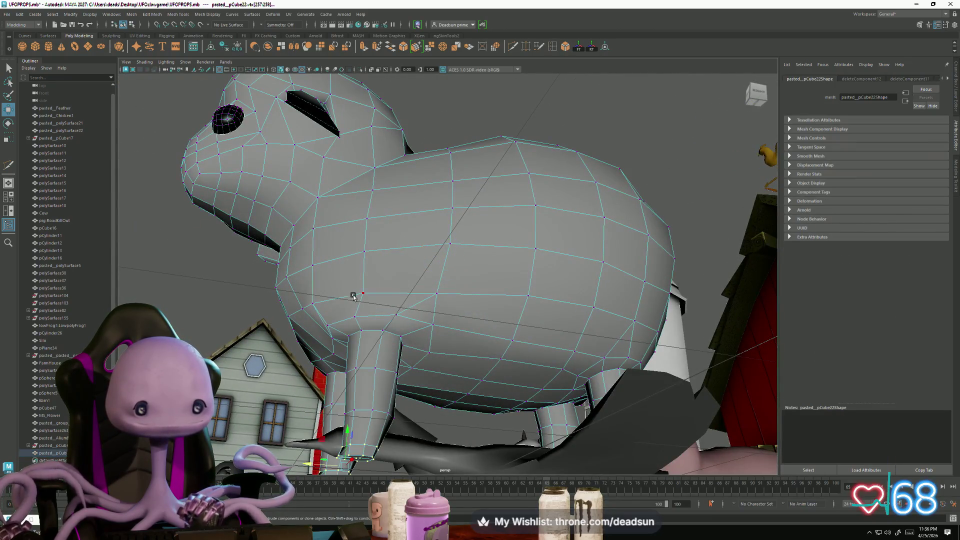
pyautogui.moveTo(353, 306)
pyautogui.keyDown('alt'); pyautogui.mouseDown()
pyautogui.moveTo(444, 317)
pyautogui.moveTo(570, 287)
pyautogui.mouseUp(); pyautogui.keyUp('alt')
pyautogui.click(570, 287)
pyautogui.moveTo(395, 254)
pyautogui.keyDown('alt'); pyautogui.mouseDown()
pyautogui.moveTo(431, 310)
pyautogui.moveTo(442, 319)
pyautogui.moveTo(443, 311)
pyautogui.mouseUp(); pyautogui.keyUp('alt')
pyautogui.click(442, 319)
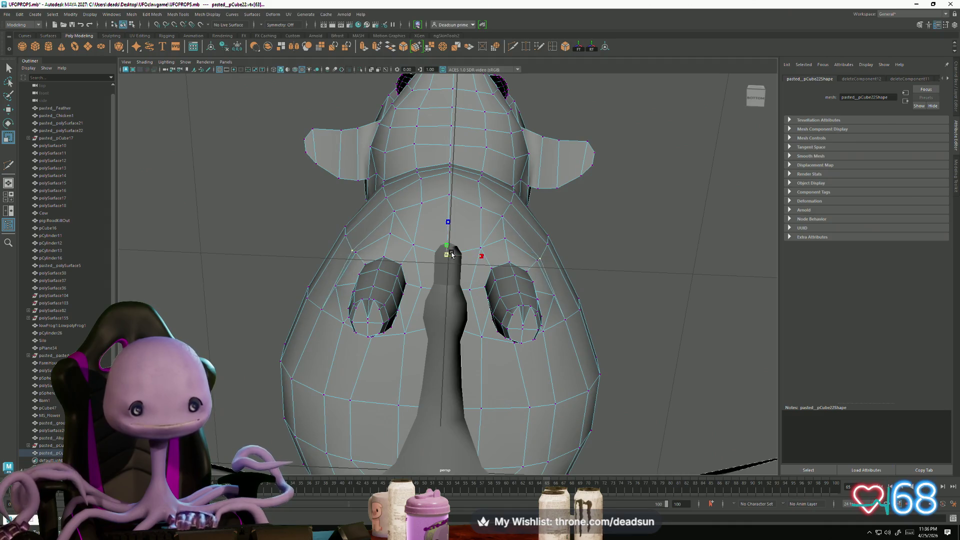
pyautogui.moveTo(448, 321)
pyautogui.keyDown('alt'); pyautogui.mouseDown()
pyautogui.moveTo(419, 242)
pyautogui.moveTo(427, 237)
pyautogui.moveTo(415, 260)
pyautogui.moveTo(427, 250)
pyautogui.moveTo(439, 288)
pyautogui.moveTo(483, 283)
pyautogui.moveTo(473, 296)
pyautogui.moveTo(414, 278)
pyautogui.moveTo(440, 280)
pyautogui.moveTo(442, 290)
pyautogui.moveTo(450, 256)
pyautogui.moveTo(322, 302)
pyautogui.mouseUp(); pyautogui.keyUp('alt')
pyautogui.press('r')
pyautogui.moveTo(566, 331)
pyautogui.keyDown('alt'); pyautogui.mouseDown()
pyautogui.moveTo(500, 347)
pyautogui.moveTo(559, 374)
pyautogui.moveTo(467, 347)
pyautogui.moveTo(517, 388)
pyautogui.moveTo(443, 403)
pyautogui.moveTo(332, 307)
pyautogui.moveTo(286, 318)
pyautogui.moveTo(343, 361)
pyautogui.mouseUp(); pyautogui.keyUp('alt')
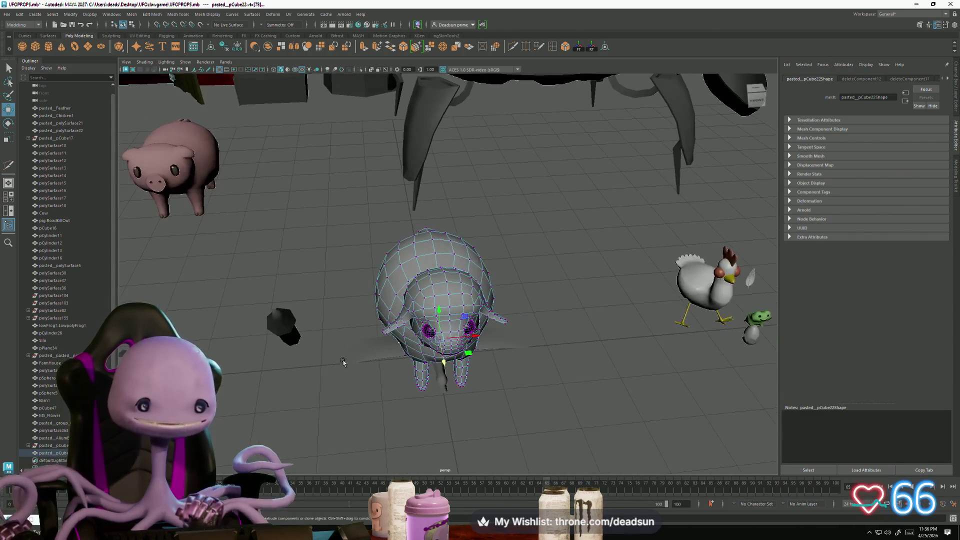
pyautogui.rightClick(480, 308)
pyautogui.moveTo(480, 291); pyautogui.dragTo(470, 280, button='right')
pyautogui.moveTo(470, 280)
pyautogui.keyDown('alt'); pyautogui.mouseDown()
pyautogui.moveTo(411, 298)
pyautogui.moveTo(391, 355)
pyautogui.moveTo(403, 335)
pyautogui.mouseUp(); pyautogui.keyUp('alt')
pyautogui.click(376, 363)
pyautogui.moveTo(377, 389)
pyautogui.keyDown('alt'); pyautogui.mouseDown()
pyautogui.moveTo(353, 400)
pyautogui.moveTo(369, 349)
pyautogui.moveTo(437, 284)
pyautogui.moveTo(446, 331)
pyautogui.moveTo(328, 307)
pyautogui.moveTo(321, 288)
pyautogui.moveTo(259, 271)
pyautogui.mouseUp(); pyautogui.keyUp('alt')
pyautogui.press('F9')
pyautogui.click(293, 249)
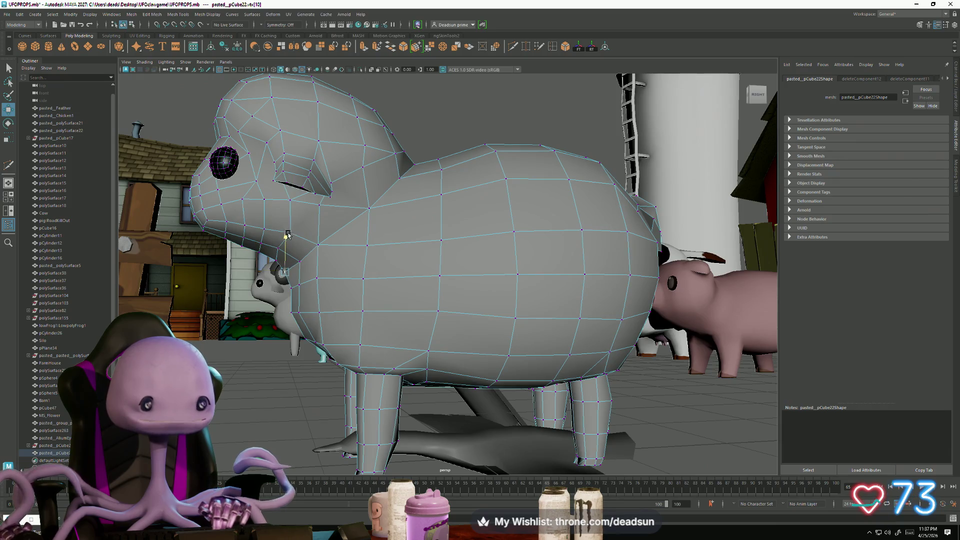
pyautogui.click(224, 366)
pyautogui.moveTo(224, 366)
pyautogui.keyDown('alt'); pyautogui.mouseDown()
pyautogui.moveTo(330, 300)
pyautogui.moveTo(344, 272)
pyautogui.moveTo(451, 292)
pyautogui.mouseUp(); pyautogui.keyUp('alt')
pyautogui.click(307, 273)
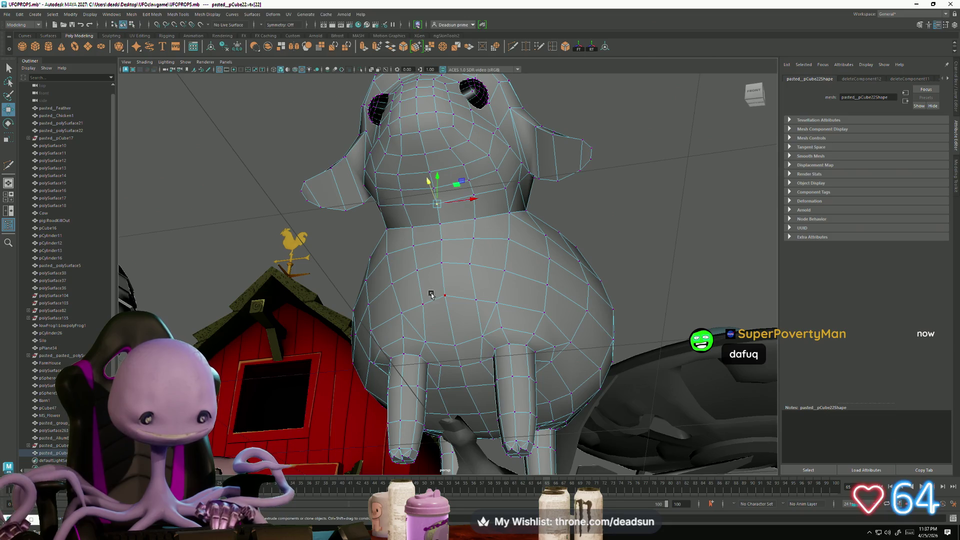
pyautogui.moveTo(429, 249); pyautogui.dragTo(429, 249, button='right')
pyautogui.moveTo(440, 247)
pyautogui.keyDown('alt'); pyautogui.mouseDown()
pyautogui.moveTo(449, 300)
pyautogui.moveTo(400, 340)
pyautogui.moveTo(413, 306)
pyautogui.mouseUp(); pyautogui.keyUp('alt')
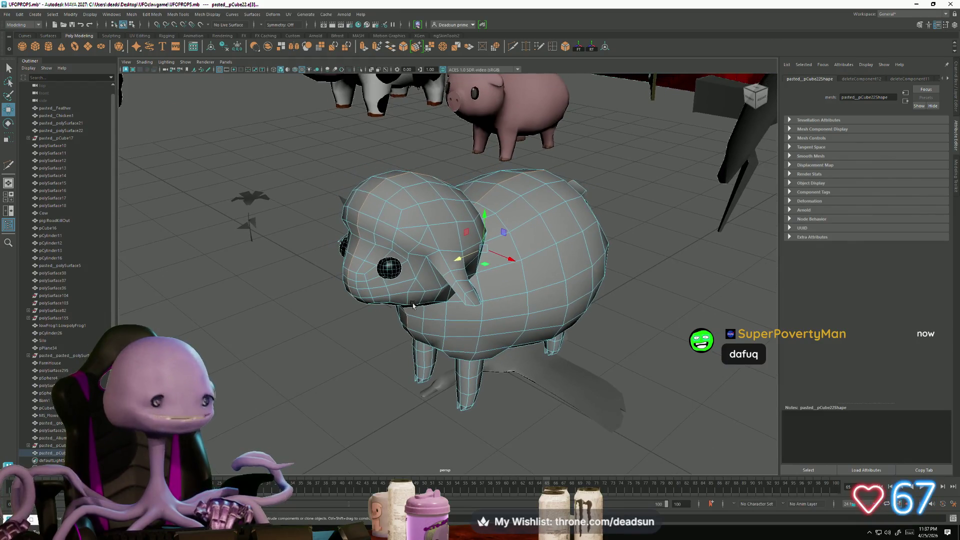
# Step: Apply Mesh Display > Soften Edge to the sheep's selected edges
pyautogui.click(152, 14)
pyautogui.moveTo(145, 14)
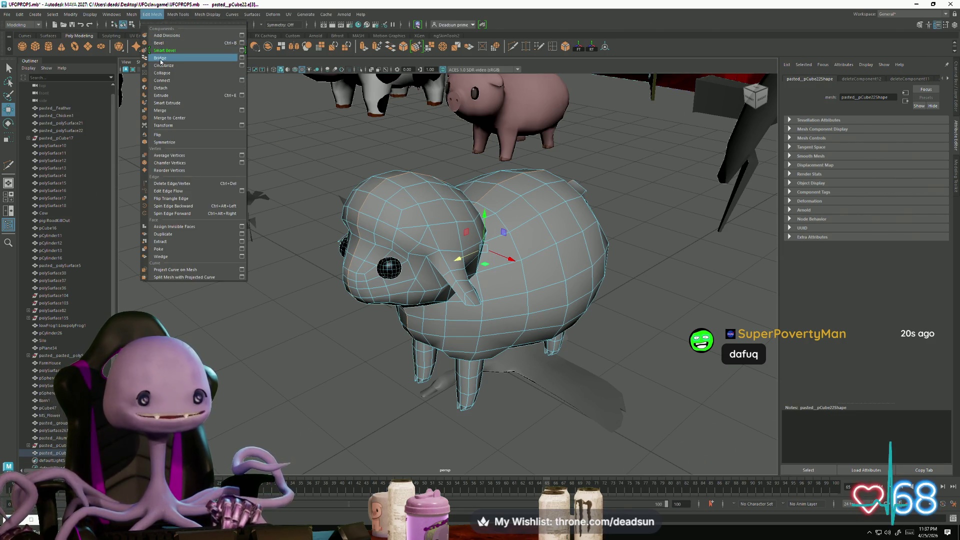
pyautogui.moveTo(183, 15)
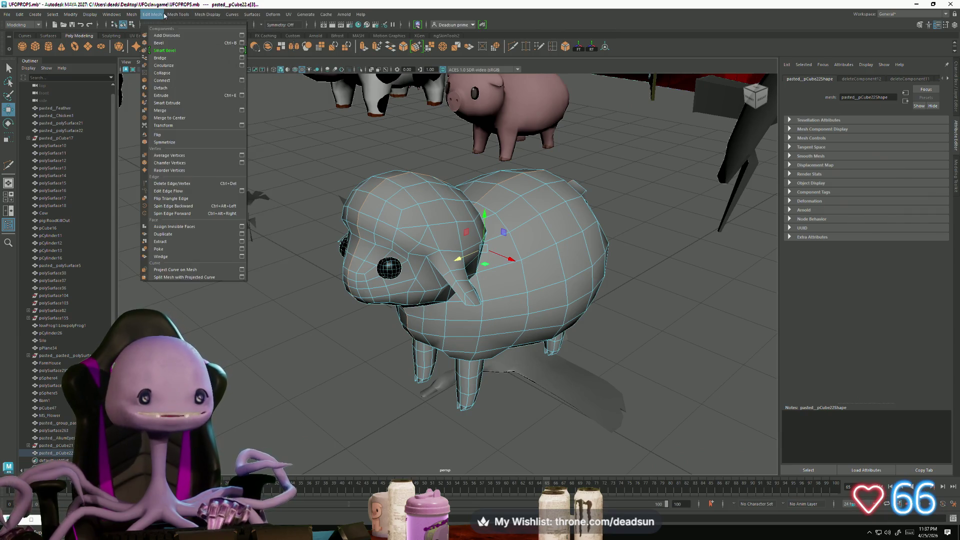
pyautogui.moveTo(252, 15)
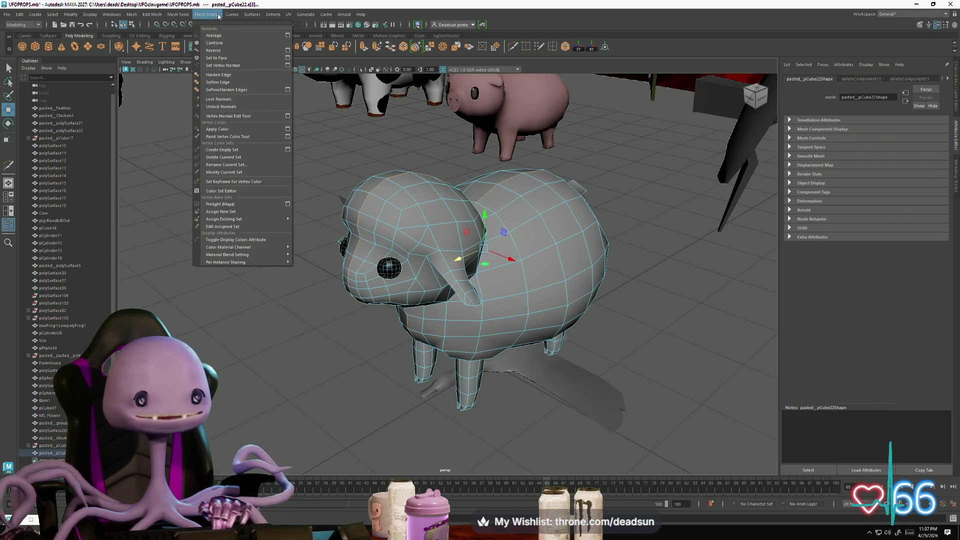
pyautogui.click(216, 83)
# Step: Deselect the sheep and orbit around the farm scene
pyautogui.rightClick(390, 187)
pyautogui.click(390, 170)
pyautogui.click(260, 237)
pyautogui.scroll(-3, 260, 237)
pyautogui.moveTo(260, 237)
pyautogui.keyDown('alt'); pyautogui.mouseDown()
pyautogui.moveTo(372, 287)
pyautogui.moveTo(470, 278)
pyautogui.moveTo(202, 293)
pyautogui.mouseUp(); pyautogui.keyUp('alt')
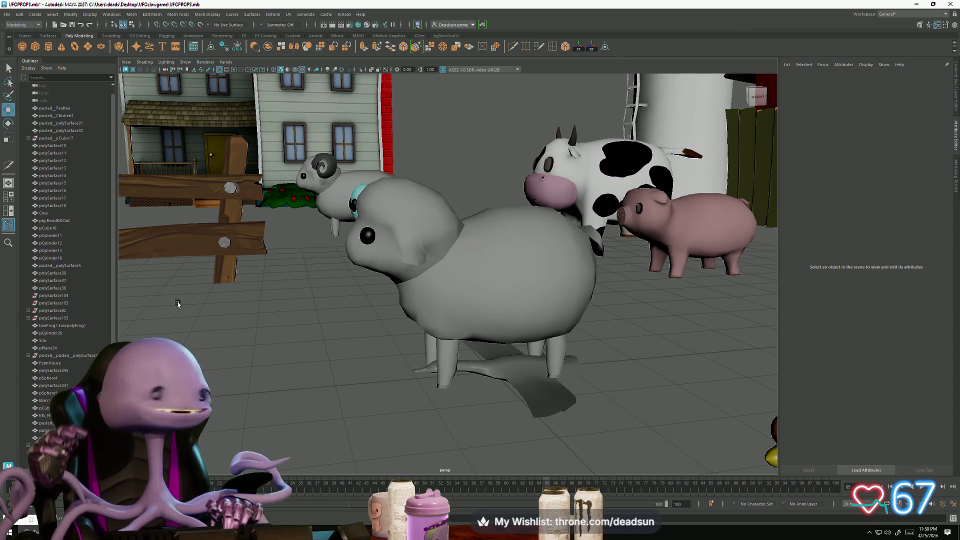
pyautogui.moveTo(178, 302)
pyautogui.keyDown('alt'); pyautogui.mouseDown()
pyautogui.moveTo(338, 367)
pyautogui.moveTo(360, 365)
pyautogui.moveTo(356, 378)
pyautogui.mouseUp(); pyautogui.keyUp('alt')
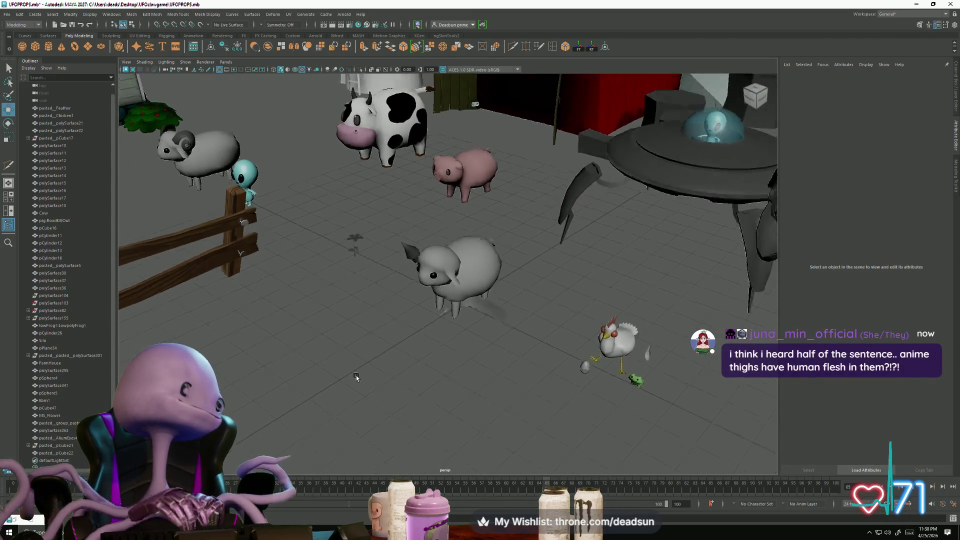
pyautogui.scroll(5, 350, 370)
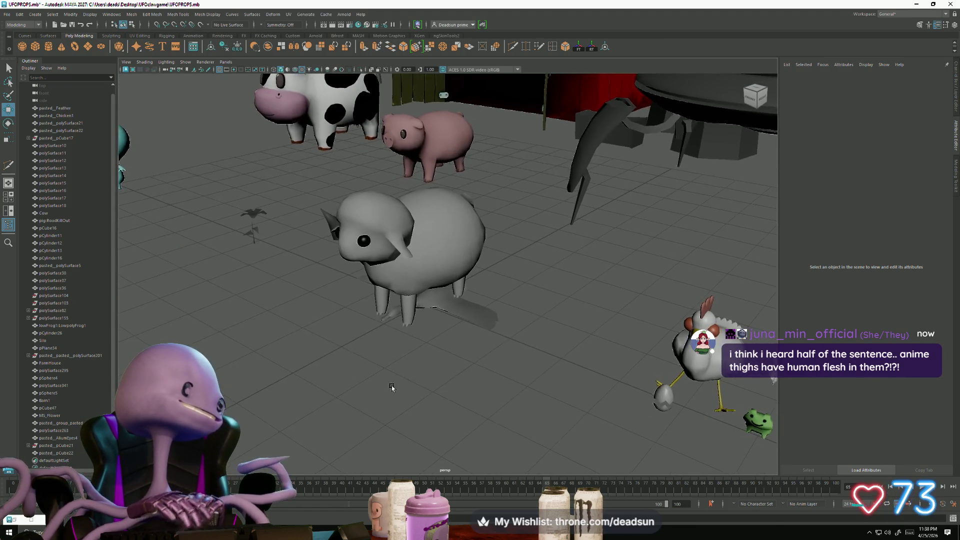
pyautogui.click(380, 250)
pyautogui.moveTo(380, 250)
pyautogui.keyDown('alt'); pyautogui.mouseDown()
pyautogui.moveTo(343, 386)
pyautogui.moveTo(390, 418)
pyautogui.mouseUp(); pyautogui.keyUp('alt')
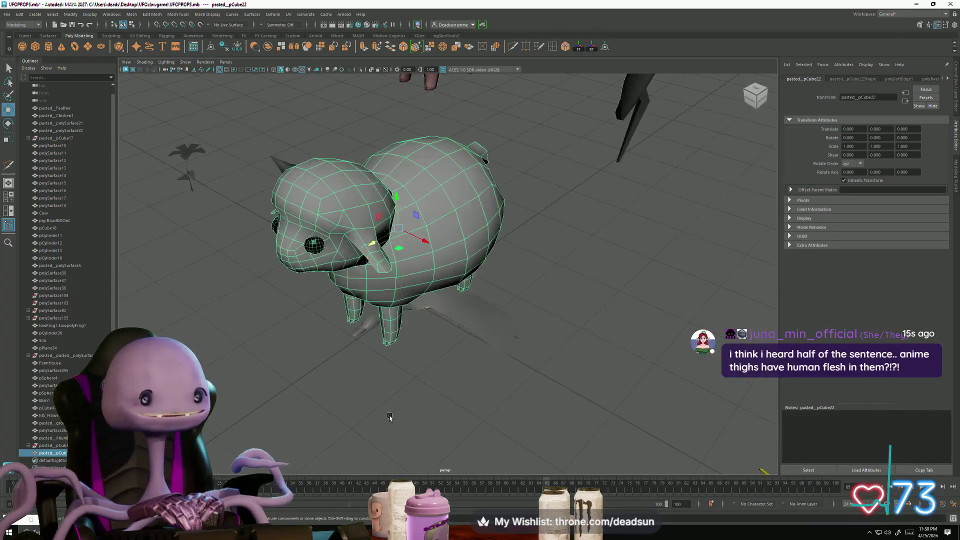
pyautogui.scroll(-5, 303, 406)
pyautogui.click(463, 426)
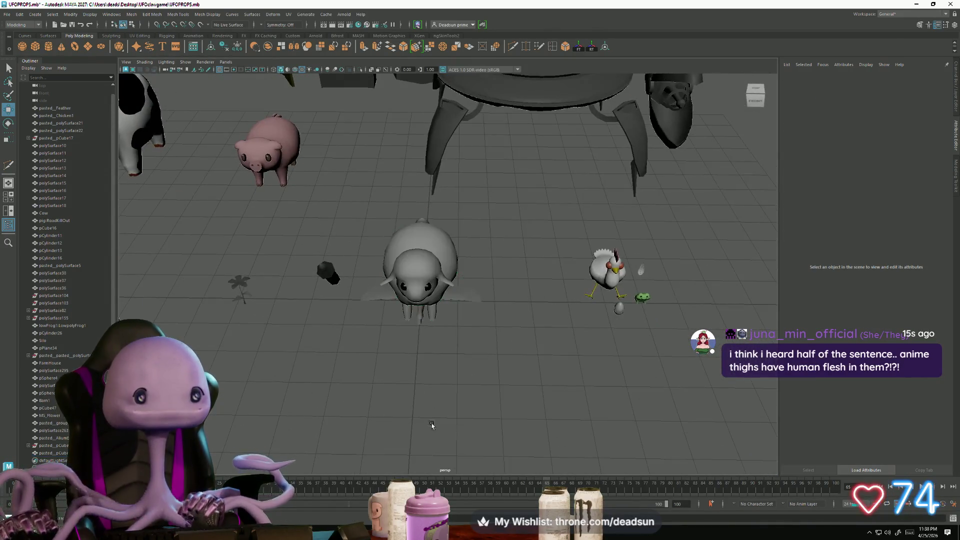
pyautogui.moveTo(462, 427)
pyautogui.keyDown('alt'); pyautogui.mouseDown()
pyautogui.moveTo(508, 388)
pyautogui.moveTo(423, 399)
pyautogui.moveTo(512, 353)
pyautogui.moveTo(550, 292)
pyautogui.moveTo(692, 239)
pyautogui.mouseUp(); pyautogui.keyUp('alt')
pyautogui.click(680, 248)
pyautogui.press('f')
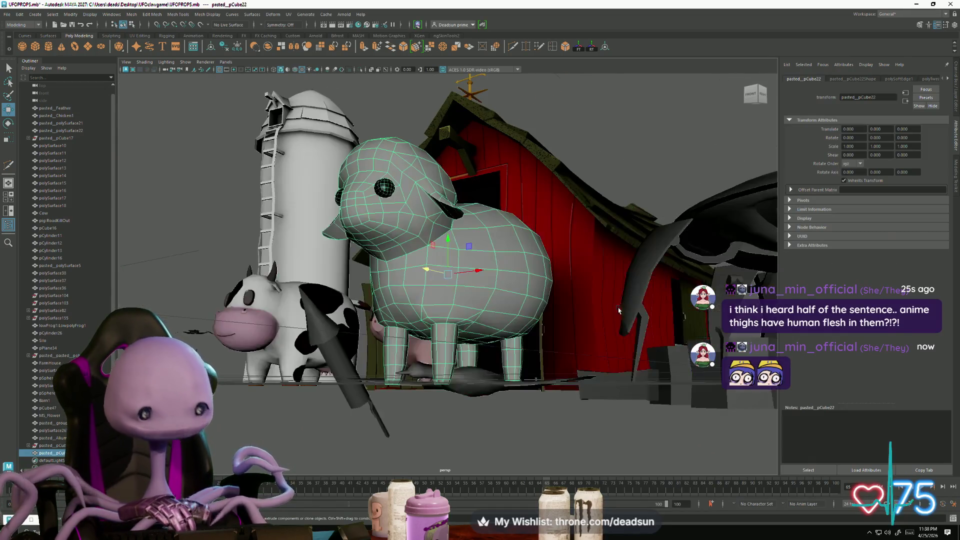
pyautogui.moveTo(473, 431)
pyautogui.keyDown('alt'); pyautogui.mouseDown()
pyautogui.moveTo(458, 380)
pyautogui.moveTo(443, 410)
pyautogui.moveTo(413, 433)
pyautogui.moveTo(557, 444)
pyautogui.moveTo(544, 437)
pyautogui.moveTo(543, 450)
pyautogui.mouseUp(); pyautogui.keyUp('alt')
pyautogui.click(545, 424)
pyautogui.click(426, 315)
pyautogui.keyDown('alt'); pyautogui.moveTo(426, 316); pyautogui.dragTo(552, 311); pyautogui.keyUp('alt')
pyautogui.moveTo(496, 202); pyautogui.dragTo(506, 210, button='right')
pyautogui.click(506, 210)
pyautogui.click(530, 247)
pyautogui.moveTo(530, 247)
pyautogui.keyDown('alt'); pyautogui.mouseDown()
pyautogui.moveTo(499, 253)
pyautogui.moveTo(369, 103)
pyautogui.mouseUp(); pyautogui.keyUp('alt')
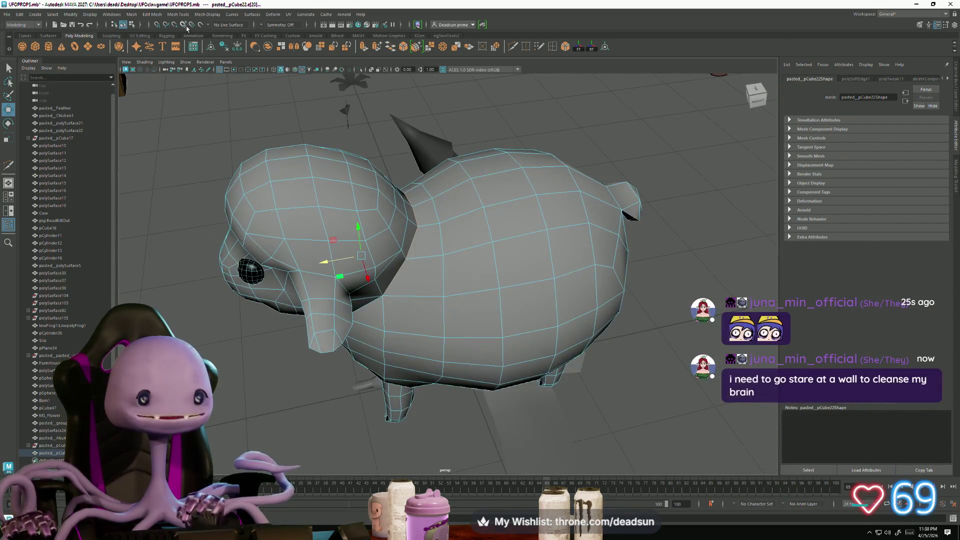
# Step: Soften the sheep's selected edges, then deselect and orbit to a close view
pyautogui.click(196, 14)
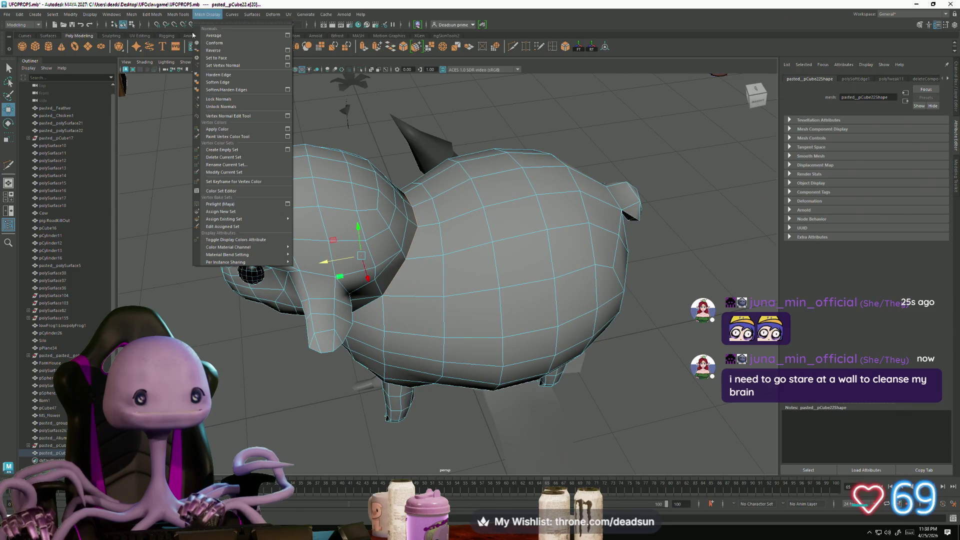
pyautogui.click(215, 82)
pyautogui.click(502, 141)
pyautogui.scroll(-5, 268, 296)
pyautogui.moveTo(268, 296)
pyautogui.keyDown('alt'); pyautogui.mouseDown()
pyautogui.moveTo(368, 353)
pyautogui.moveTo(432, 294)
pyautogui.moveTo(450, 313)
pyautogui.moveTo(472, 302)
pyautogui.moveTo(297, 244)
pyautogui.moveTo(326, 240)
pyautogui.moveTo(400, 286)
pyautogui.moveTo(614, 300)
pyautogui.moveTo(430, 265)
pyautogui.mouseUp(); pyautogui.keyUp('alt')
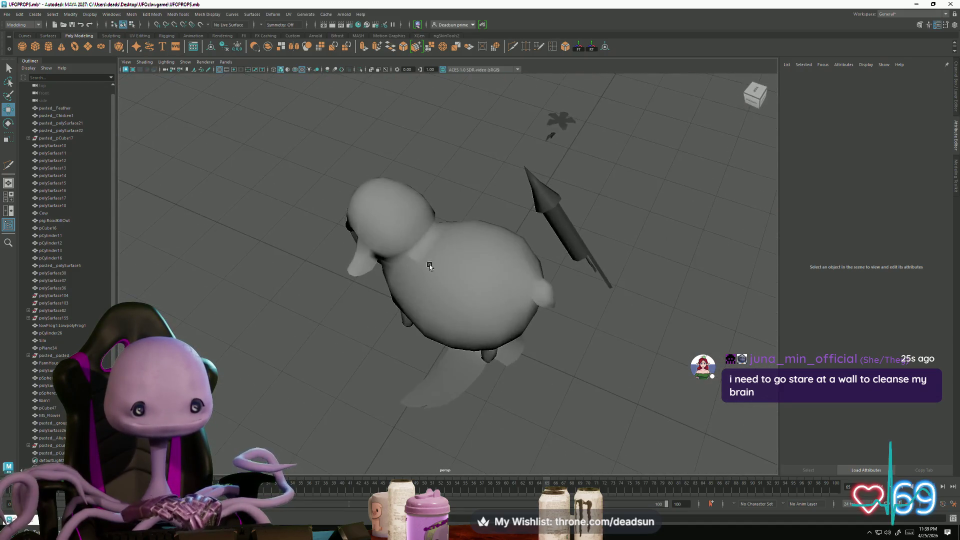
pyautogui.scroll(5, 396, 246)
# Step: Select the sheep, switch to Edge mode and pick an edge
pyautogui.click(398, 249)
pyautogui.moveTo(400, 252); pyautogui.dragTo(397, 221, button='right')
pyautogui.click(390, 249)
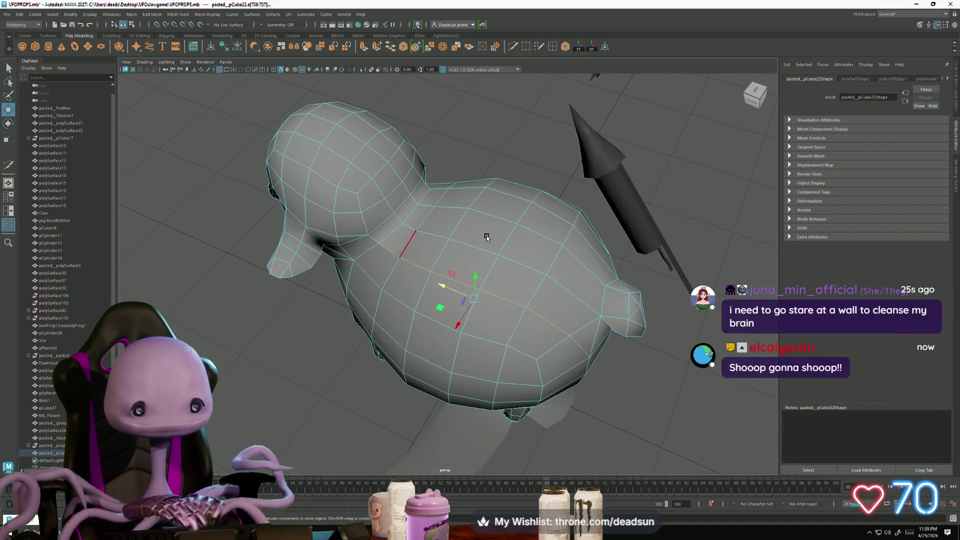
pyautogui.keyDown('alt'); pyautogui.moveTo(486, 237); pyautogui.dragTo(433, 240); pyautogui.keyUp('alt')
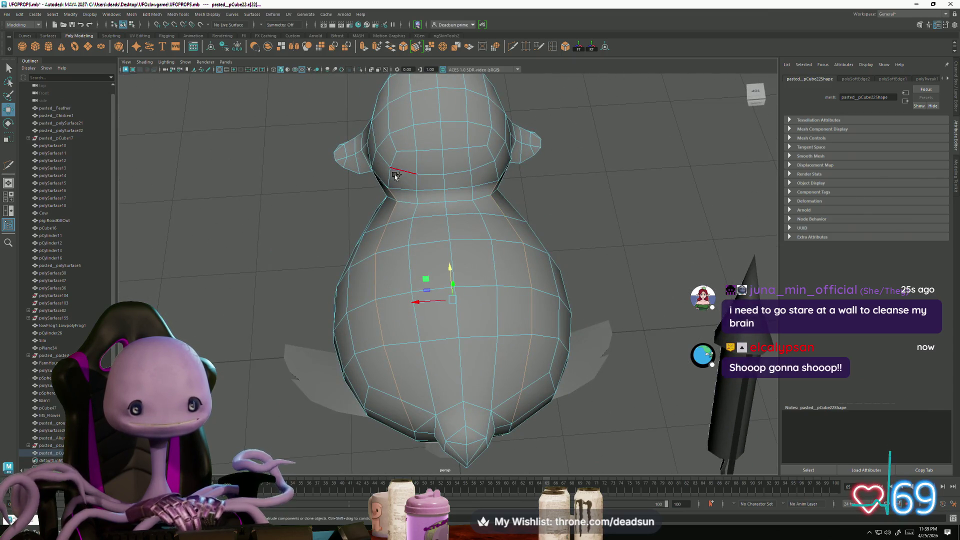
pyautogui.scroll(-5, 498, 172)
pyautogui.moveTo(498, 172)
pyautogui.keyDown('alt'); pyautogui.mouseDown()
pyautogui.moveTo(360, 130)
pyautogui.moveTo(147, 31)
pyautogui.mouseUp(); pyautogui.keyUp('alt')
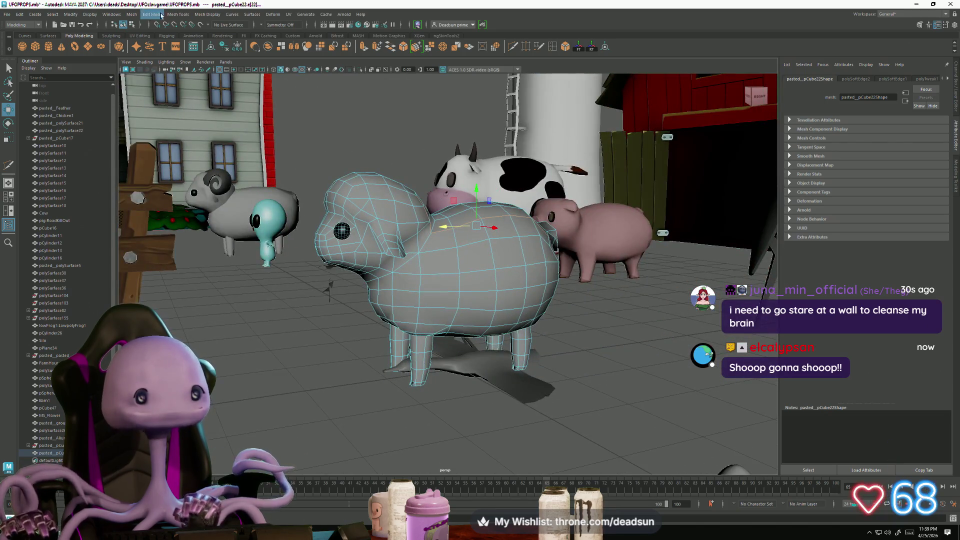
# Step: Apply Soften Edge to the sheep again
pyautogui.click(161, 15)
pyautogui.moveTo(173, 16)
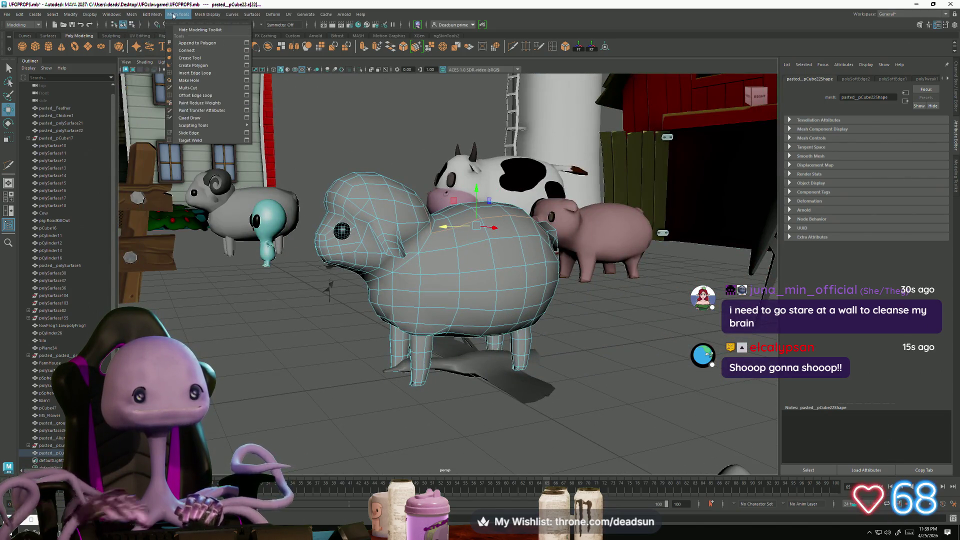
pyautogui.moveTo(206, 19)
pyautogui.click(211, 89)
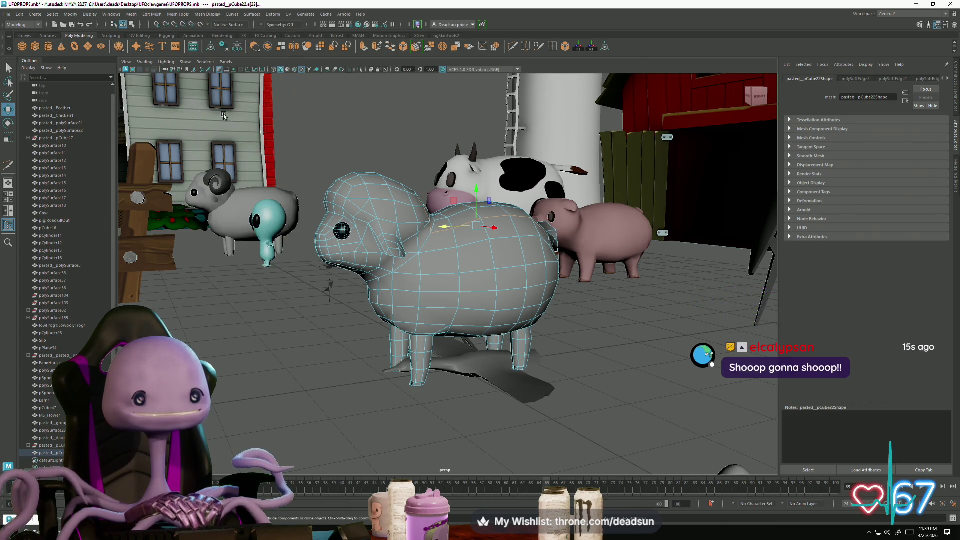
pyautogui.keyDown('alt'); pyautogui.moveTo(270, 230); pyautogui.dragTo(286, 289); pyautogui.keyUp('alt')
# Step: Return to Object Mode, select the sheep and rotate it to about -131 on X
pyautogui.moveTo(416, 236); pyautogui.dragTo(416, 240, button='right')
pyautogui.click(325, 332)
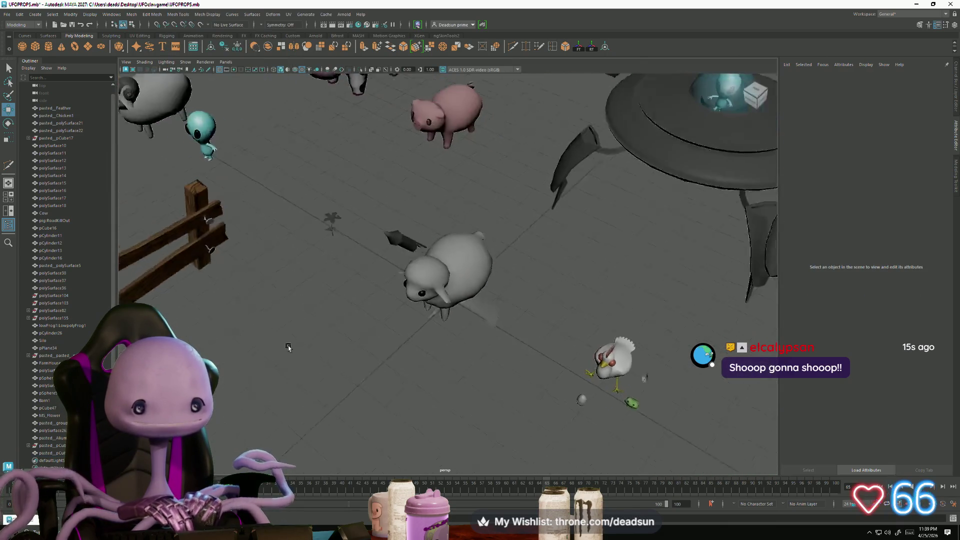
pyautogui.moveTo(315, 324)
pyautogui.keyDown('alt'); pyautogui.mouseDown()
pyautogui.moveTo(281, 328)
pyautogui.moveTo(477, 337)
pyautogui.mouseUp(); pyautogui.keyUp('alt')
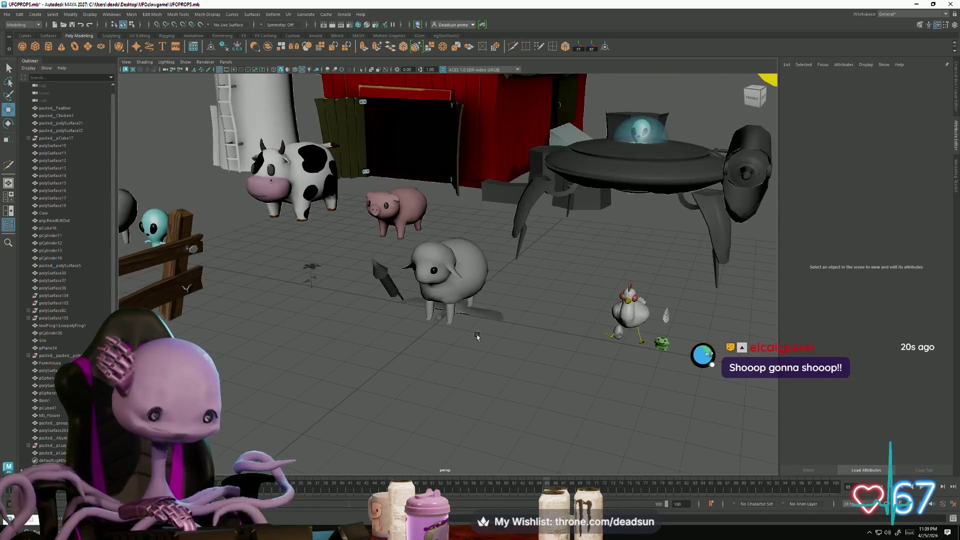
pyautogui.click(384, 375)
pyautogui.moveTo(384, 375)
pyautogui.keyDown('alt'); pyautogui.mouseDown()
pyautogui.moveTo(533, 370)
pyautogui.moveTo(555, 381)
pyautogui.moveTo(500, 384)
pyautogui.moveTo(515, 381)
pyautogui.moveTo(475, 370)
pyautogui.mouseUp(); pyautogui.keyUp('alt')
pyautogui.scroll(3, 466, 336)
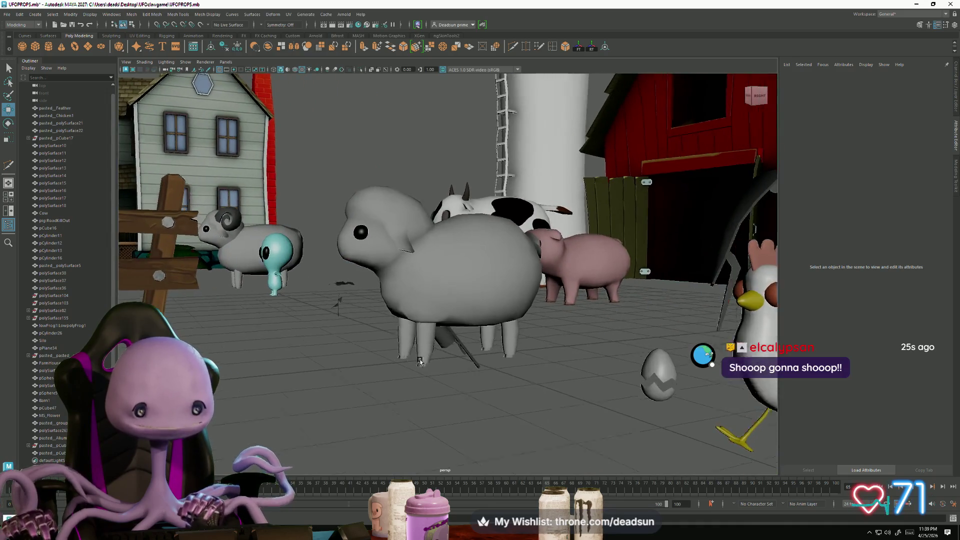
pyautogui.keyDown('alt'); pyautogui.moveTo(467, 336); pyautogui.dragTo(476, 369); pyautogui.keyUp('alt')
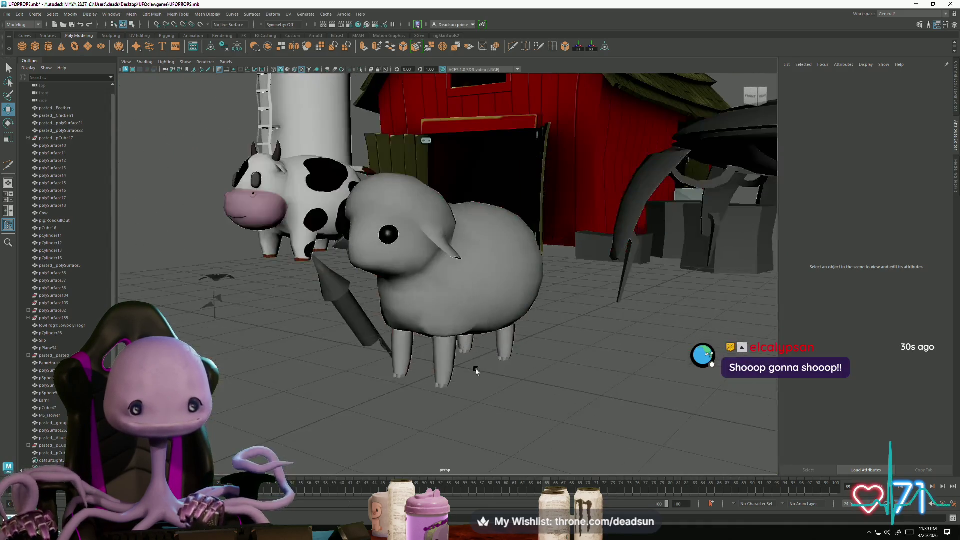
pyautogui.click(437, 345)
pyautogui.moveTo(437, 283)
pyautogui.mouseDown()
pyautogui.moveTo(452, 250)
pyautogui.moveTo(499, 207)
pyautogui.moveTo(476, 231)
pyautogui.moveTo(447, 360)
pyautogui.moveTo(250, 381)
pyautogui.moveTo(374, 416)
pyautogui.mouseUp()
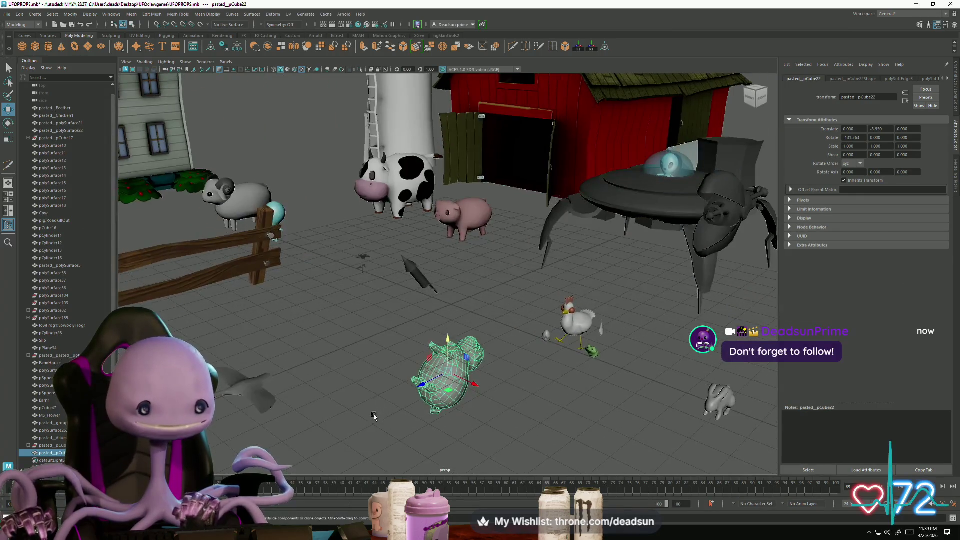
# Step: Select the sheep and orbit beneath it to view its underside
pyautogui.click(368, 397)
pyautogui.moveTo(382, 382)
pyautogui.keyDown('alt'); pyautogui.mouseDown()
pyautogui.moveTo(490, 371)
pyautogui.moveTo(428, 381)
pyautogui.moveTo(388, 375)
pyautogui.moveTo(399, 392)
pyautogui.mouseUp(); pyautogui.keyUp('alt')
pyautogui.keyDown('alt'); pyautogui.moveTo(398, 392); pyautogui.dragTo(426, 413, button='right'); pyautogui.keyUp('alt')
pyautogui.moveTo(426, 413)
pyautogui.keyDown('alt'); pyautogui.mouseDown()
pyautogui.moveTo(418, 399)
pyautogui.moveTo(444, 401)
pyautogui.moveTo(372, 396)
pyautogui.moveTo(394, 403)
pyautogui.moveTo(419, 276)
pyautogui.mouseUp(); pyautogui.keyUp('alt')
pyautogui.click(419, 276)
pyautogui.moveTo(400, 350)
pyautogui.keyDown('alt'); pyautogui.mouseDown()
pyautogui.moveTo(402, 325)
pyautogui.moveTo(415, 358)
pyautogui.moveTo(397, 364)
pyautogui.moveTo(357, 347)
pyautogui.moveTo(325, 357)
pyautogui.moveTo(338, 381)
pyautogui.mouseUp(); pyautogui.keyUp('alt')
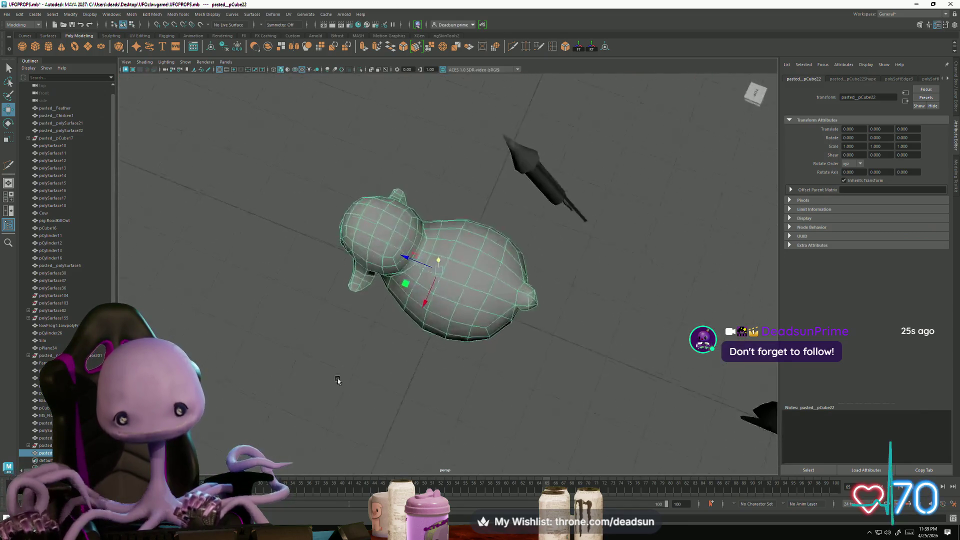
pyautogui.moveTo(467, 318)
pyautogui.keyDown('alt'); pyautogui.mouseDown()
pyautogui.moveTo(387, 349)
pyautogui.moveTo(393, 354)
pyautogui.mouseUp(); pyautogui.keyUp('alt')
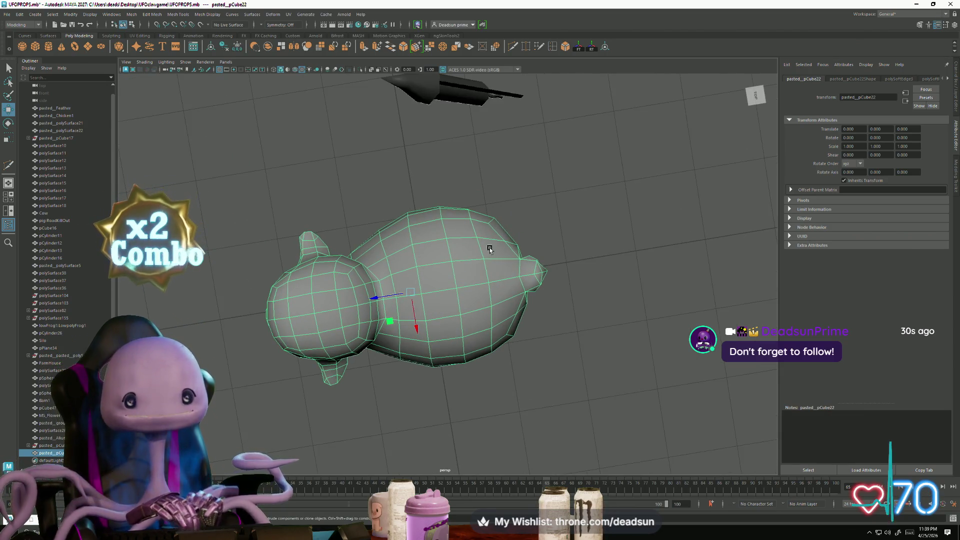
# Step: Inspect a vertex on the underside, then return to Object Mode and reselect the sheep
pyautogui.moveTo(469, 238); pyautogui.dragTo(465, 238, button='right')
pyautogui.click(488, 223)
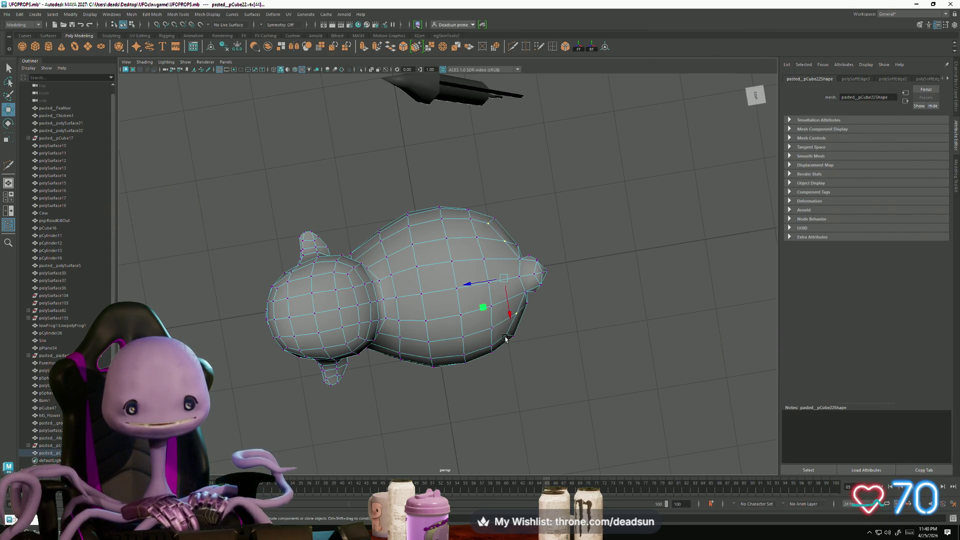
pyautogui.moveTo(469, 284)
pyautogui.keyDown('alt'); pyautogui.mouseDown()
pyautogui.moveTo(461, 285)
pyautogui.moveTo(457, 257)
pyautogui.moveTo(525, 253)
pyautogui.moveTo(543, 270)
pyautogui.moveTo(546, 298)
pyautogui.moveTo(532, 327)
pyautogui.moveTo(423, 325)
pyautogui.moveTo(517, 336)
pyautogui.mouseUp(); pyautogui.keyUp('alt')
pyautogui.moveTo(501, 264); pyautogui.dragTo(502, 264, button='right')
pyautogui.click(579, 317)
pyautogui.moveTo(579, 317)
pyautogui.keyDown('alt'); pyautogui.mouseDown()
pyautogui.moveTo(486, 341)
pyautogui.moveTo(478, 363)
pyautogui.moveTo(474, 328)
pyautogui.moveTo(451, 389)
pyautogui.moveTo(431, 388)
pyautogui.moveTo(378, 322)
pyautogui.moveTo(691, 316)
pyautogui.moveTo(439, 325)
pyautogui.mouseUp(); pyautogui.keyUp('alt')
pyautogui.click(439, 325)
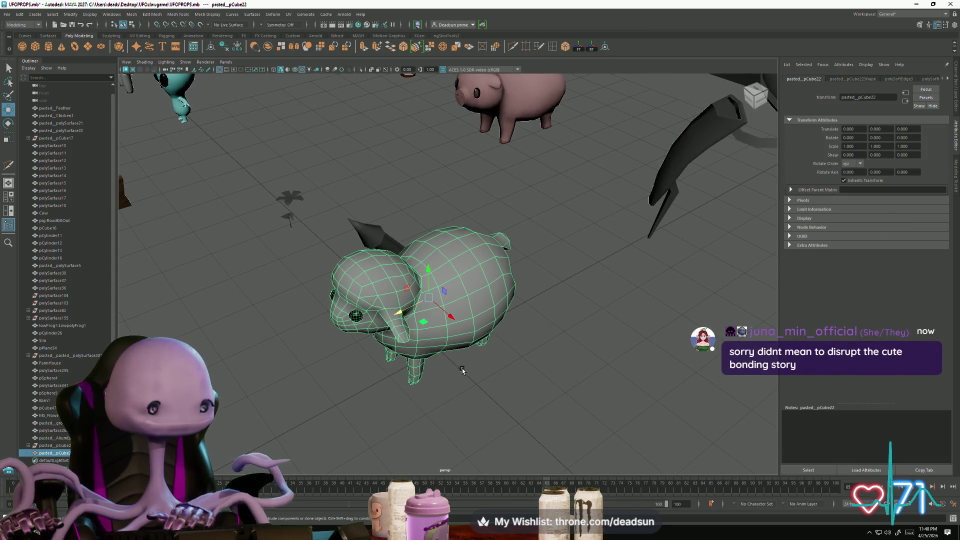
# Step: Rotate the sheep, then undo back to an upright pose with Rotate Z 0
pyautogui.keyDown('alt'); pyautogui.moveTo(462, 370); pyautogui.dragTo(460, 373); pyautogui.keyUp('alt')
pyautogui.keyDown('alt'); pyautogui.moveTo(506, 403); pyautogui.dragTo(559, 385); pyautogui.keyUp('alt')
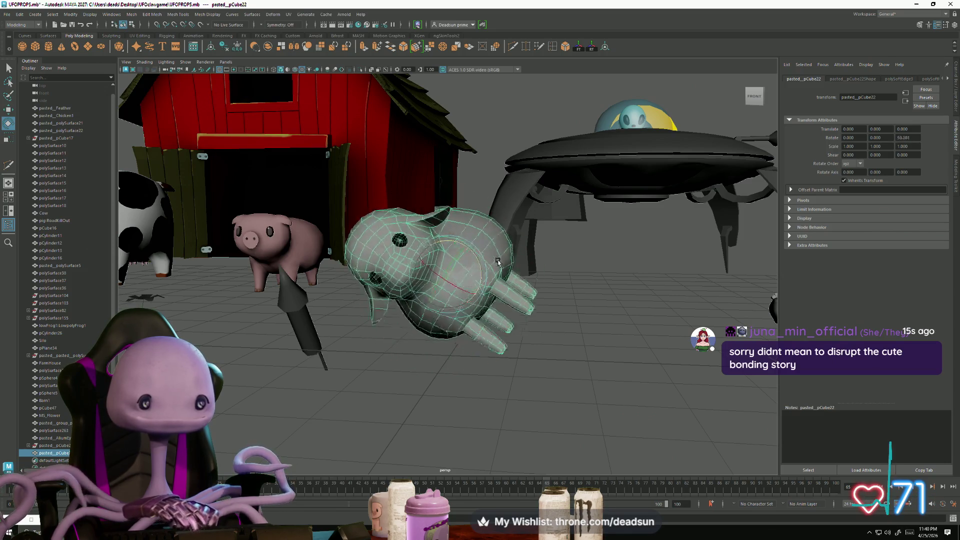
pyautogui.moveTo(482, 363)
pyautogui.mouseDown(button='middle')
pyautogui.moveTo(506, 324)
pyautogui.moveTo(553, 355)
pyautogui.mouseUp(button='middle')
pyautogui.click(535, 379)
pyautogui.moveTo(535, 379)
pyautogui.keyDown('alt'); pyautogui.mouseDown()
pyautogui.moveTo(631, 391)
pyautogui.moveTo(460, 383)
pyautogui.moveTo(470, 370)
pyautogui.moveTo(615, 396)
pyautogui.moveTo(488, 374)
pyautogui.mouseUp(); pyautogui.keyUp('alt')
pyautogui.click(469, 292)
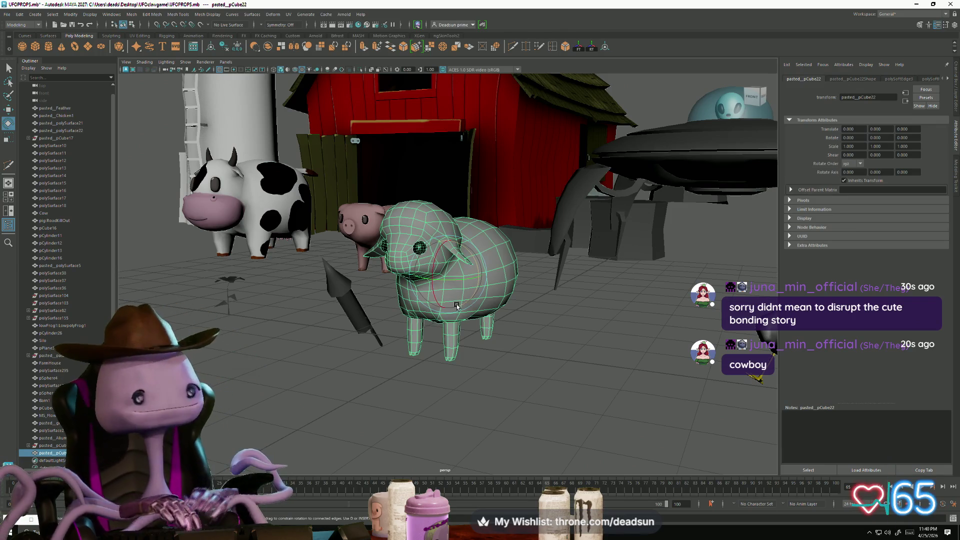
pyautogui.moveTo(479, 285)
pyautogui.mouseDown()
pyautogui.moveTo(482, 266)
pyautogui.moveTo(496, 314)
pyautogui.moveTo(487, 350)
pyautogui.moveTo(492, 300)
pyautogui.moveTo(485, 359)
pyautogui.mouseUp()
pyautogui.hotkey('ctrl', 'z')
pyautogui.hotkey('ctrl', 'z')
pyautogui.hotkey('ctrl', 'z')
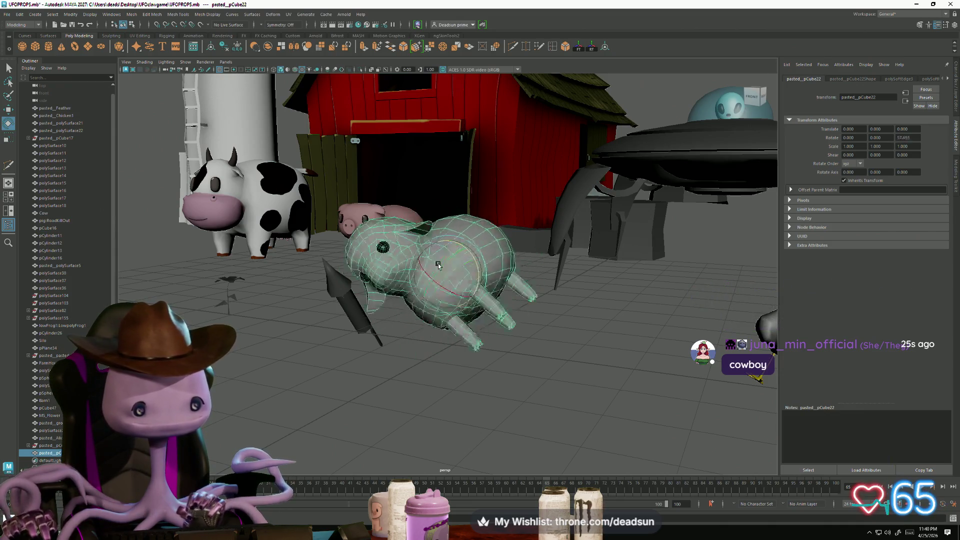
# Step: Frame the sheep, switch to Edge mode and pick a belly edge for scaling
pyautogui.click(487, 380)
pyautogui.moveTo(487, 380)
pyautogui.keyDown('alt'); pyautogui.mouseDown()
pyautogui.moveTo(488, 368)
pyautogui.moveTo(450, 377)
pyautogui.moveTo(479, 324)
pyautogui.moveTo(386, 324)
pyautogui.moveTo(385, 335)
pyautogui.moveTo(443, 360)
pyautogui.moveTo(458, 333)
pyautogui.moveTo(420, 329)
pyautogui.mouseUp(); pyautogui.keyUp('alt')
pyautogui.click(443, 360)
pyautogui.press('f')
pyautogui.press('F10')
pyautogui.click(394, 312)
pyautogui.click(497, 322)
pyautogui.press('r')
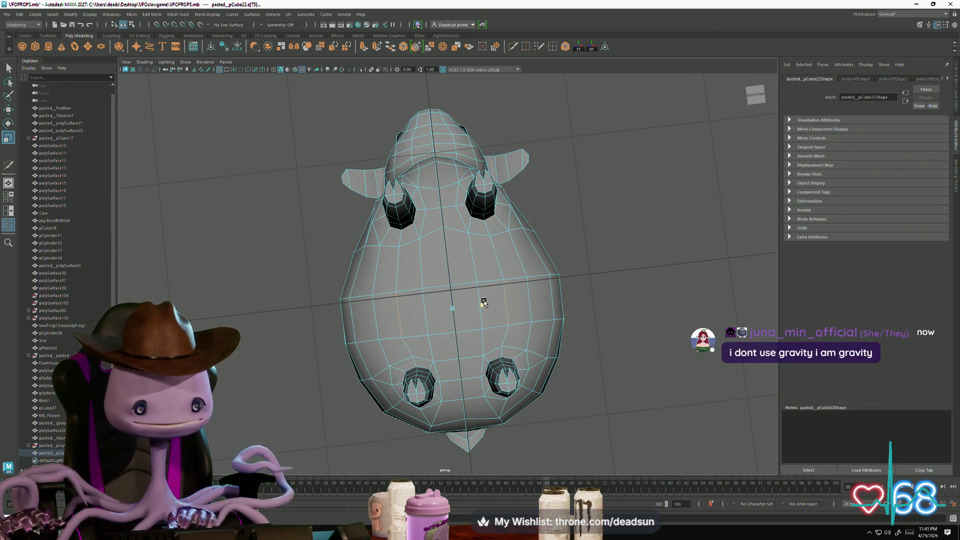
# Step: Orbit around the sheep's underside, switch back to Object Mode and clear the selection
pyautogui.moveTo(481, 303)
pyautogui.keyDown('alt'); pyautogui.mouseDown()
pyautogui.moveTo(442, 345)
pyautogui.moveTo(525, 373)
pyautogui.mouseUp(); pyautogui.keyUp('alt')
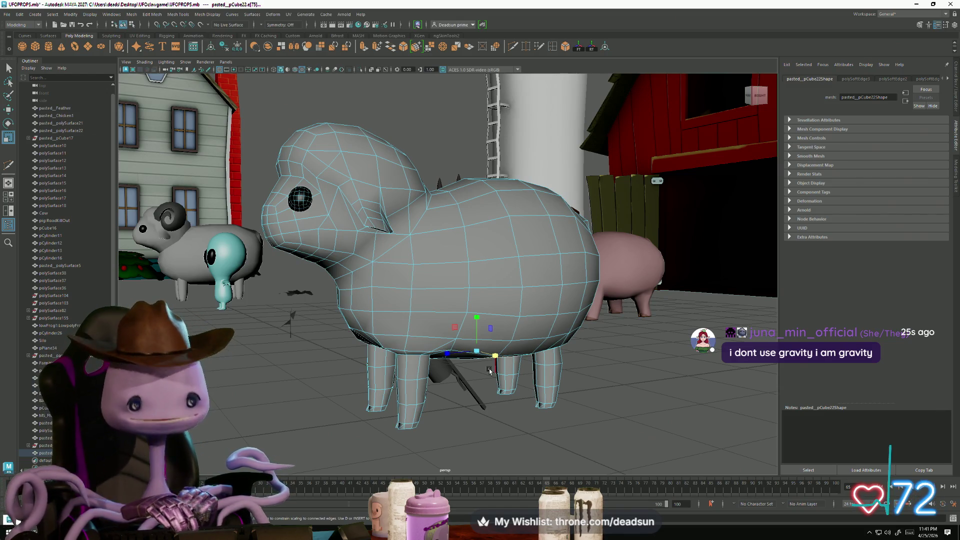
pyautogui.moveTo(490, 370)
pyautogui.keyDown('alt'); pyautogui.mouseDown()
pyautogui.moveTo(575, 370)
pyautogui.moveTo(479, 370)
pyautogui.moveTo(550, 365)
pyautogui.moveTo(514, 300)
pyautogui.mouseUp(); pyautogui.keyUp('alt')
pyautogui.moveTo(514, 298); pyautogui.dragTo(541, 290, button='right')
pyautogui.click(591, 358)
pyautogui.moveTo(592, 358)
pyautogui.keyDown('alt'); pyautogui.mouseDown()
pyautogui.moveTo(458, 411)
pyautogui.moveTo(550, 350)
pyautogui.moveTo(450, 354)
pyautogui.mouseUp(); pyautogui.keyUp('alt')
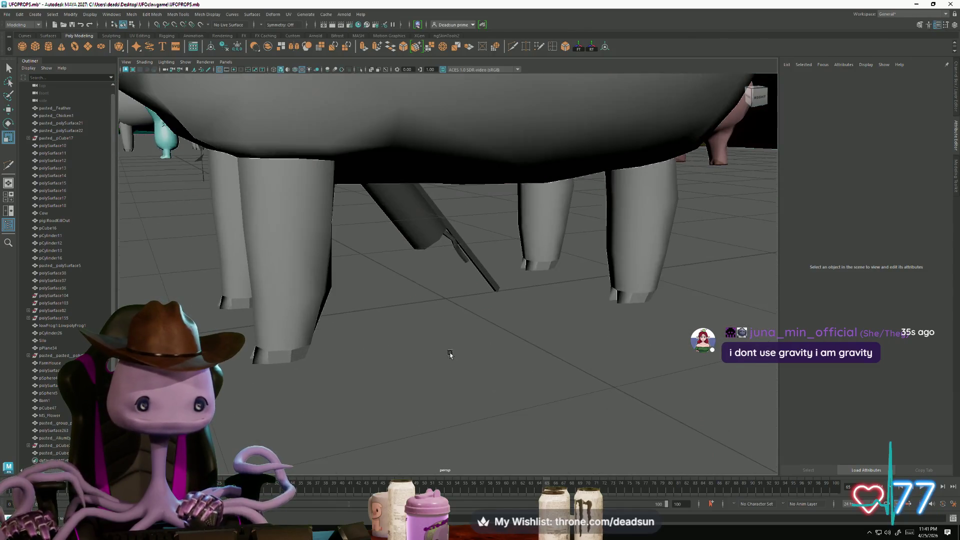
pyautogui.click(306, 361)
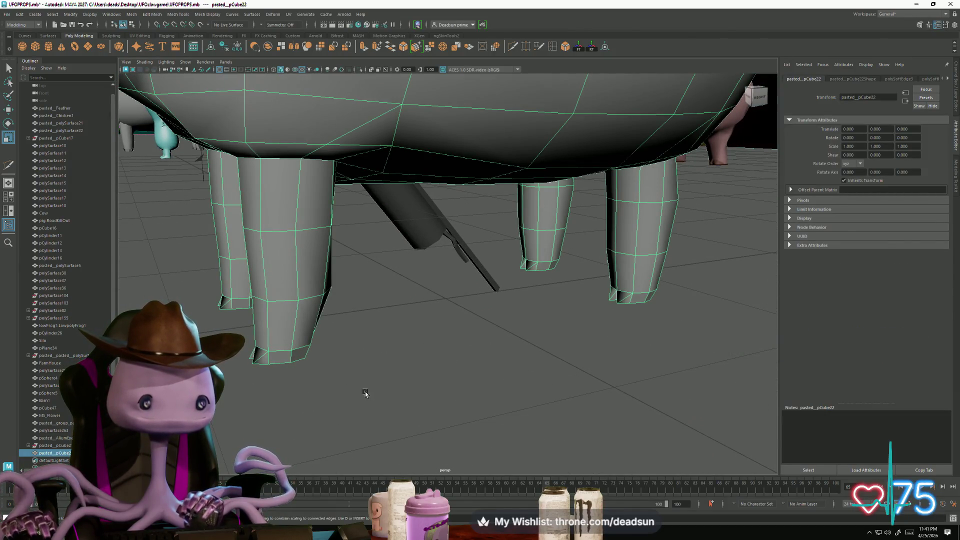
pyautogui.moveTo(403, 403)
pyautogui.keyDown('alt'); pyautogui.mouseDown()
pyautogui.moveTo(264, 332)
pyautogui.moveTo(377, 434)
pyautogui.moveTo(450, 400)
pyautogui.mouseUp(); pyautogui.keyUp('alt')
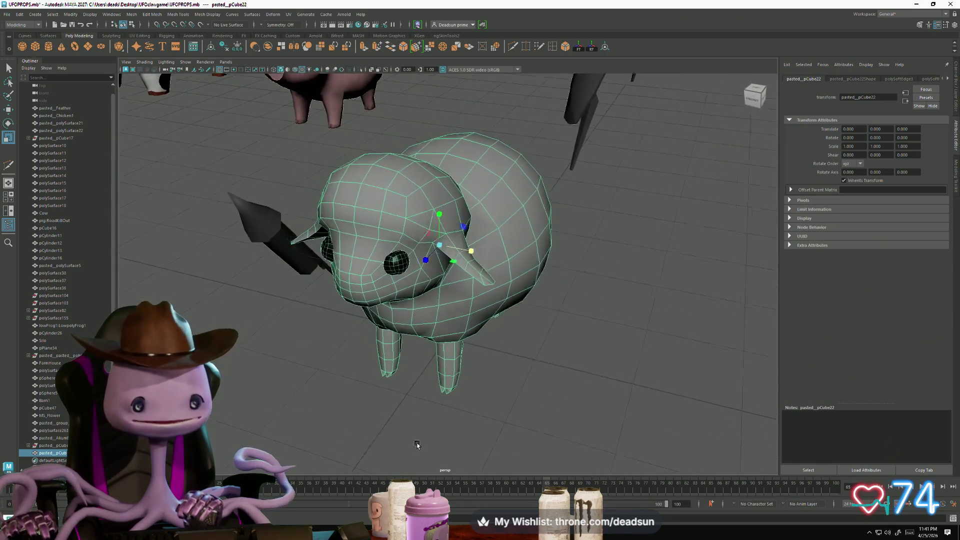
pyautogui.click(625, 380)
pyautogui.click(440, 280)
pyautogui.moveTo(440, 280)
pyautogui.keyDown('alt'); pyautogui.mouseDown()
pyautogui.moveTo(479, 395)
pyautogui.moveTo(455, 342)
pyautogui.moveTo(457, 365)
pyautogui.moveTo(505, 411)
pyautogui.moveTo(465, 394)
pyautogui.moveTo(388, 400)
pyautogui.mouseUp(); pyautogui.keyUp('alt')
pyautogui.click(505, 411)
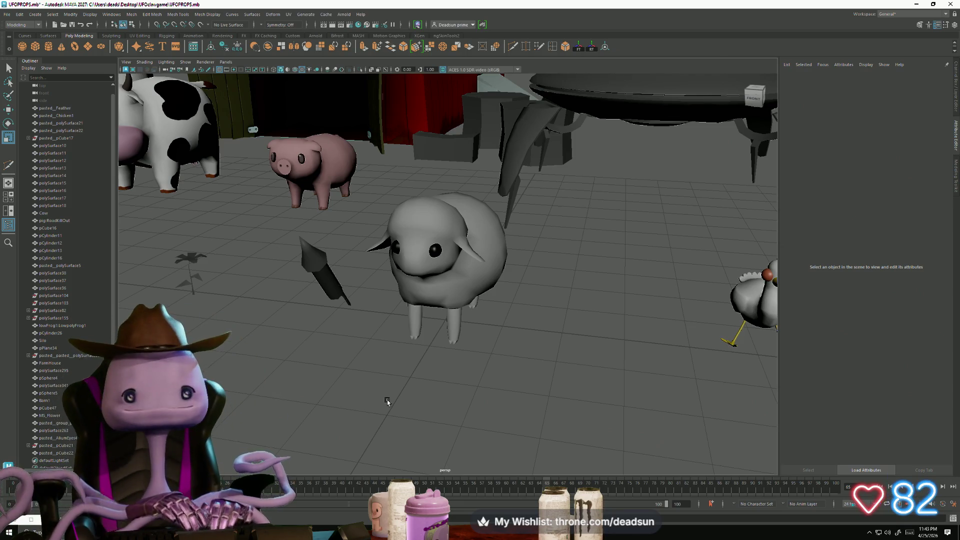
# Step: Orbit and zoom around the sheep, selecting and deselecting it
pyautogui.click(402, 284)
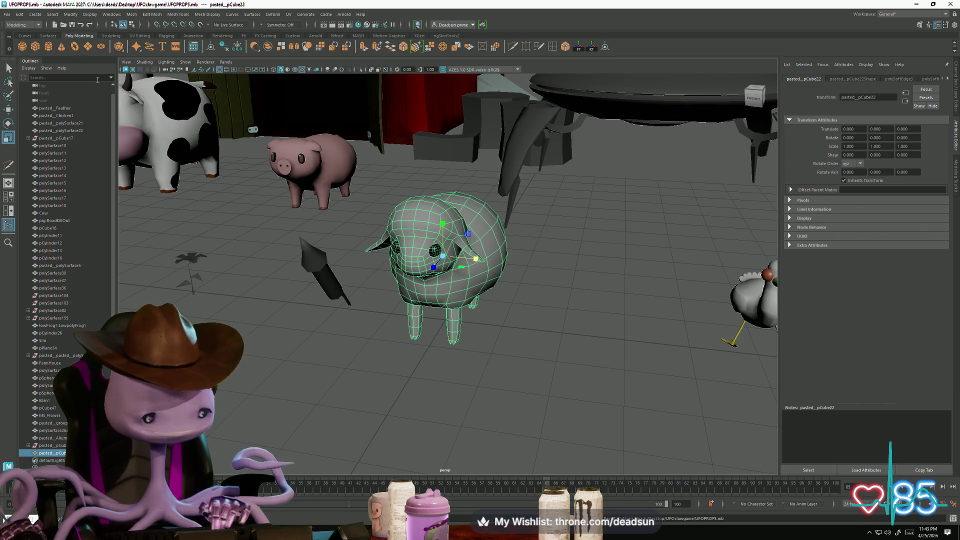
pyautogui.click(352, 345)
pyautogui.keyDown('alt'); pyautogui.moveTo(352, 345); pyautogui.dragTo(421, 315); pyautogui.keyUp('alt')
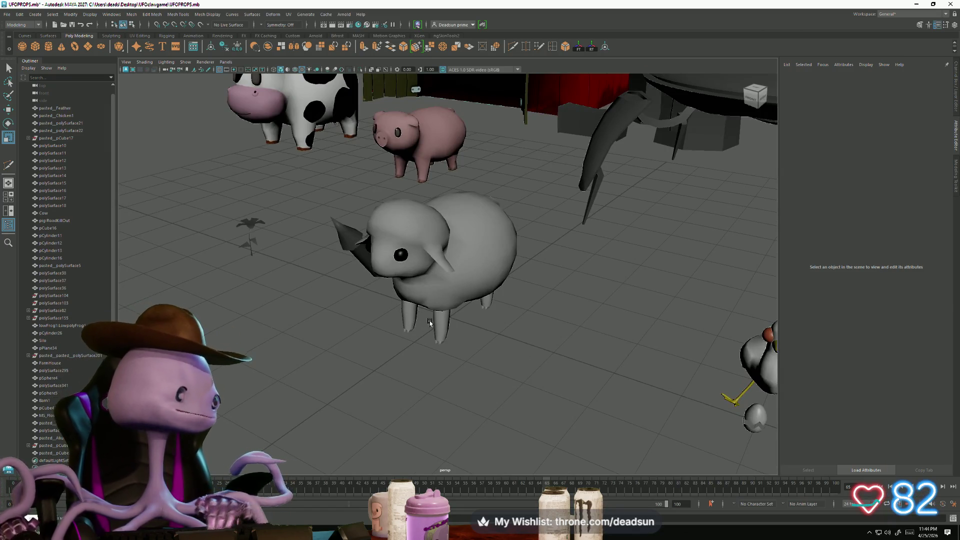
pyautogui.scroll(5, 420, 324)
pyautogui.scroll(-5, 389, 358)
pyautogui.keyDown('alt'); pyautogui.moveTo(389, 358); pyautogui.dragTo(345, 345); pyautogui.keyUp('alt')
pyautogui.click(350, 300)
pyautogui.moveTo(350, 300)
pyautogui.keyDown('alt'); pyautogui.mouseDown()
pyautogui.moveTo(317, 333)
pyautogui.moveTo(317, 369)
pyautogui.moveTo(445, 338)
pyautogui.moveTo(355, 323)
pyautogui.moveTo(395, 381)
pyautogui.moveTo(432, 360)
pyautogui.moveTo(415, 345)
pyautogui.moveTo(423, 300)
pyautogui.mouseUp(); pyautogui.keyUp('alt')
pyautogui.click(317, 333)
pyautogui.scroll(-3, 347, 354)
pyautogui.scroll(5, 347, 353)
pyautogui.scroll(-5, 445, 338)
pyautogui.scroll(2, 432, 360)
pyautogui.scroll(-5, 432, 361)
pyautogui.scroll(4, 415, 345)
# Step: Select the sheep instead of the pig and zoom in on the barn animals
pyautogui.click(426, 248)
pyautogui.scroll(-5, 421, 340)
pyautogui.moveTo(421, 340)
pyautogui.keyDown('alt'); pyautogui.mouseDown()
pyautogui.moveTo(411, 329)
pyautogui.moveTo(479, 296)
pyautogui.mouseUp(); pyautogui.keyUp('alt')
pyautogui.scroll(4, 411, 329)
pyautogui.click(479, 296)
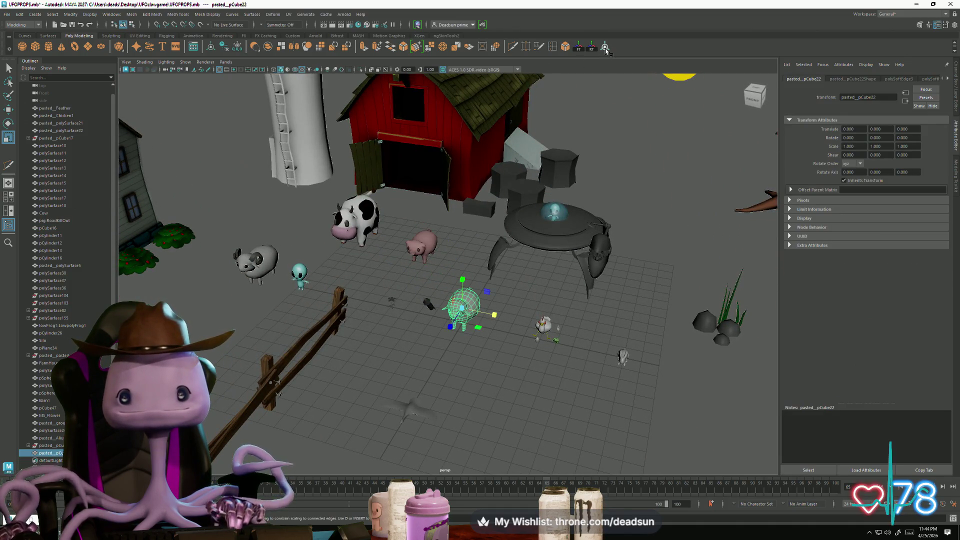
pyautogui.moveTo(495, 305)
pyautogui.keyDown('alt'); pyautogui.mouseDown()
pyautogui.moveTo(509, 290)
pyautogui.moveTo(450, 345)
pyautogui.mouseUp(); pyautogui.keyUp('alt')
pyautogui.scroll(-3, 509, 290)
pyautogui.click(440, 350)
pyautogui.scroll(5, 435, 351)
pyautogui.scroll(3, 435, 351)
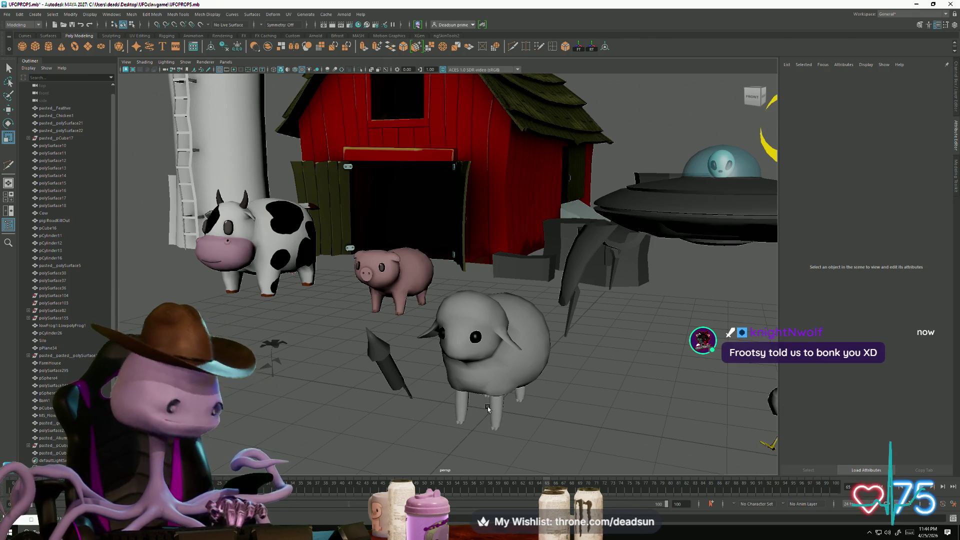
# Step: Select the sheep, orbit to its side and switch it to Vertex mode from below
pyautogui.click(522, 358)
pyautogui.scroll(3, 465, 375)
pyautogui.click(508, 430)
pyautogui.moveTo(508, 430)
pyautogui.keyDown('alt'); pyautogui.mouseDown()
pyautogui.moveTo(667, 474)
pyautogui.moveTo(570, 430)
pyautogui.mouseUp(); pyautogui.keyUp('alt')
pyautogui.click(494, 368)
pyautogui.moveTo(494, 368)
pyautogui.keyDown('alt'); pyautogui.mouseDown()
pyautogui.moveTo(588, 304)
pyautogui.moveTo(575, 295)
pyautogui.moveTo(643, 336)
pyautogui.moveTo(608, 325)
pyautogui.mouseUp(); pyautogui.keyUp('alt')
pyautogui.moveTo(505, 303); pyautogui.dragTo(505, 289, button='right')
# Step: Select a vertex on the sheep's underside with the Move tool, then return the sheep to object mode
pyautogui.click(503, 287)
pyautogui.press('w')
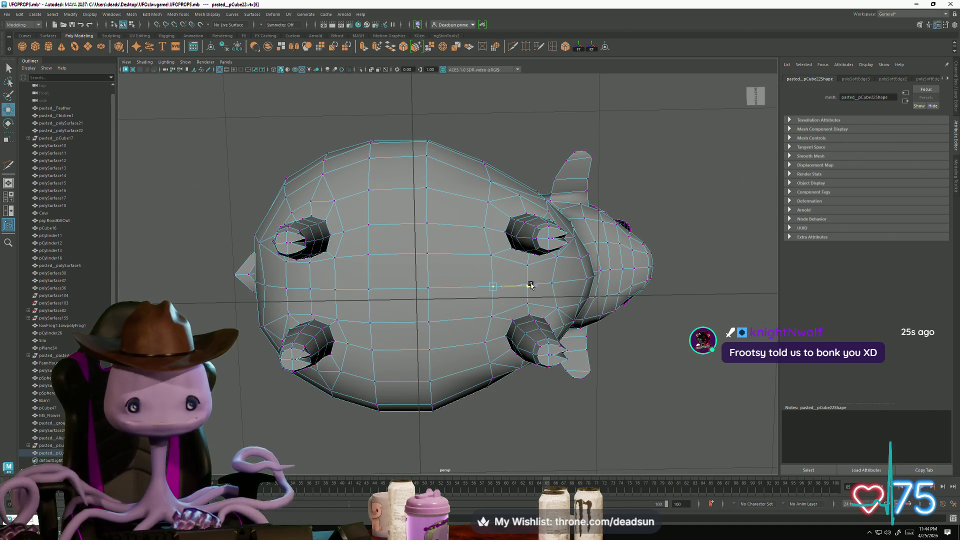
pyautogui.moveTo(553, 288)
pyautogui.keyDown('alt'); pyautogui.mouseDown()
pyautogui.moveTo(573, 325)
pyautogui.moveTo(570, 362)
pyautogui.moveTo(563, 352)
pyautogui.mouseUp(); pyautogui.keyUp('alt')
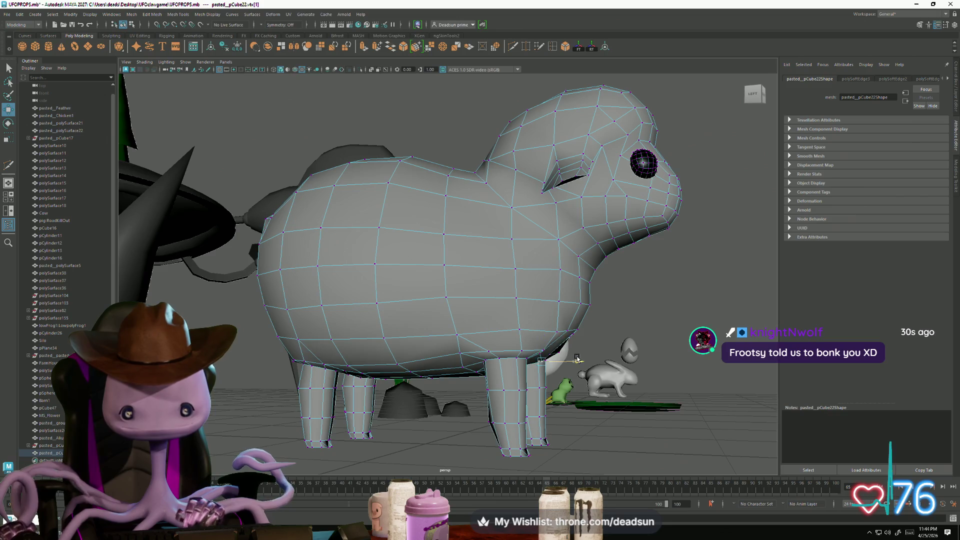
pyautogui.moveTo(549, 299); pyautogui.dragTo(558, 274, button='right')
pyautogui.moveTo(555, 280)
pyautogui.keyDown('alt'); pyautogui.mouseDown()
pyautogui.moveTo(484, 362)
pyautogui.moveTo(440, 363)
pyautogui.moveTo(478, 339)
pyautogui.moveTo(489, 313)
pyautogui.moveTo(482, 322)
pyautogui.moveTo(469, 315)
pyautogui.mouseUp(); pyautogui.keyUp('alt')
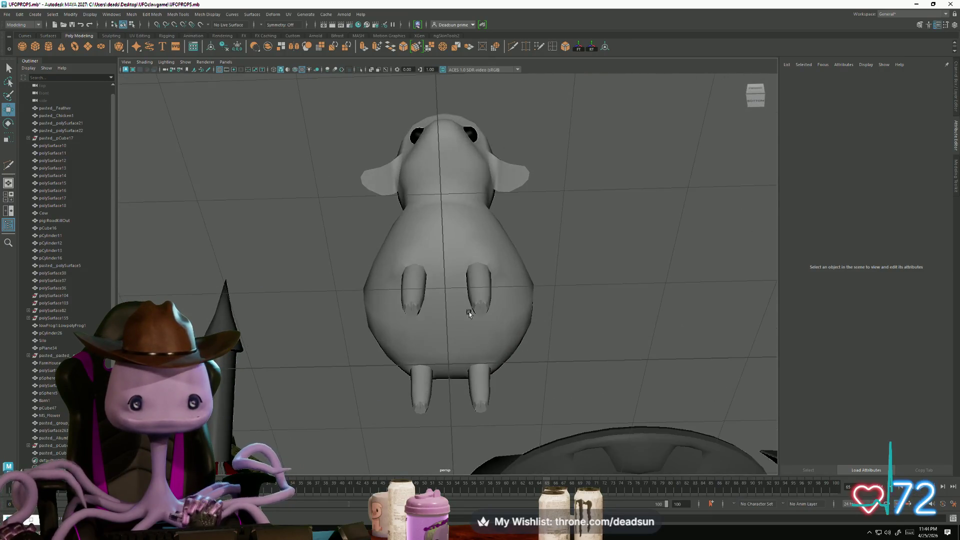
pyautogui.click(441, 175)
pyautogui.moveTo(441, 175)
pyautogui.keyDown('alt'); pyautogui.mouseDown()
pyautogui.moveTo(425, 262)
pyautogui.moveTo(475, 317)
pyautogui.moveTo(451, 281)
pyautogui.mouseUp(); pyautogui.keyUp('alt')
# Step: Select an edge on the sheep's face, leave component editing, and select the pig
pyautogui.moveTo(381, 218); pyautogui.dragTo(380, 191, button='right')
pyautogui.click(380, 210)
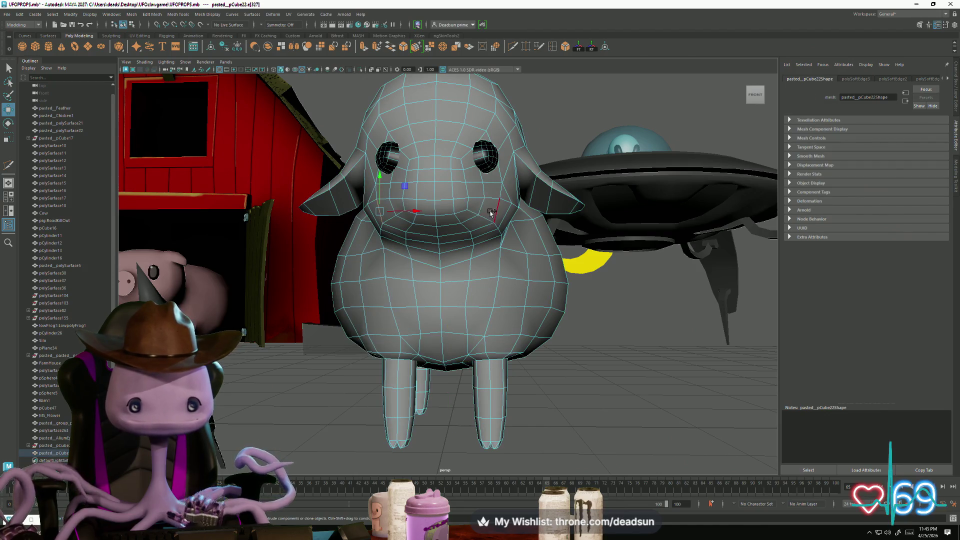
pyautogui.moveTo(488, 213)
pyautogui.keyDown('alt'); pyautogui.mouseDown()
pyautogui.moveTo(458, 200)
pyautogui.moveTo(480, 242)
pyautogui.moveTo(459, 220)
pyautogui.moveTo(448, 254)
pyautogui.moveTo(407, 311)
pyautogui.moveTo(477, 320)
pyautogui.mouseUp(); pyautogui.keyUp('alt')
pyautogui.click(464, 352)
pyautogui.moveTo(461, 351); pyautogui.dragTo(468, 292, button='right')
pyautogui.moveTo(385, 386)
pyautogui.keyDown('alt'); pyautogui.mouseDown()
pyautogui.moveTo(446, 356)
pyautogui.moveTo(420, 317)
pyautogui.moveTo(411, 369)
pyautogui.moveTo(415, 358)
pyautogui.moveTo(439, 414)
pyautogui.moveTo(478, 392)
pyautogui.moveTo(440, 382)
pyautogui.moveTo(474, 317)
pyautogui.moveTo(431, 316)
pyautogui.moveTo(478, 221)
pyautogui.mouseUp(); pyautogui.keyUp('alt')
pyautogui.click(477, 221)
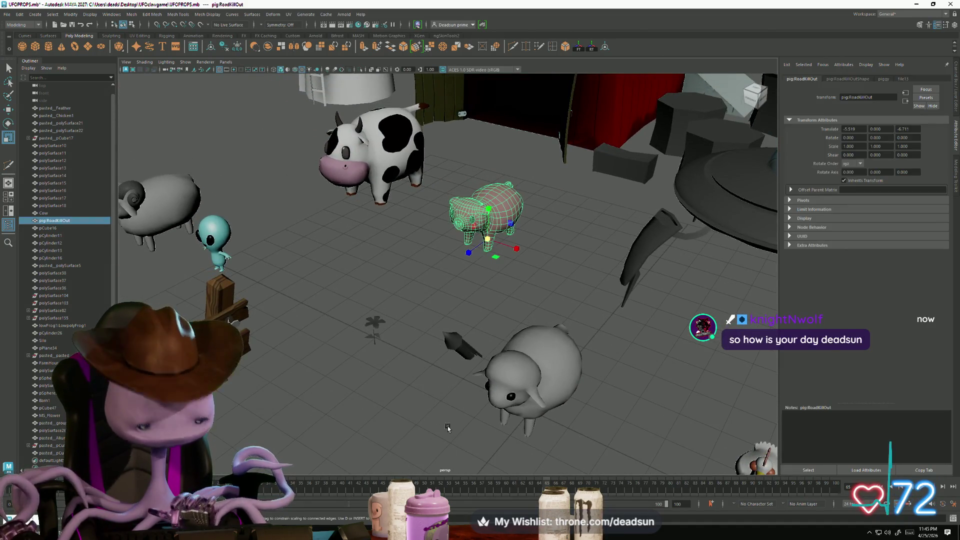
# Step: Frame the pig, deselect it, and pull the view back around the farm scene
pyautogui.press('f')
pyautogui.click(474, 399)
pyautogui.moveTo(474, 399)
pyautogui.keyDown('alt'); pyautogui.mouseDown()
pyautogui.moveTo(555, 400)
pyautogui.moveTo(572, 414)
pyautogui.moveTo(427, 403)
pyautogui.moveTo(467, 413)
pyautogui.moveTo(360, 388)
pyautogui.moveTo(445, 390)
pyautogui.mouseUp(); pyautogui.keyUp('alt')
pyautogui.moveTo(446, 390)
pyautogui.keyDown('alt'); pyautogui.mouseDown(button='right')
pyautogui.moveTo(428, 407)
pyautogui.moveTo(411, 400)
pyautogui.mouseUp(button='right'); pyautogui.keyUp('alt')
pyautogui.moveTo(411, 400)
pyautogui.keyDown('alt'); pyautogui.mouseDown()
pyautogui.moveTo(404, 415)
pyautogui.moveTo(396, 399)
pyautogui.mouseUp(); pyautogui.keyUp('alt')
pyautogui.scroll(-5, 396, 397)
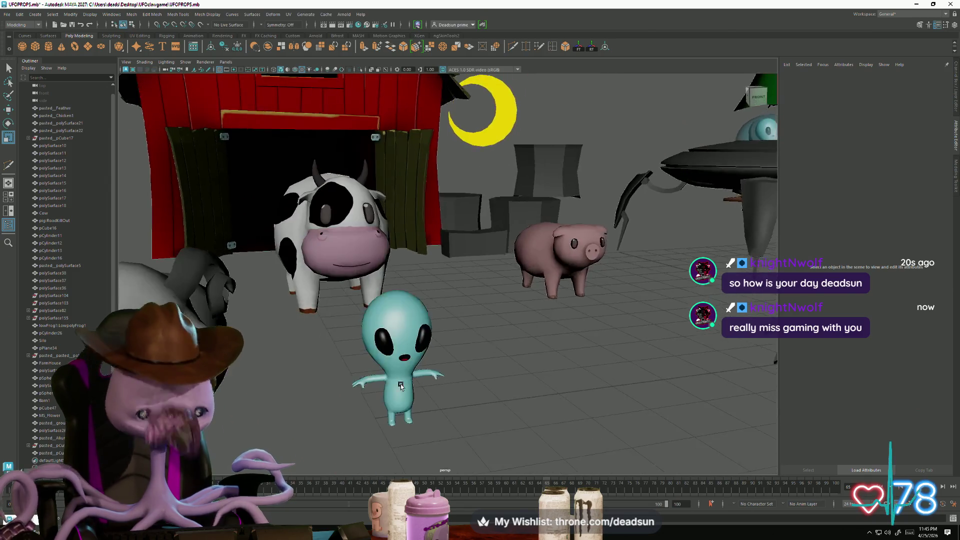
pyautogui.moveTo(395, 396)
pyautogui.keyDown('alt'); pyautogui.mouseDown()
pyautogui.moveTo(400, 425)
pyautogui.moveTo(490, 400)
pyautogui.moveTo(400, 430)
pyautogui.mouseUp(); pyautogui.keyUp('alt')
# Step: Inspect the wooden fence up close, selecting and deselecting it, then minimize the UFOPROPS window
pyautogui.keyDown('alt'); pyautogui.moveTo(474, 428); pyautogui.dragTo(370, 436); pyautogui.keyUp('alt')
pyautogui.keyDown('alt'); pyautogui.moveTo(370, 437); pyautogui.dragTo(582, 325, button='right'); pyautogui.keyUp('alt')
pyautogui.scroll(3, 485, 306)
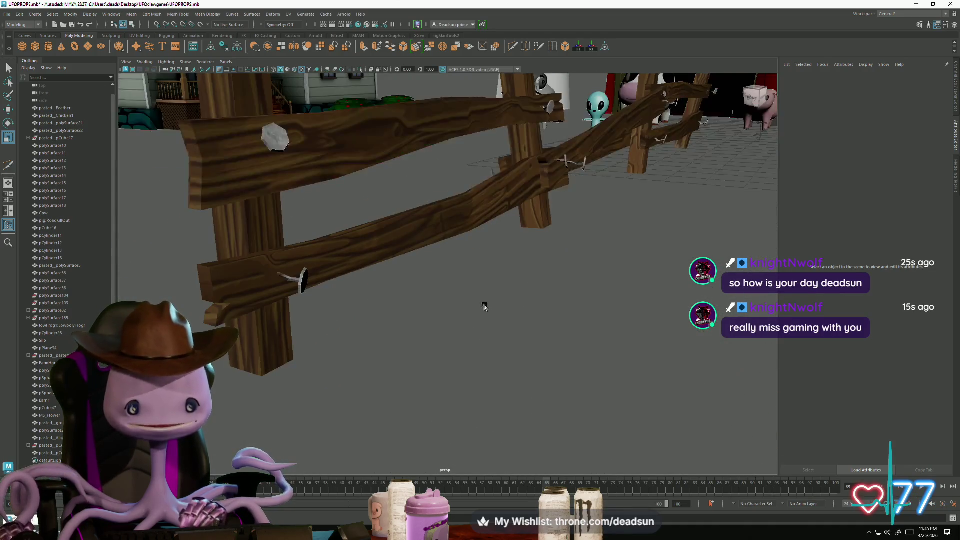
pyautogui.scroll(-5, 480, 310)
pyautogui.scroll(1, 465, 320)
pyautogui.click(438, 279)
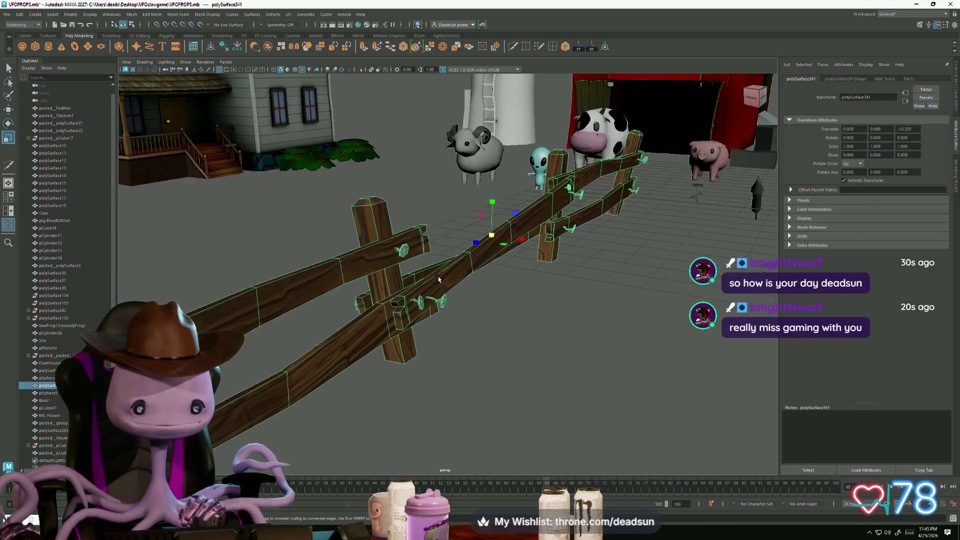
pyautogui.scroll(2, 455, 365)
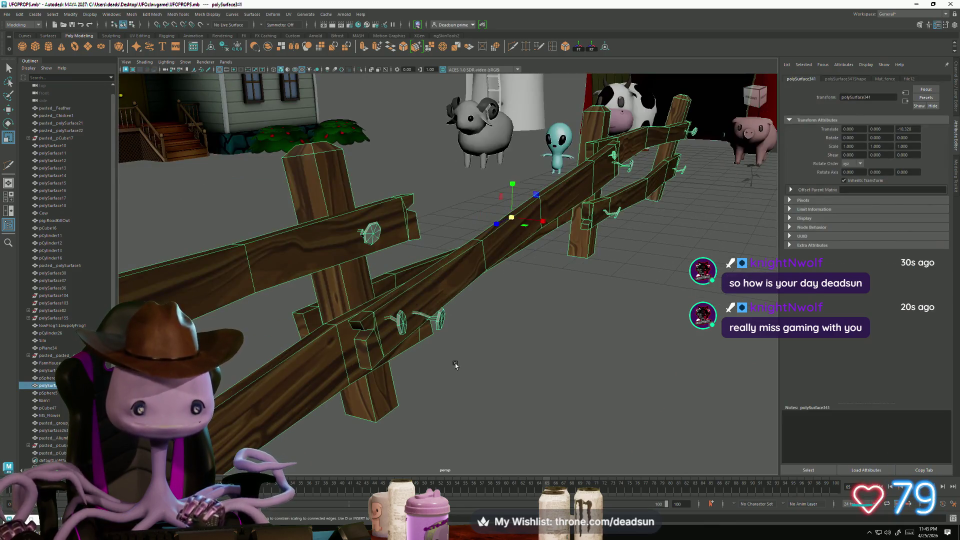
pyautogui.click(490, 366)
pyautogui.scroll(-2, 497, 371)
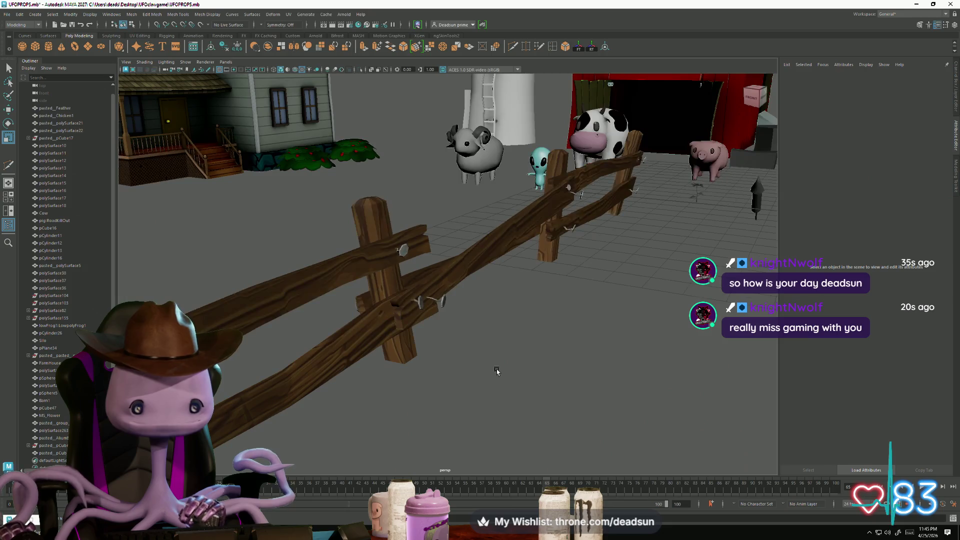
pyautogui.scroll(2, 497, 371)
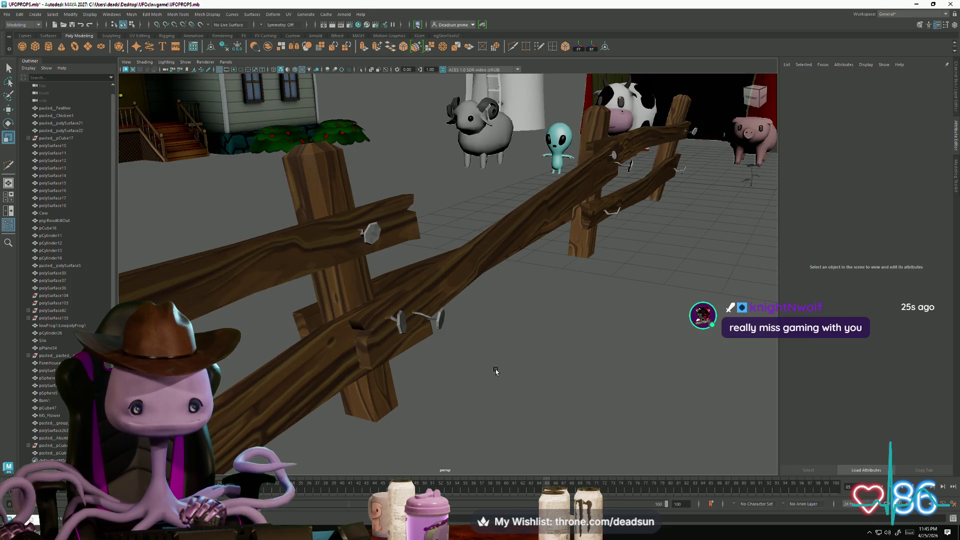
pyautogui.scroll(-2, 495, 370)
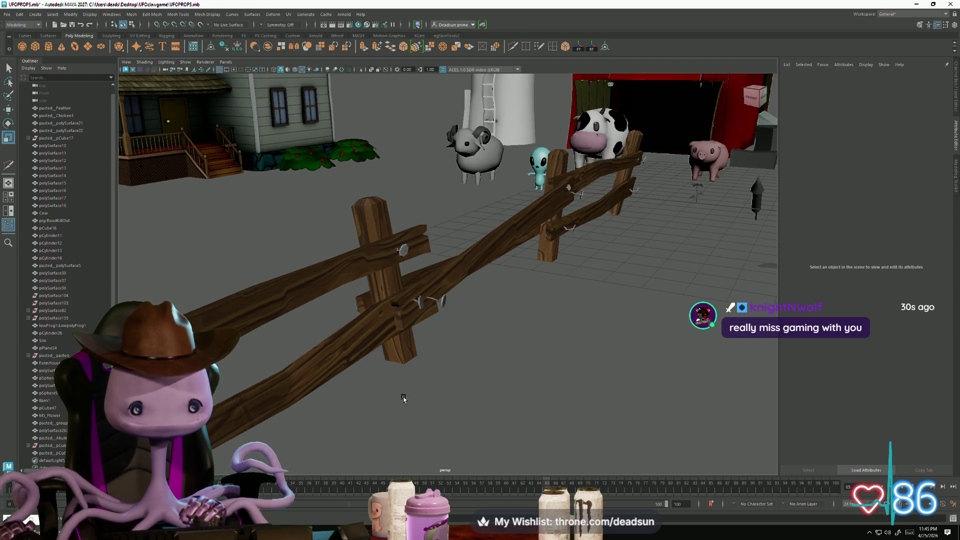
pyautogui.click(912, 5)
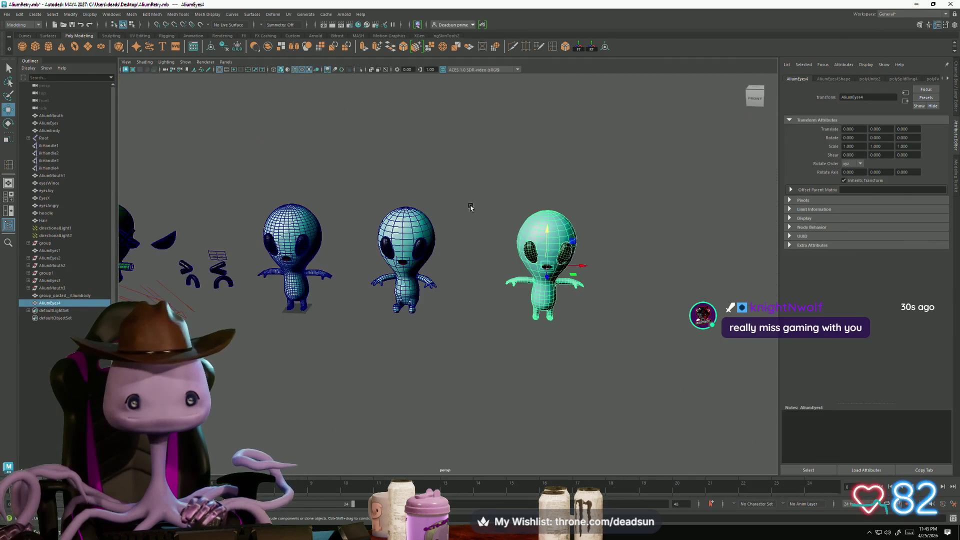
# Step: Minimize the AliumRetry window and close the Piggy texture document without saving
pyautogui.click(915, 4)
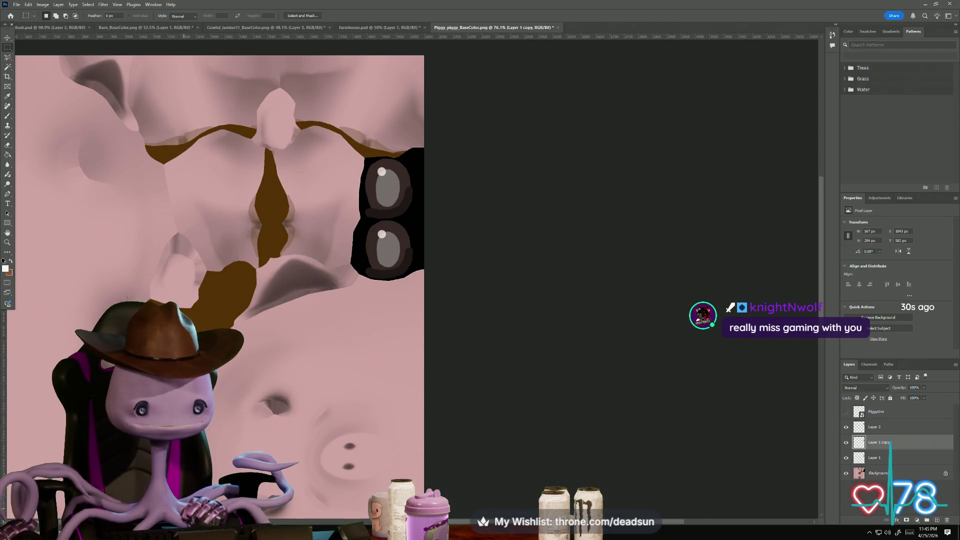
pyautogui.keyDown('alt'); pyautogui.scroll(-3, 536, 300); pyautogui.keyUp('alt')
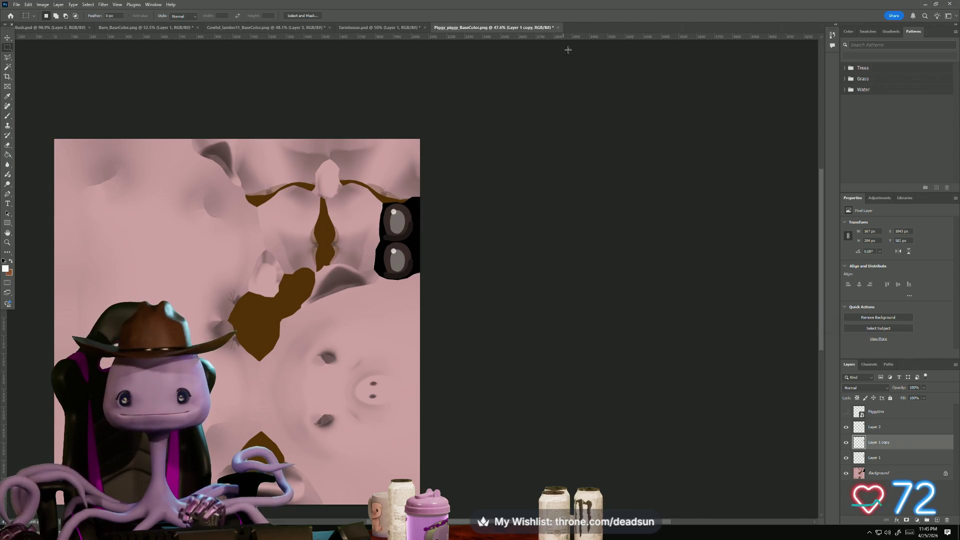
pyautogui.click(559, 29)
pyautogui.click(475, 193)
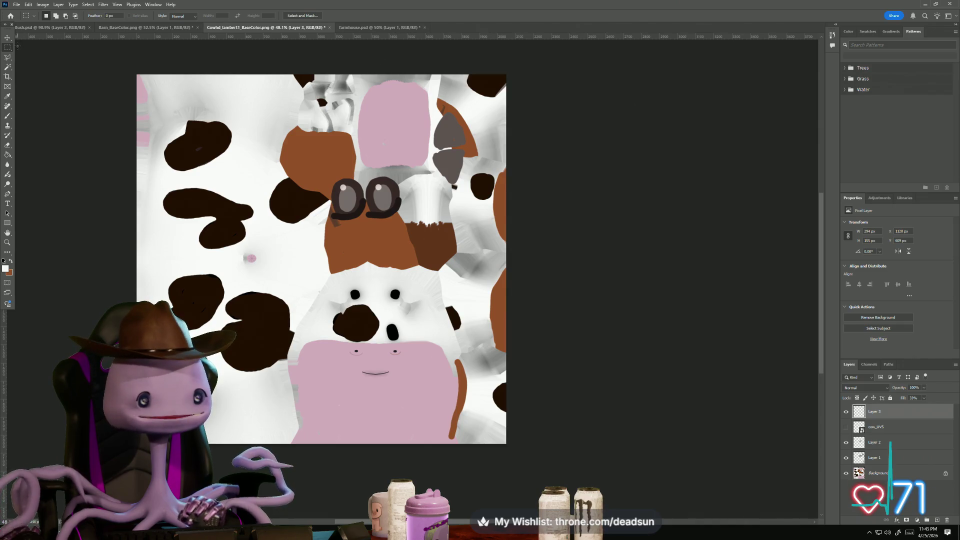
# Step: Close the Cowhd document without saving, switch to berryBush, and minimize Photoshop
pyautogui.click(330, 28)
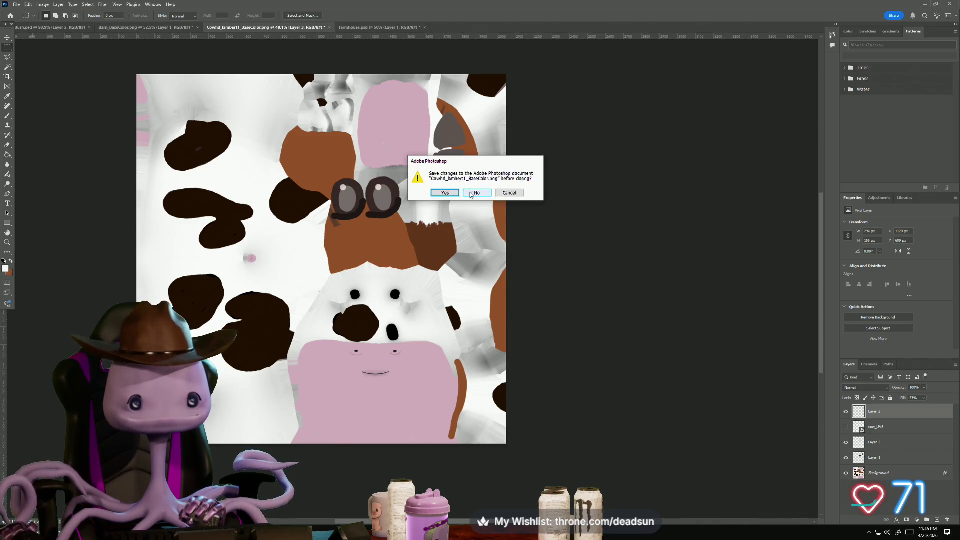
pyautogui.click(471, 193)
pyautogui.click(248, 28)
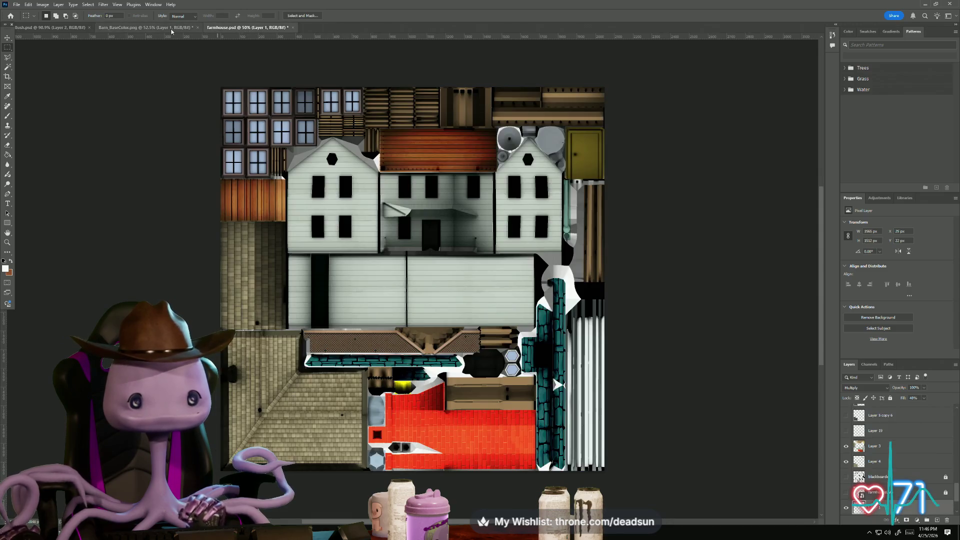
pyautogui.click(79, 30)
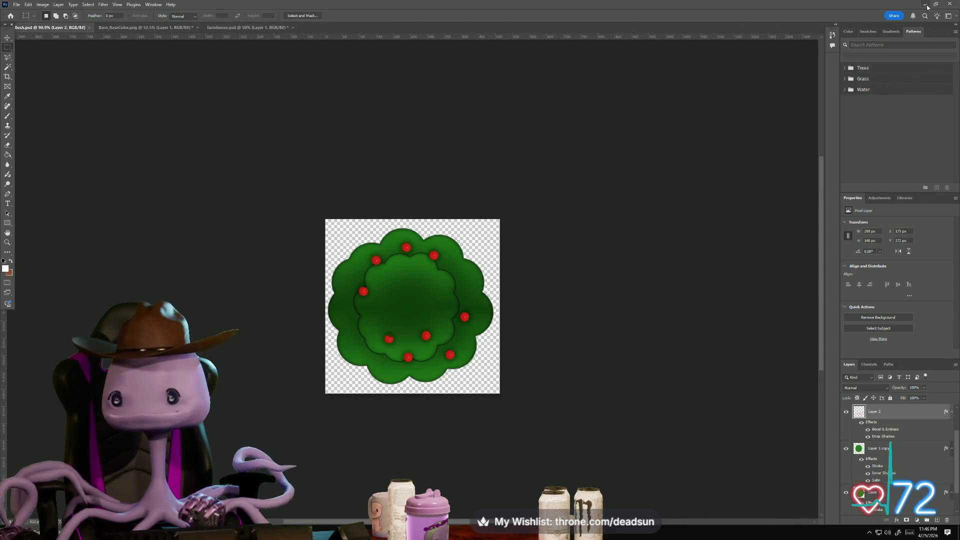
pyautogui.click(926, 5)
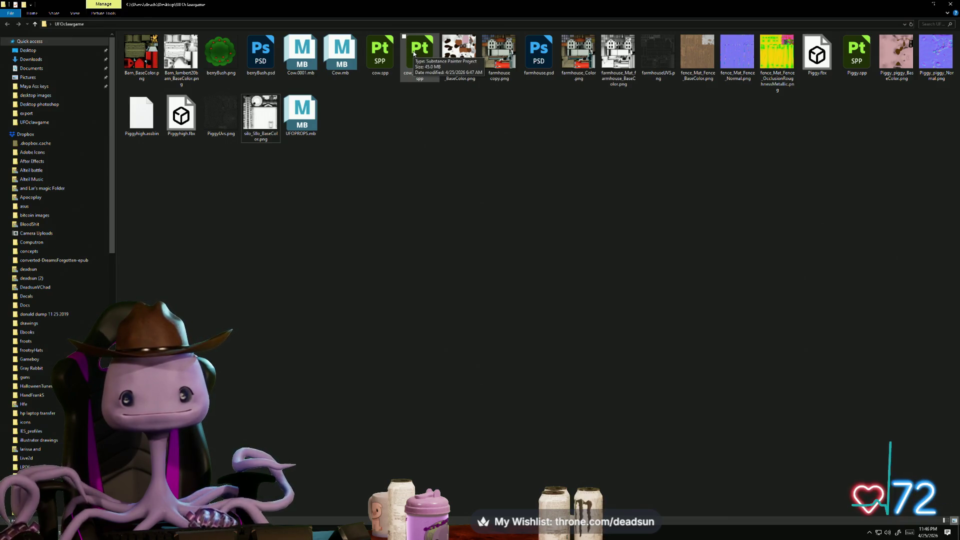
# Step: Reach the desktop and open the UFOclawgame folder window
pyautogui.hotkey('alt', 'Tab')
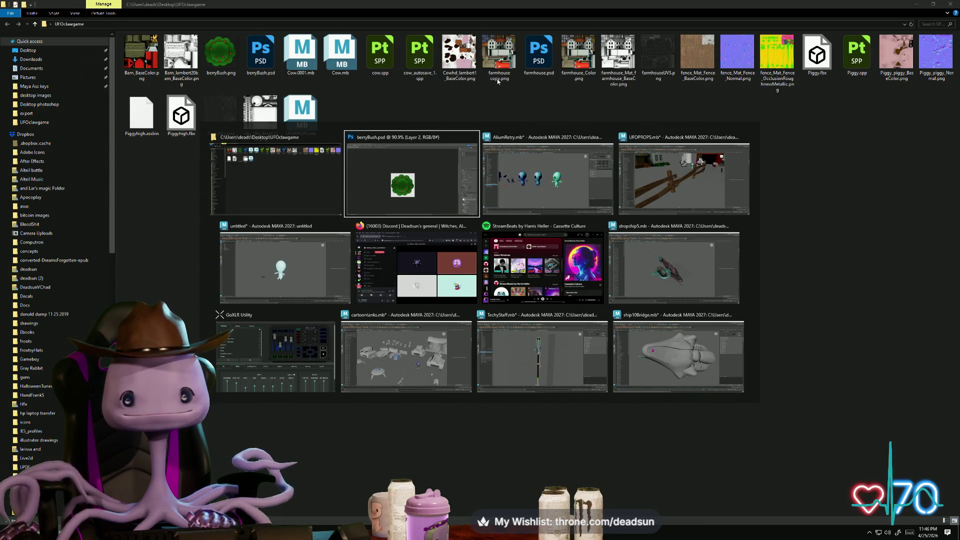
pyautogui.press('Escape')
pyautogui.press('alt')
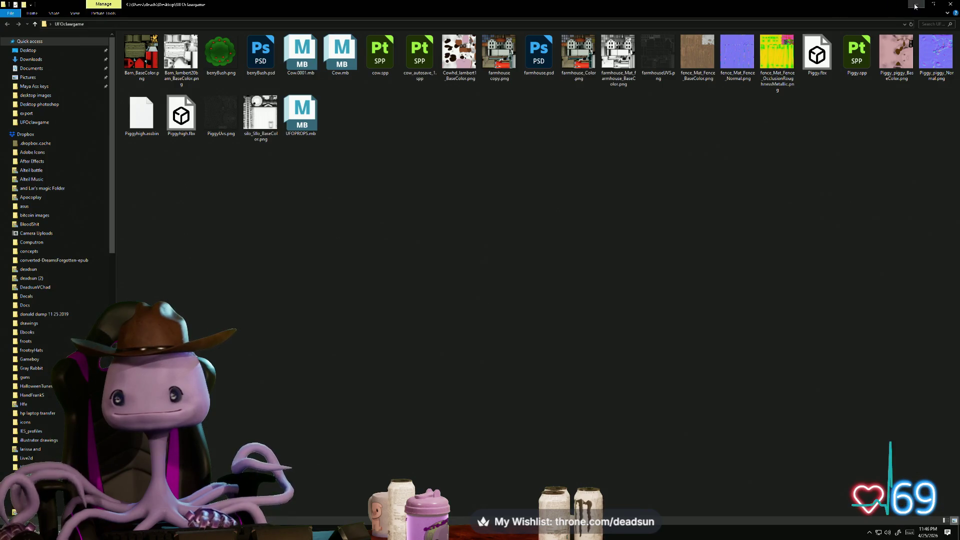
pyautogui.click(917, 4)
pyautogui.click(84, 133)
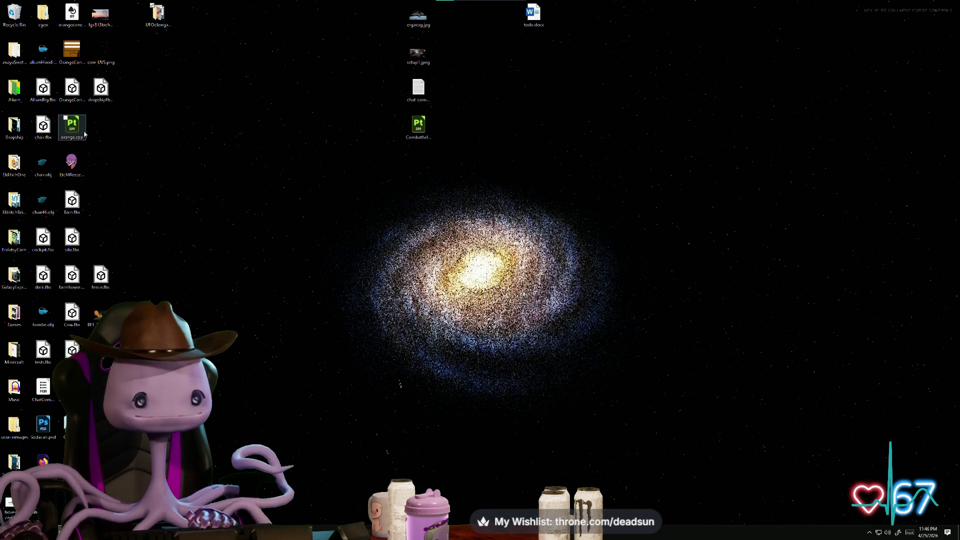
pyautogui.click(418, 126)
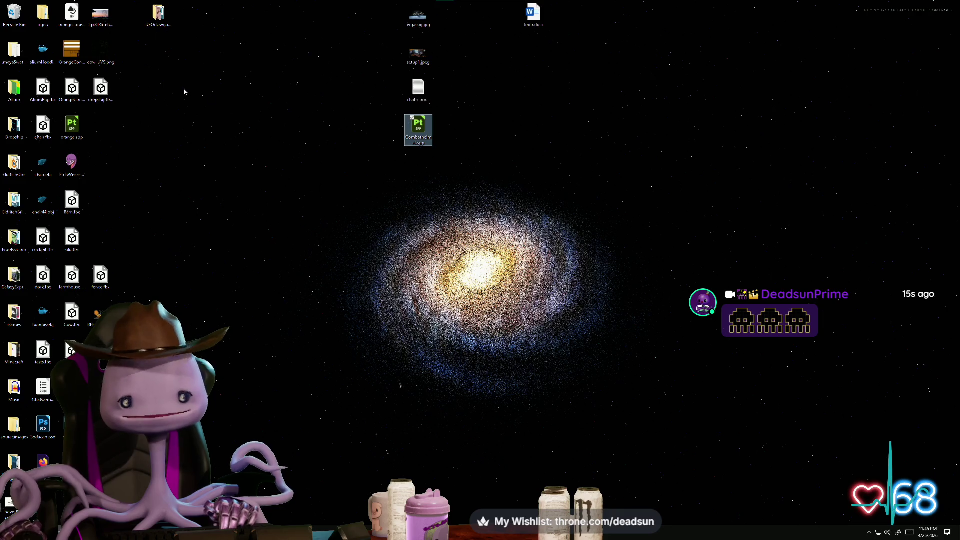
pyautogui.click(161, 26)
pyautogui.doubleClick(162, 26)
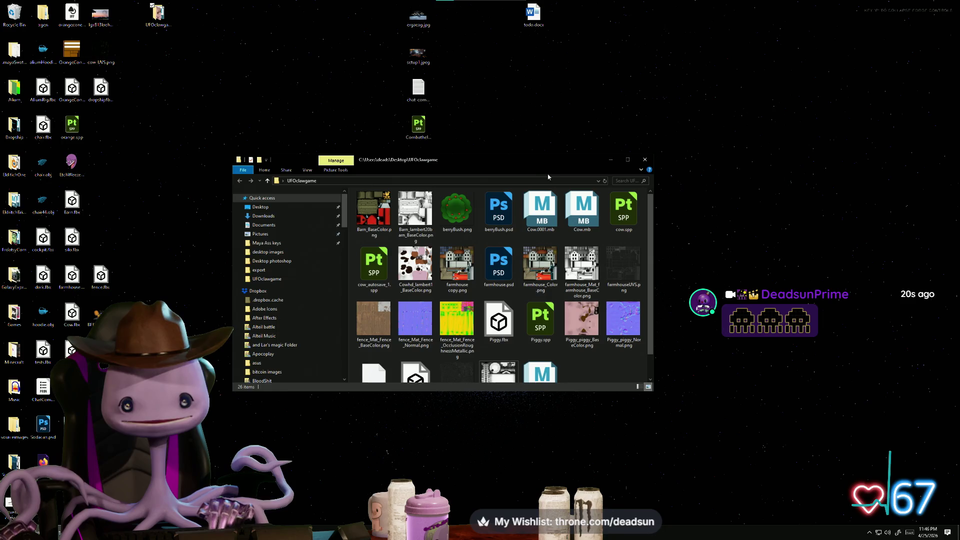
pyautogui.click(610, 161)
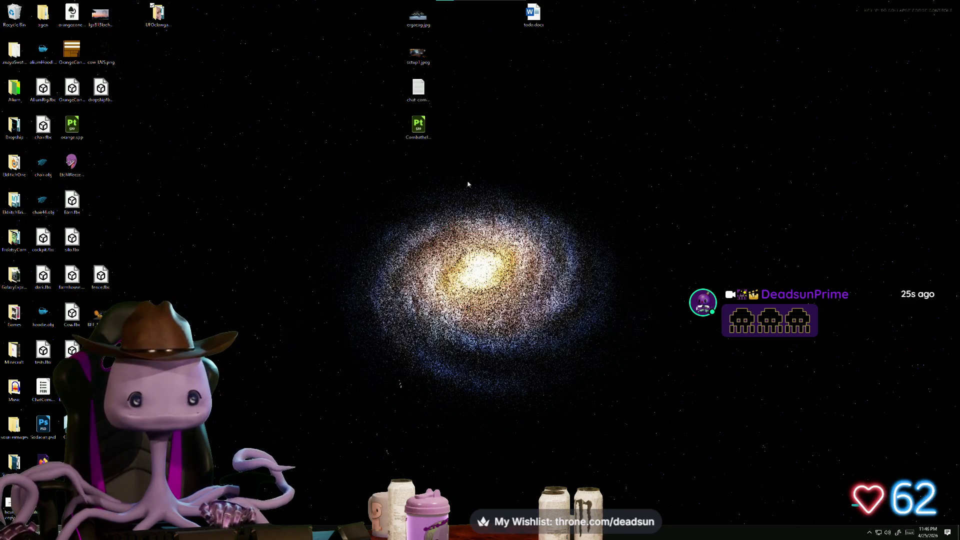
pyautogui.doubleClick(163, 24)
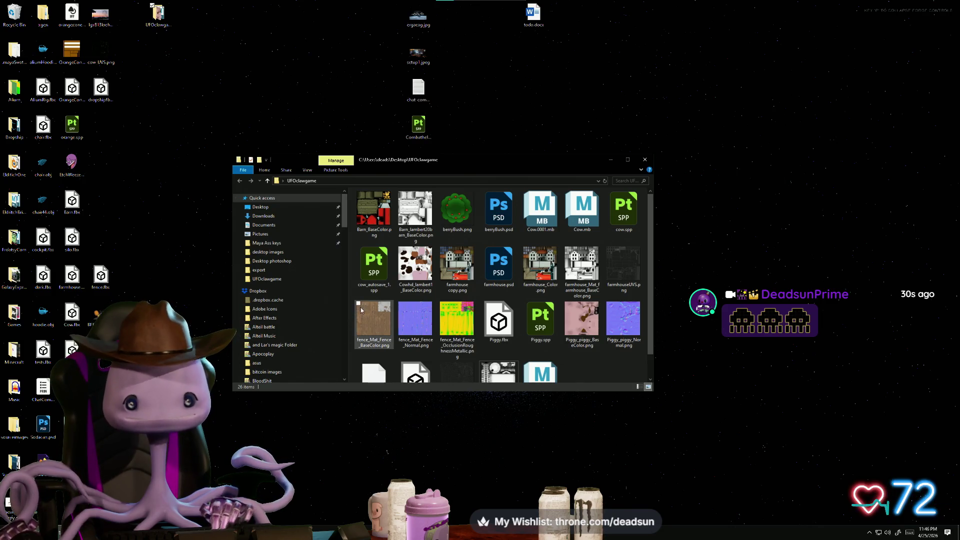
# Step: Select fence, Barn, silo, farmhouse, Cow and Cowhd FBX files and drag them into UFOclawgame
pyautogui.click(101, 274)
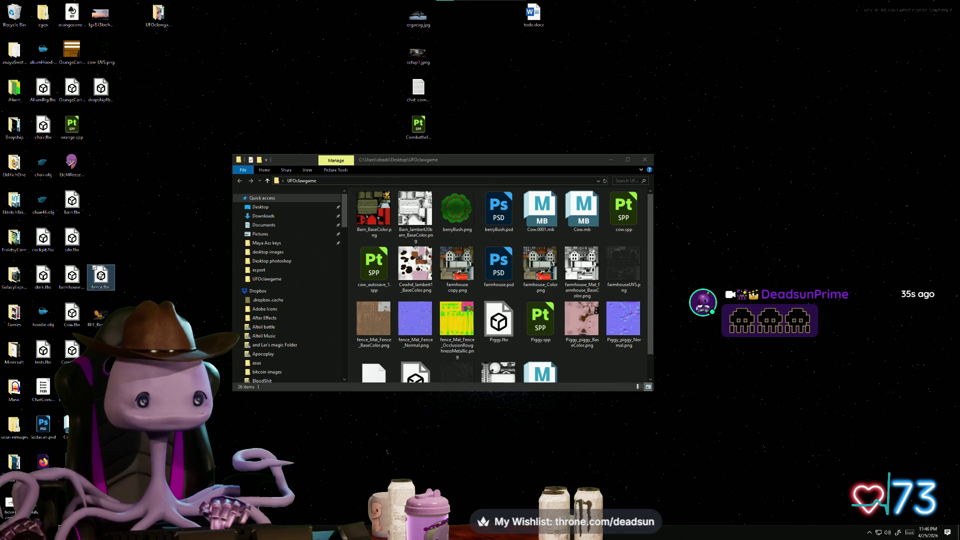
pyautogui.keyDown('ctrl'); pyautogui.click(72, 201); pyautogui.keyUp('ctrl')
pyautogui.keyDown('ctrl'); pyautogui.click(72, 238); pyautogui.keyUp('ctrl')
pyautogui.keyDown('ctrl'); pyautogui.click(72, 276); pyautogui.keyUp('ctrl')
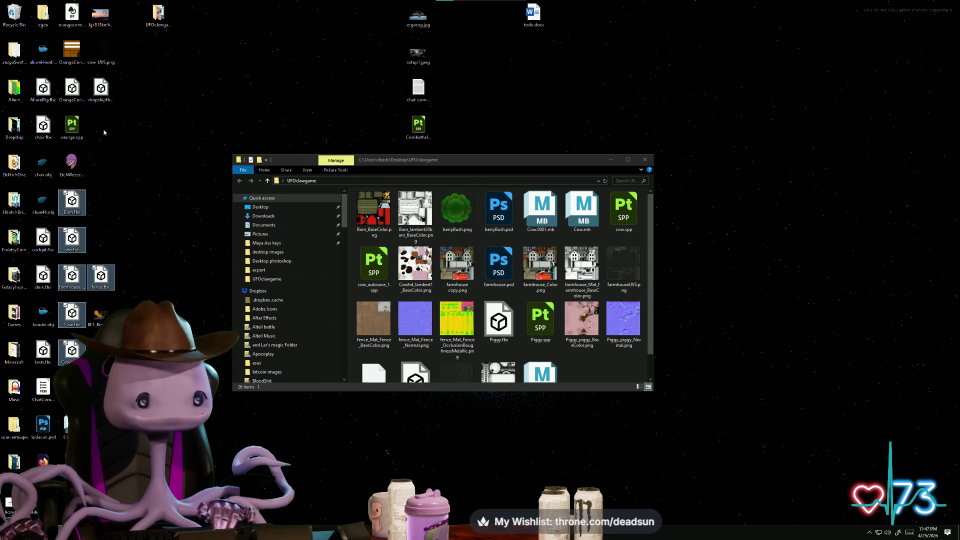
pyautogui.keyDown('ctrl'); pyautogui.click(101, 88); pyautogui.keyUp('ctrl')
pyautogui.keyDown('ctrl'); pyautogui.click(101, 88); pyautogui.keyUp('ctrl')
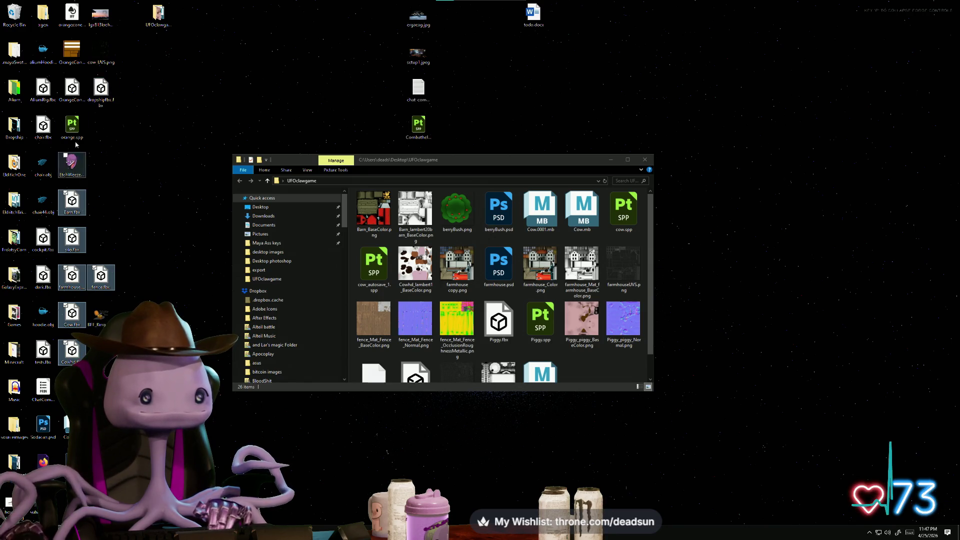
pyautogui.moveTo(73, 208); pyautogui.dragTo(596, 363)
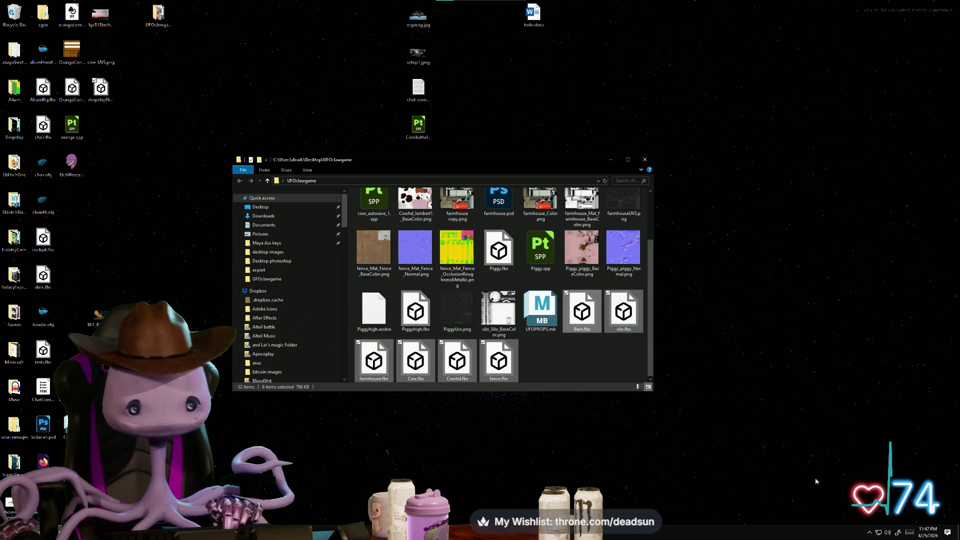
pyautogui.click(868, 531)
# Step: Launch Substance 3D Painter 2025 from Steam, close the Home screen, and start File > New
pyautogui.rightClick(899, 458)
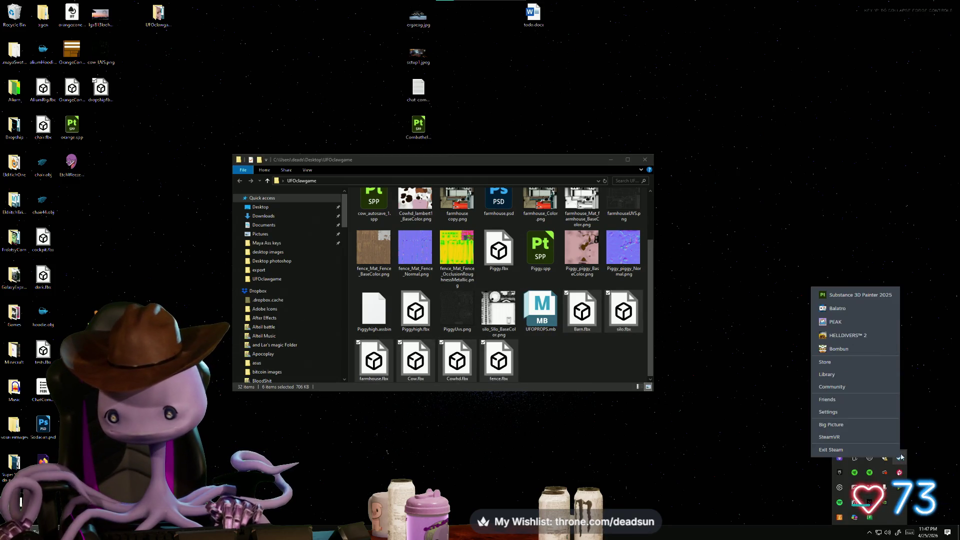
pyautogui.click(871, 294)
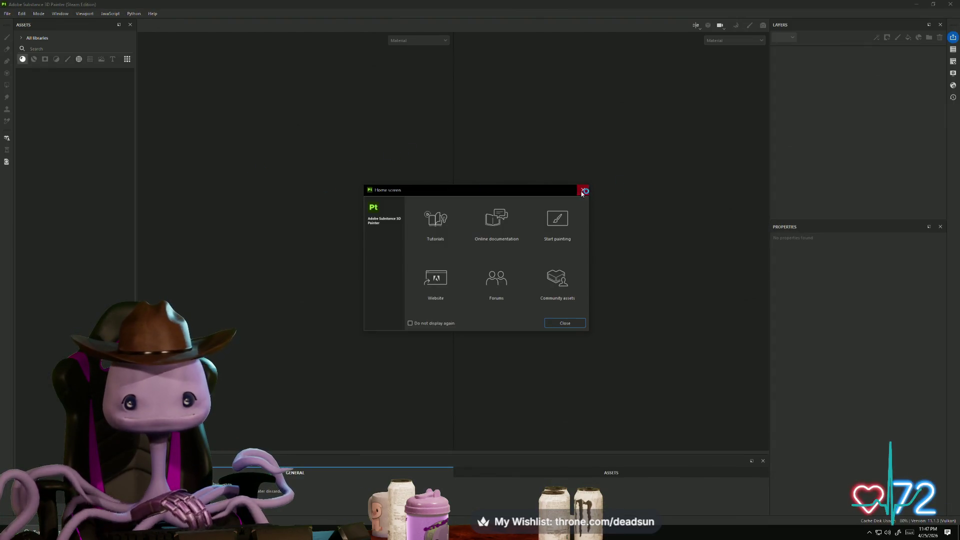
pyautogui.click(583, 192)
pyautogui.click(23, 16)
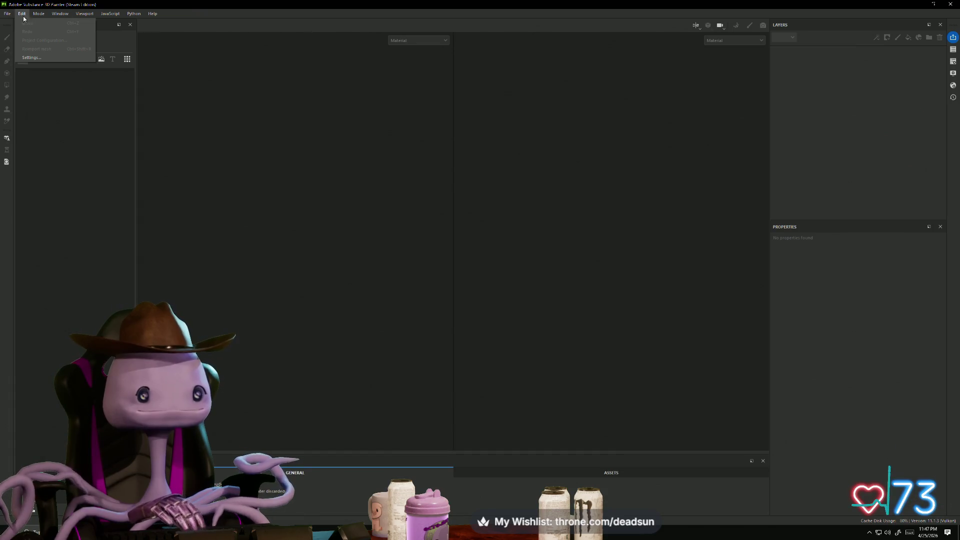
pyautogui.click(13, 24)
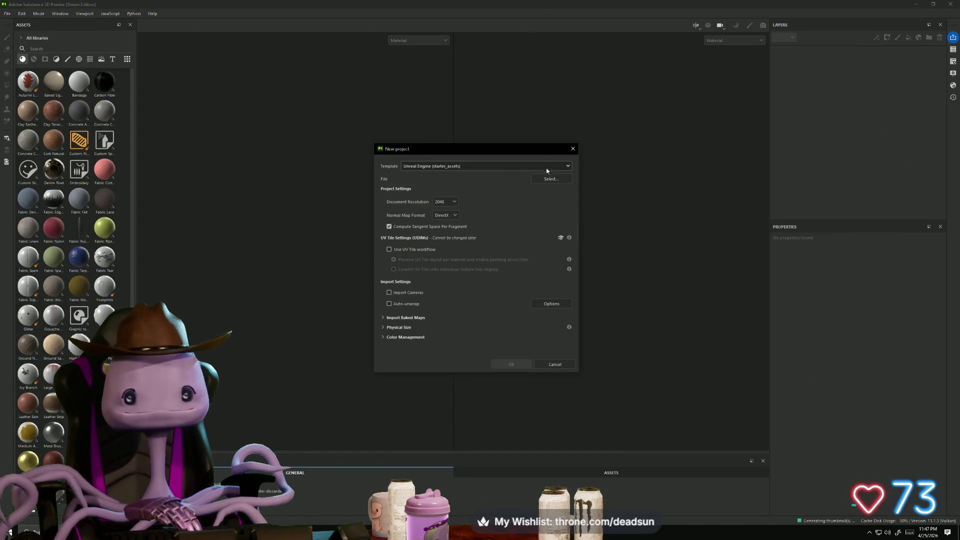
# Step: Choose fence.fbx as the new project's mesh
pyautogui.click(552, 180)
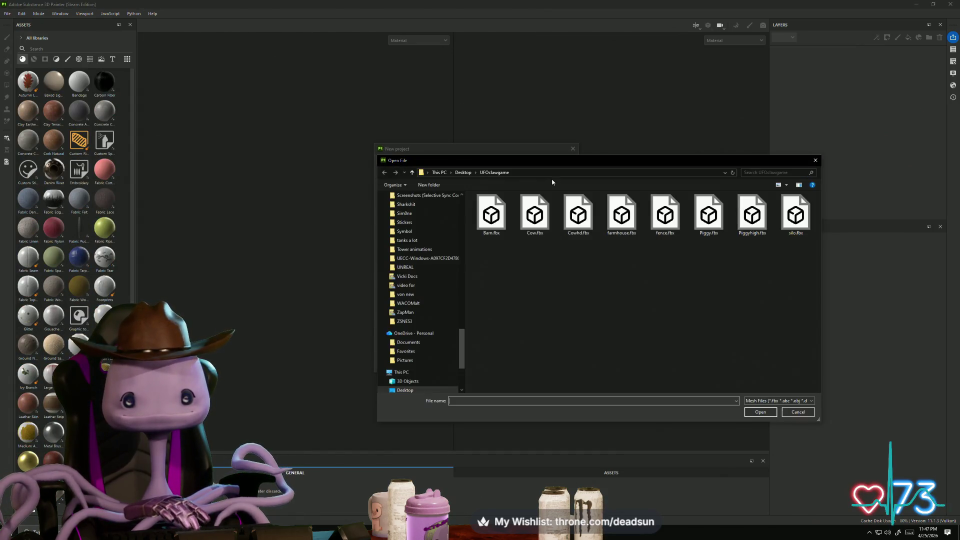
pyautogui.click(664, 220)
pyautogui.click(761, 412)
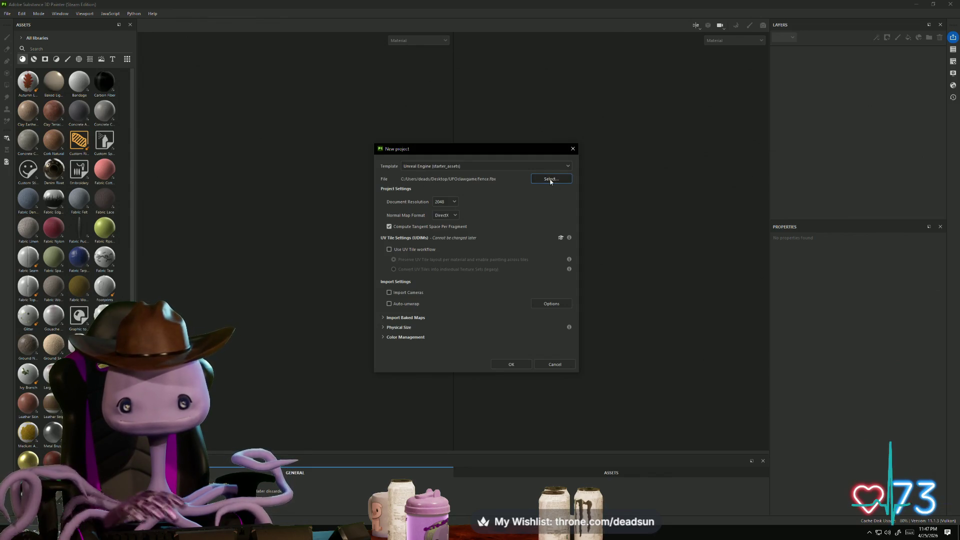
# Step: Import the fence BaseColor, Normal and OcclusionRoughnessMetallic baked maps and create the project
pyautogui.click(383, 318)
pyautogui.click(509, 332)
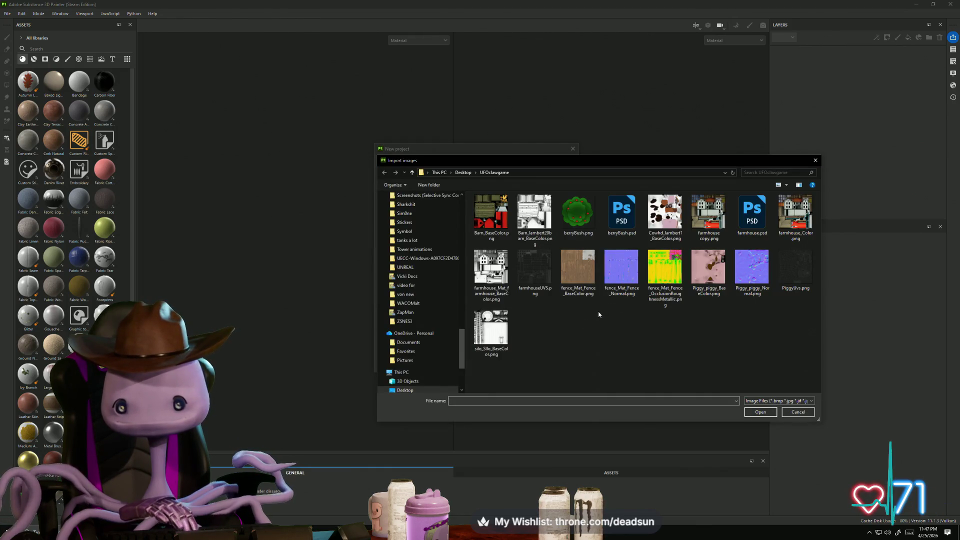
pyautogui.click(577, 268)
pyautogui.click(759, 413)
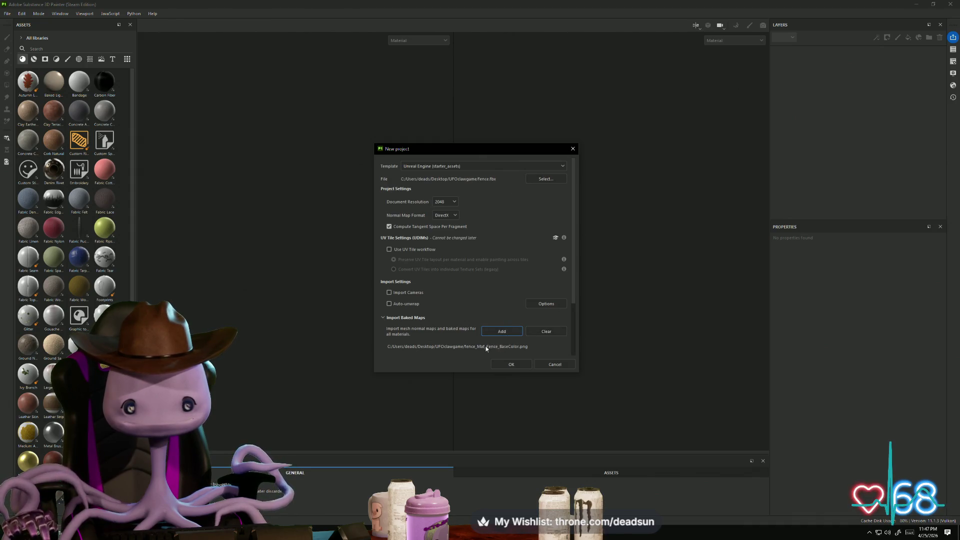
pyautogui.click(502, 330)
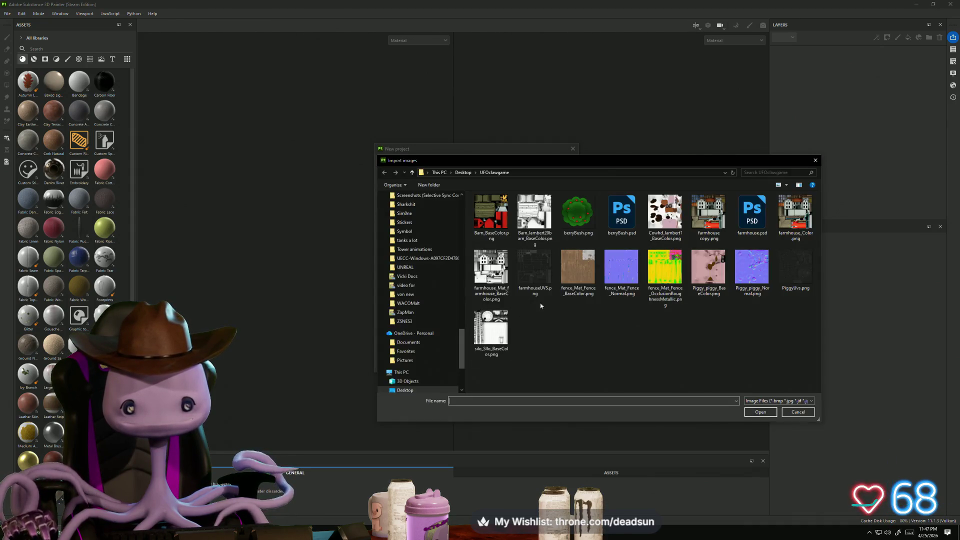
pyautogui.click(623, 272)
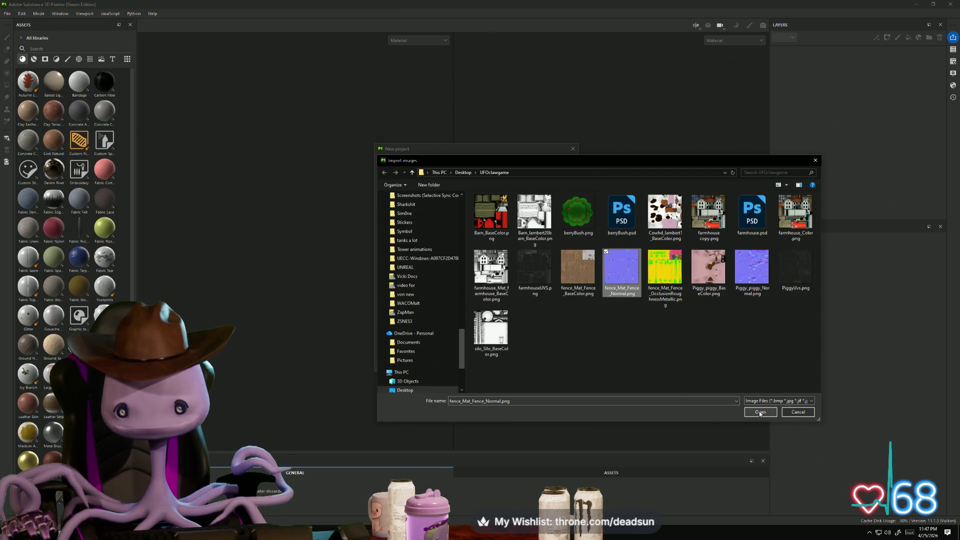
pyautogui.click(760, 412)
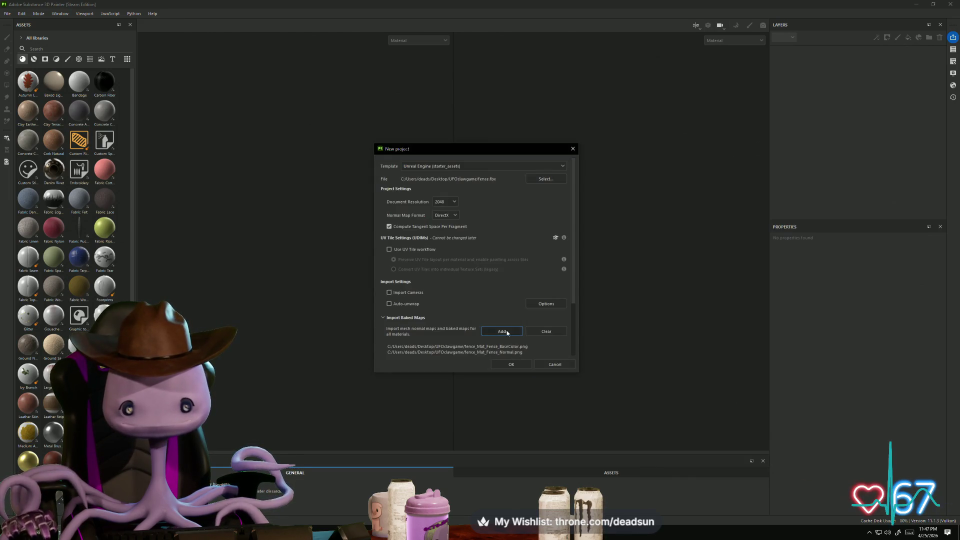
pyautogui.click(506, 332)
pyautogui.click(665, 275)
pyautogui.click(756, 413)
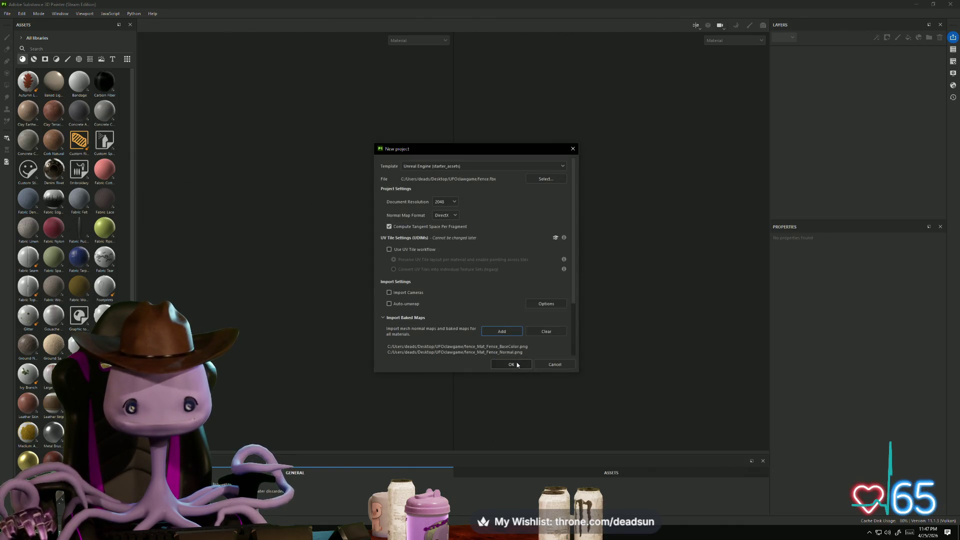
pyautogui.scroll(-3, 478, 349)
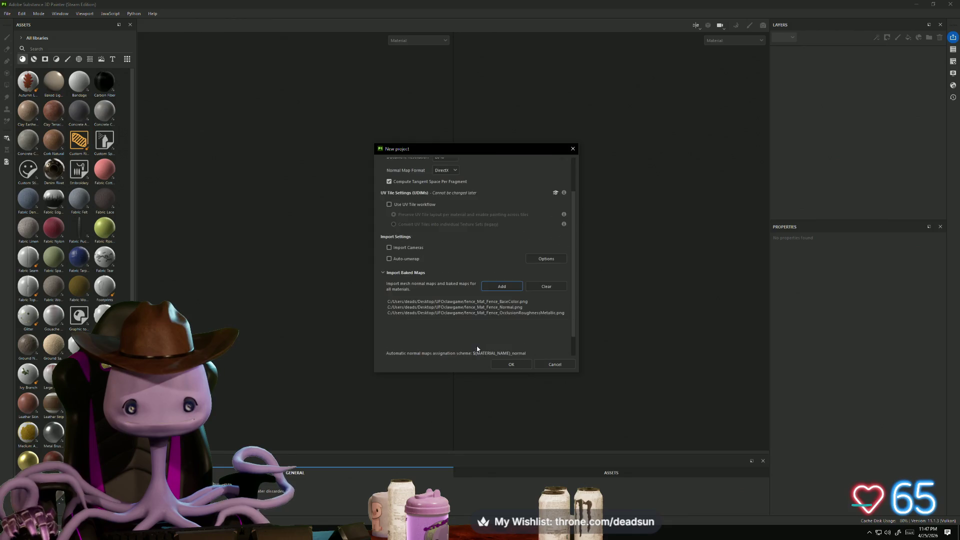
pyautogui.click(518, 367)
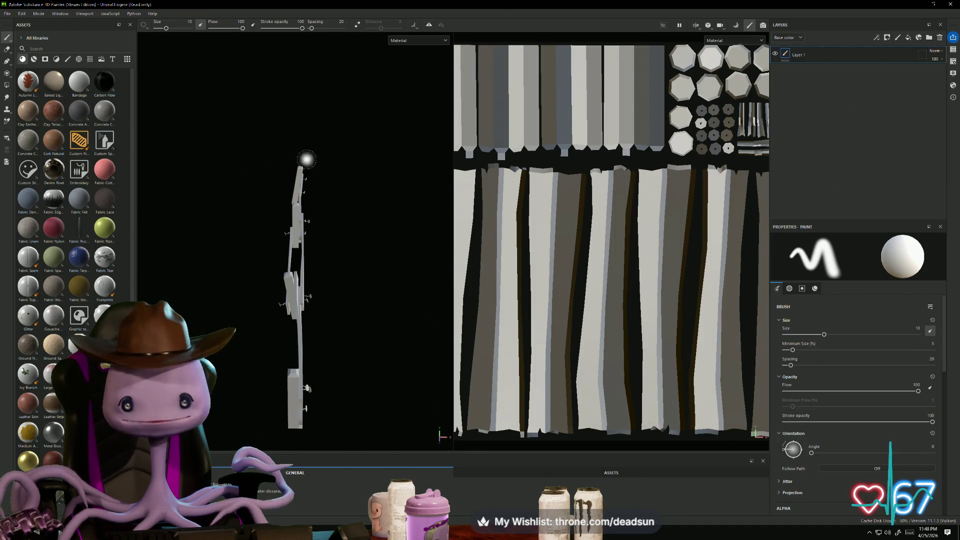
# Step: Bake Mat_Fence's mesh maps at 2048 with ambient occlusion, then return to painting mode
pyautogui.moveTo(340, 326)
pyautogui.keyDown('alt'); pyautogui.mouseDown()
pyautogui.moveTo(268, 300)
pyautogui.moveTo(349, 313)
pyautogui.moveTo(336, 304)
pyautogui.mouseUp(); pyautogui.keyUp('alt')
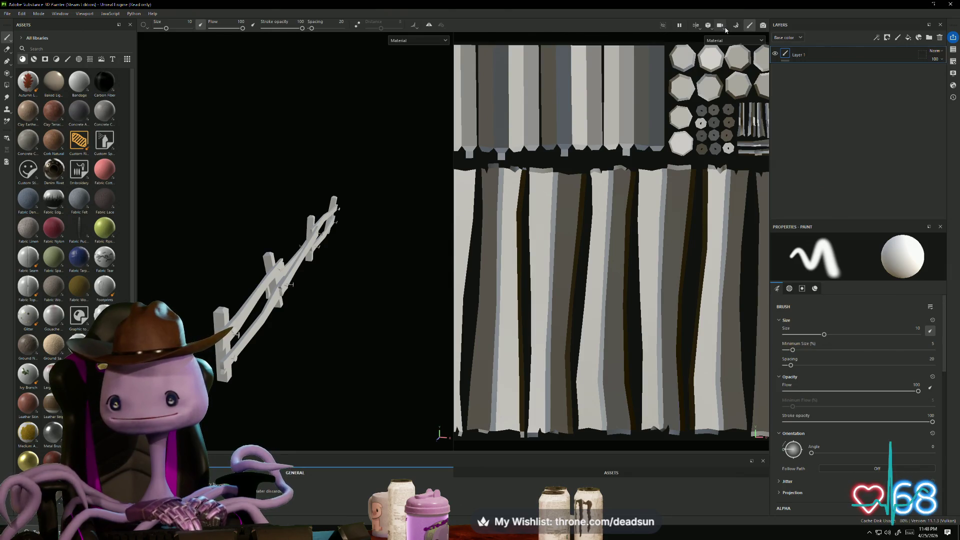
pyautogui.click(736, 28)
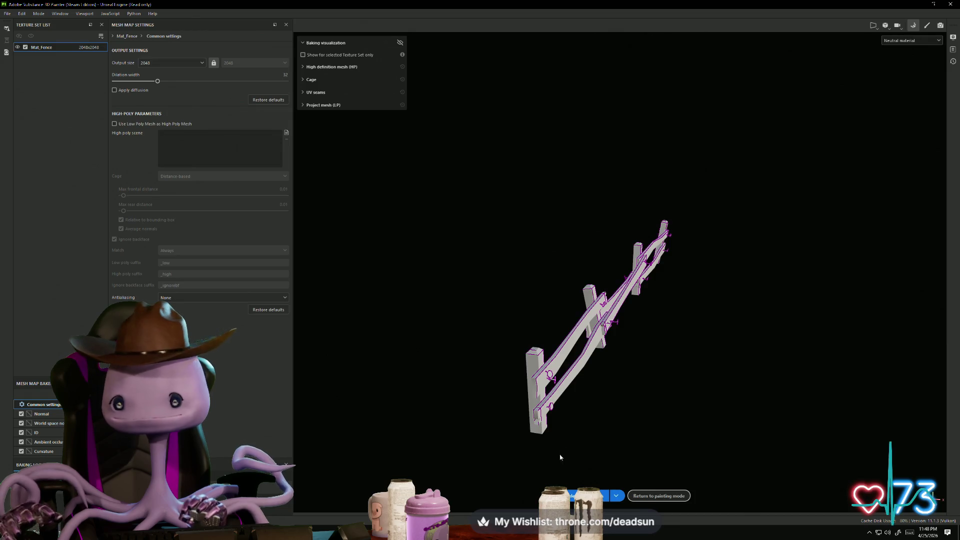
pyautogui.click(573, 494)
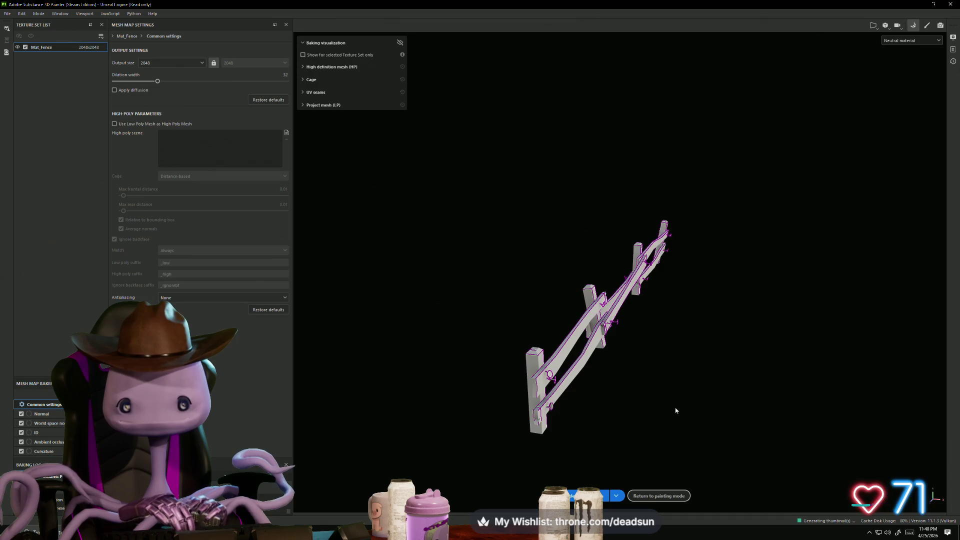
pyautogui.moveTo(675, 407)
pyautogui.keyDown('alt'); pyautogui.mouseDown()
pyautogui.moveTo(616, 390)
pyautogui.moveTo(583, 394)
pyautogui.moveTo(600, 410)
pyautogui.mouseUp(); pyautogui.keyUp('alt')
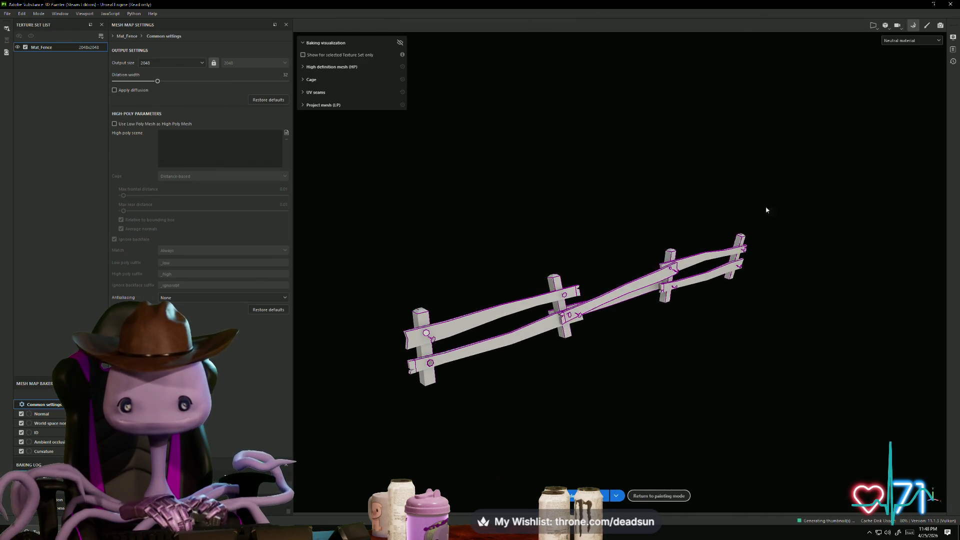
pyautogui.click(927, 25)
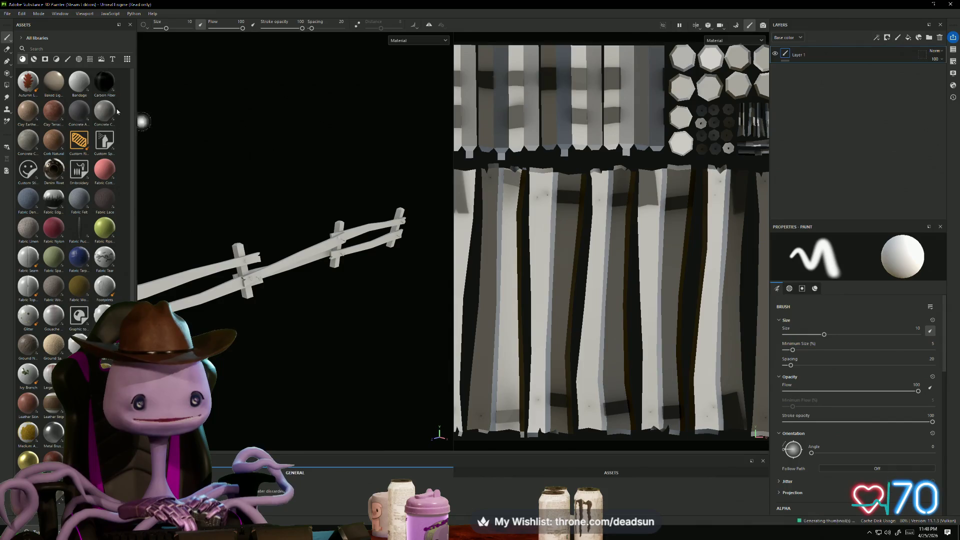
# Step: Add a fill layer using the AmbientOcclusion Mat_Fence map as its base color
pyautogui.click(90, 60)
pyautogui.click(100, 60)
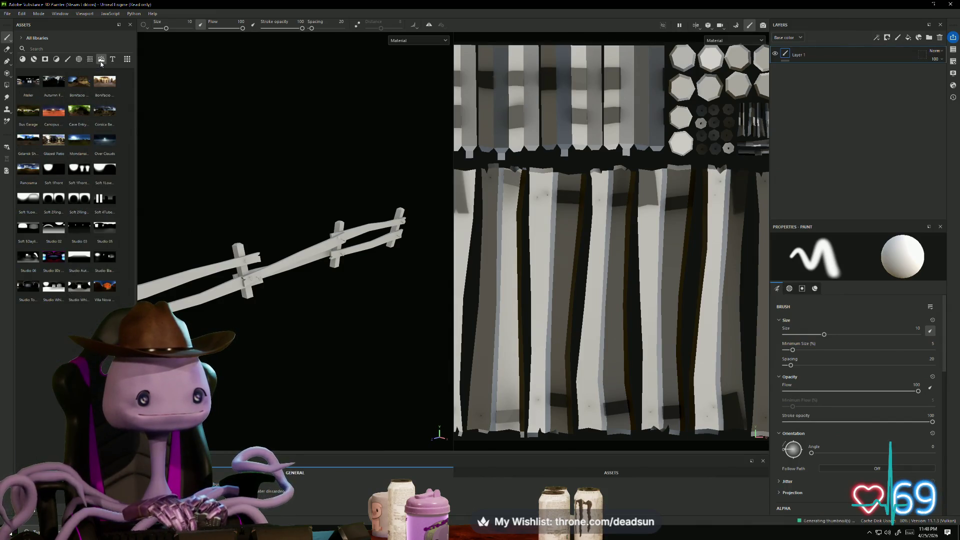
pyautogui.click(90, 60)
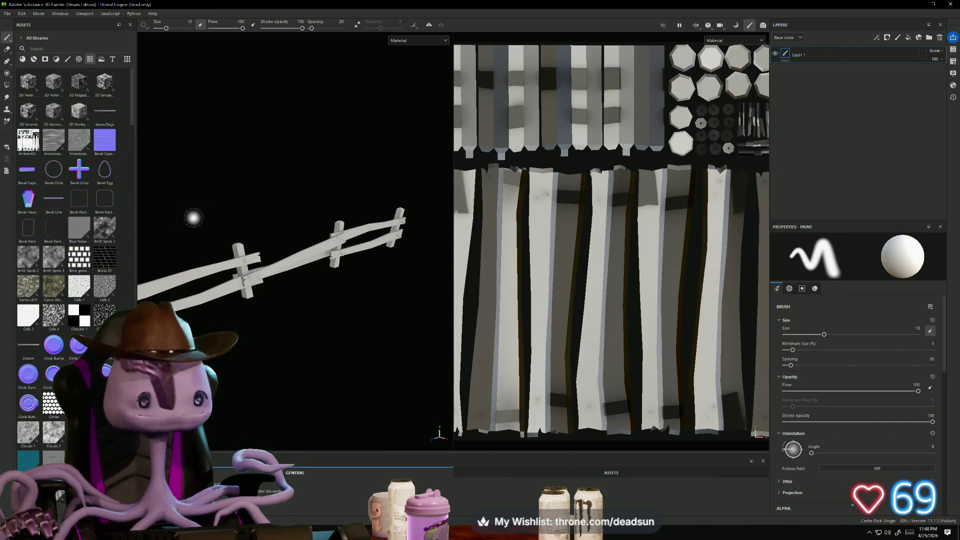
pyautogui.moveTo(28, 140)
pyautogui.mouseDown()
pyautogui.moveTo(593, 110)
pyautogui.moveTo(822, 74)
pyautogui.moveTo(809, 76)
pyautogui.mouseUp()
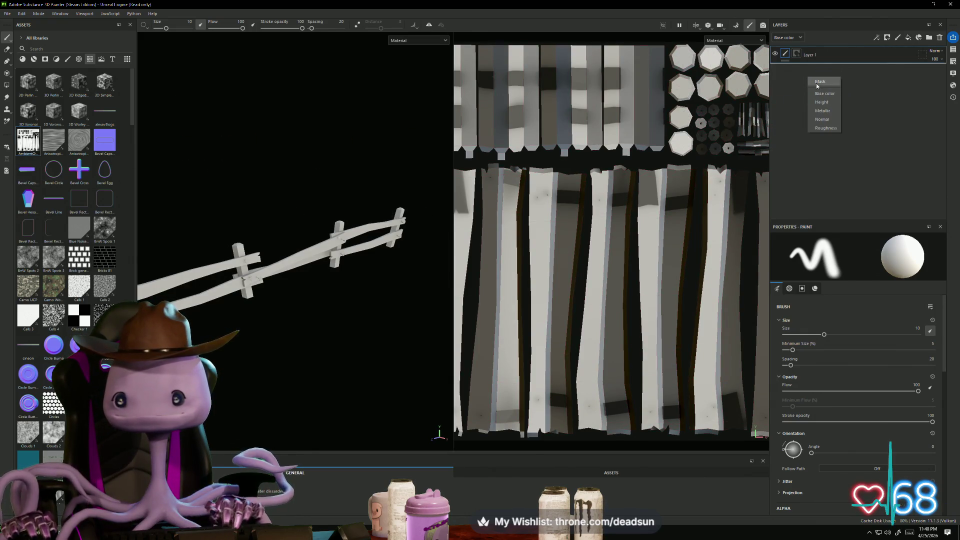
pyautogui.click(825, 94)
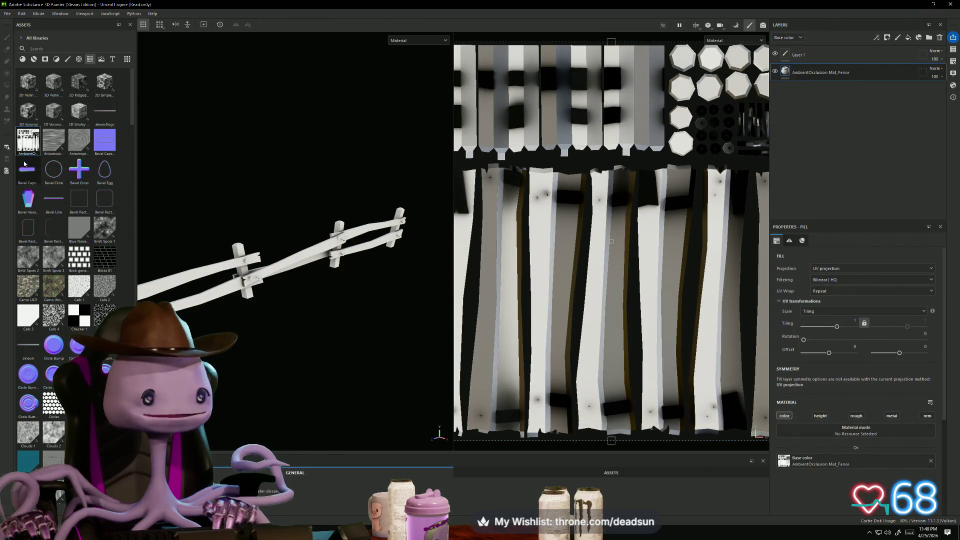
# Step: Browse the Assets shelf categories, ending on the texture assets
pyautogui.click(101, 59)
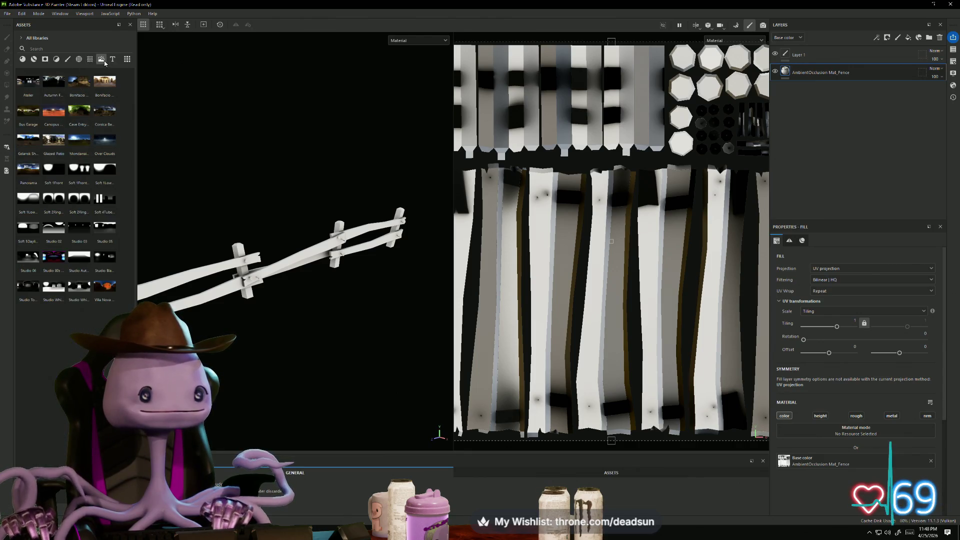
pyautogui.click(113, 60)
pyautogui.click(127, 59)
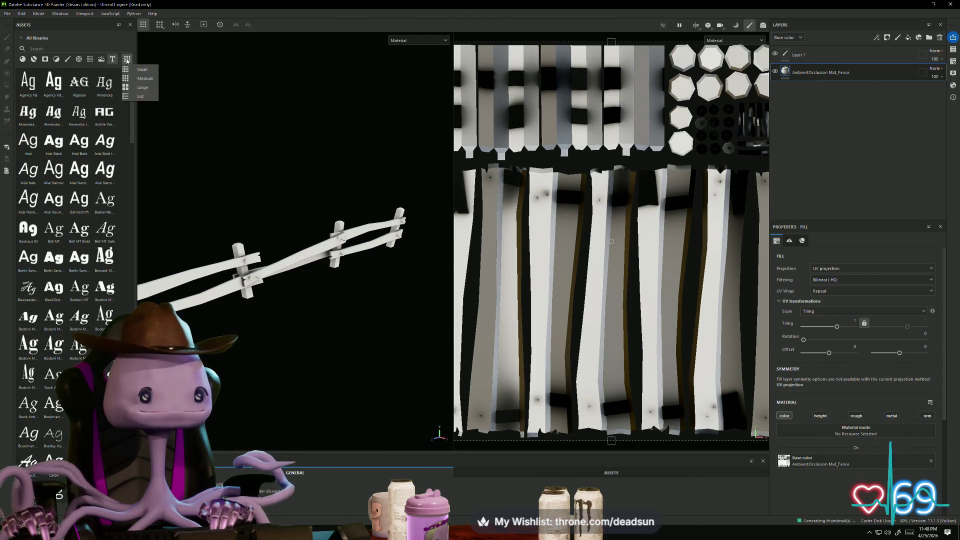
pyautogui.click(109, 61)
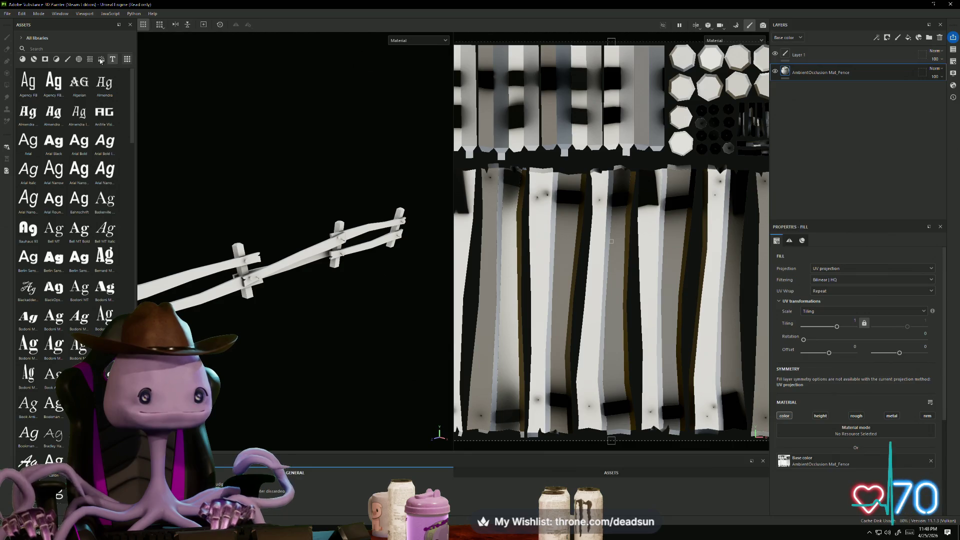
pyautogui.click(34, 59)
pyautogui.click(45, 59)
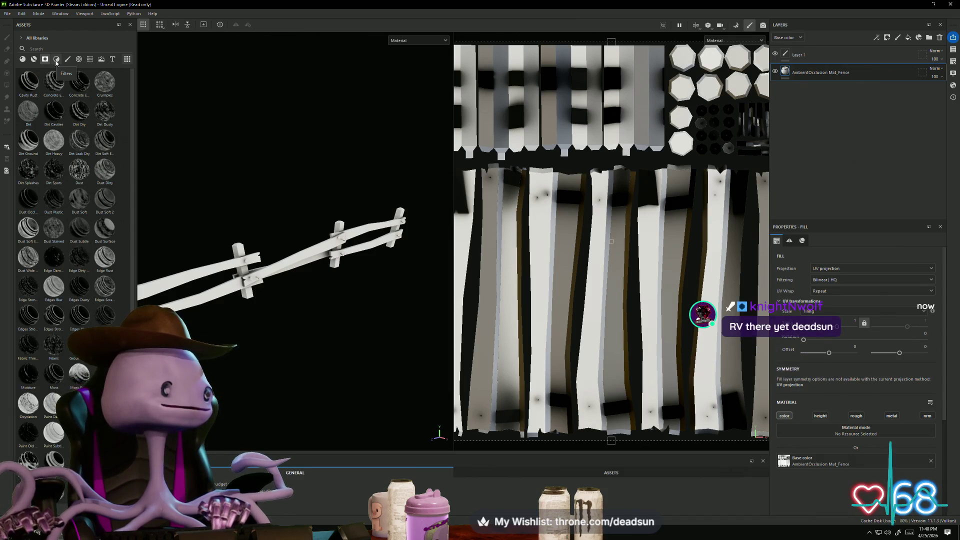
pyautogui.click(57, 60)
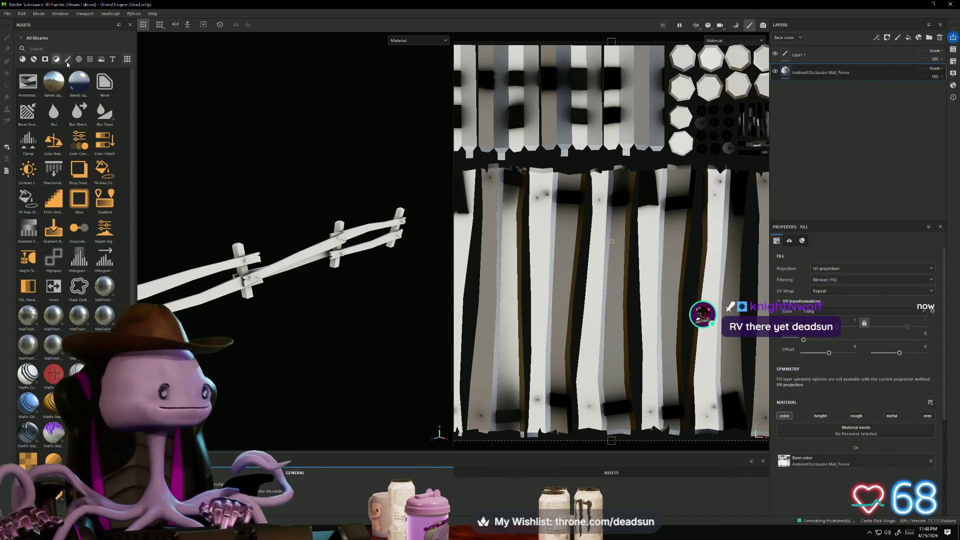
pyautogui.click(67, 61)
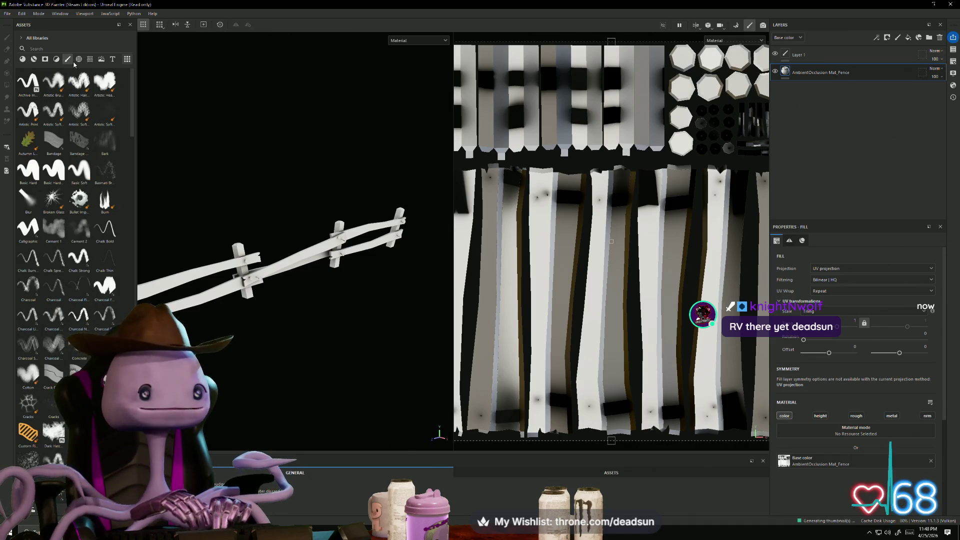
pyautogui.click(75, 63)
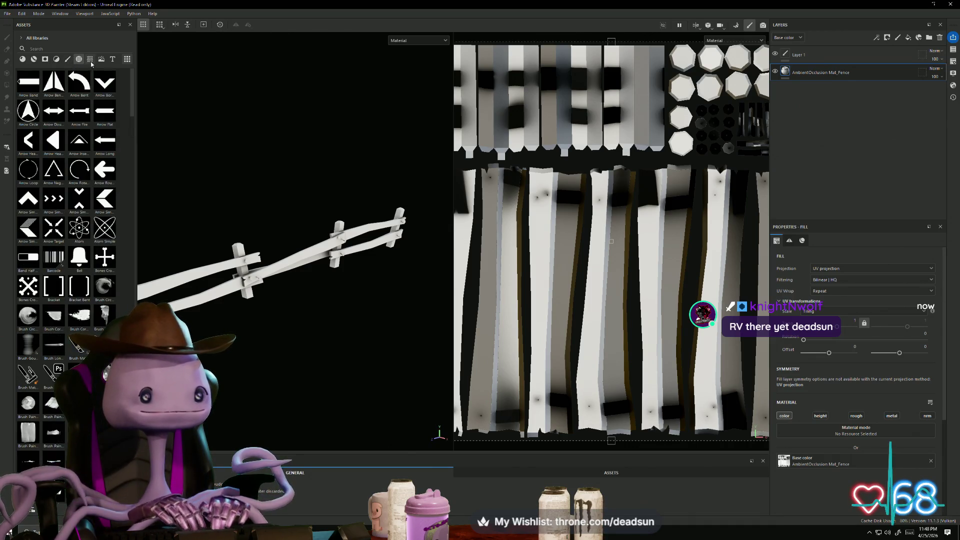
pyautogui.click(91, 61)
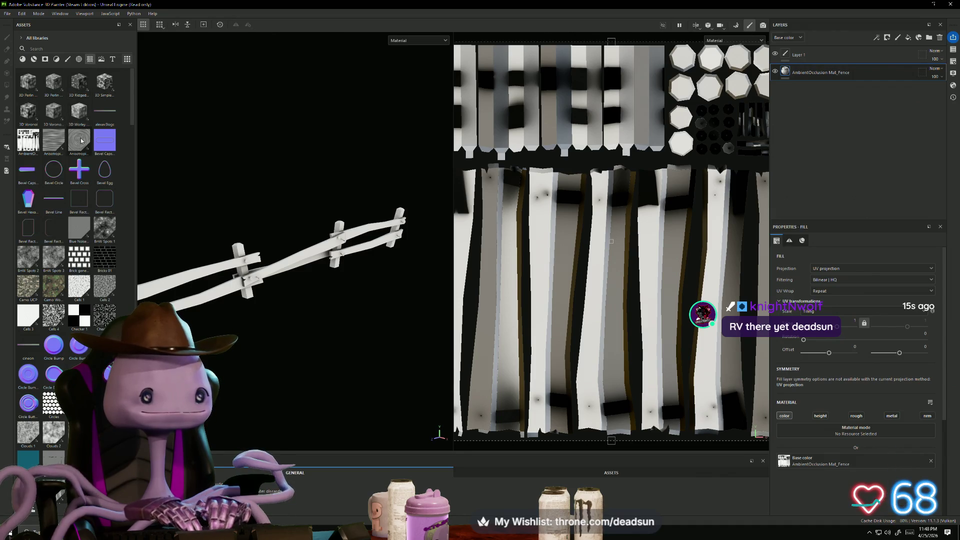
pyautogui.click(103, 60)
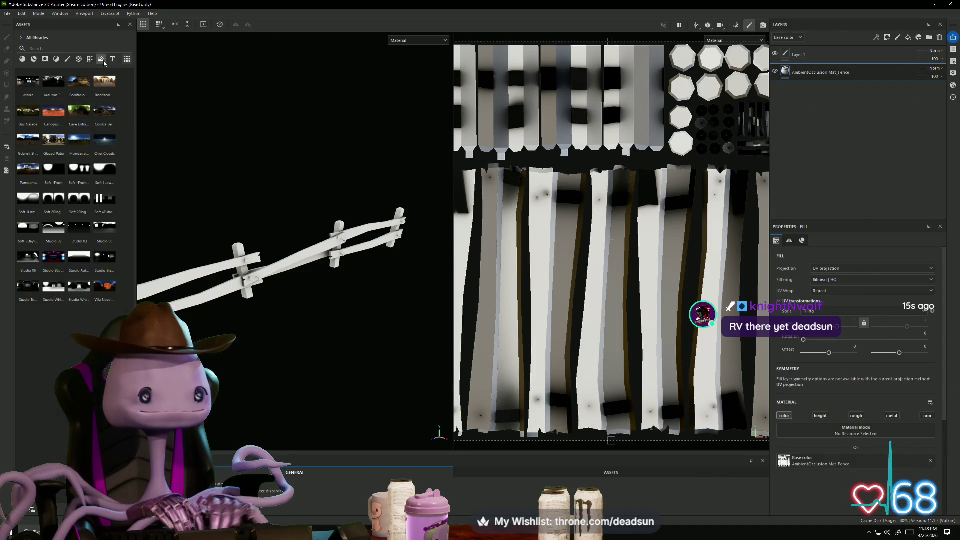
pyautogui.click(113, 60)
pyautogui.click(102, 60)
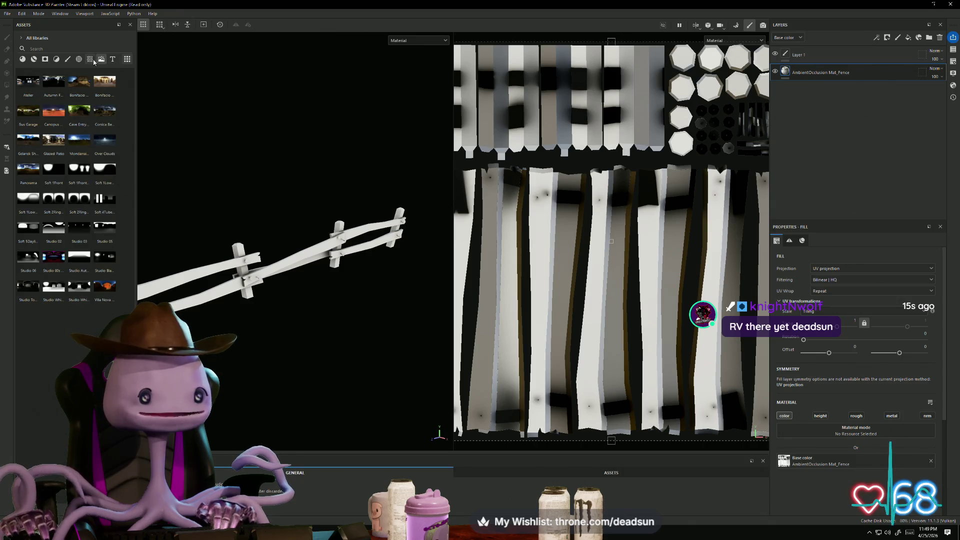
pyautogui.click(89, 60)
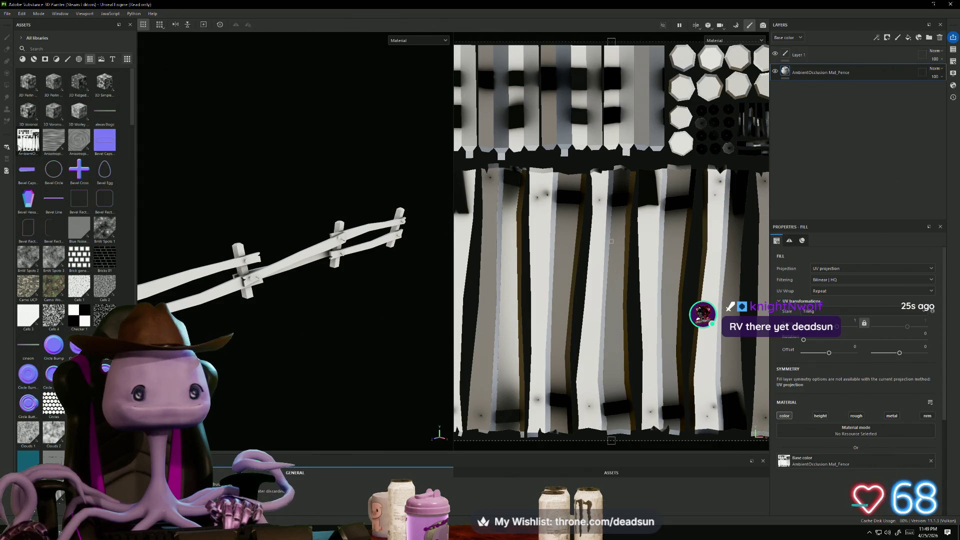
pyautogui.moveTo(22, 143)
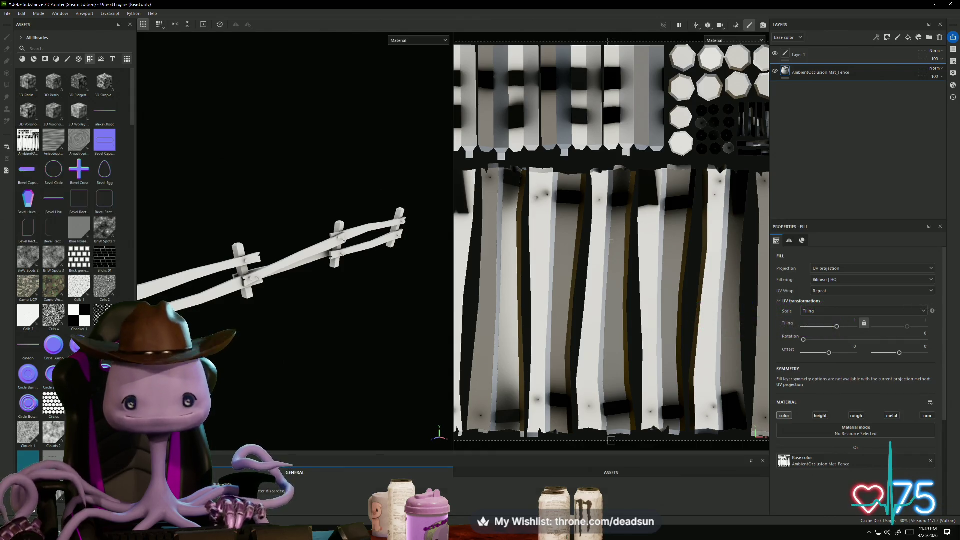
# Step: Open fence_Mat_Fence_BaseColor.png in Photoshop 2026 from the project folder, then return to Painter
pyautogui.hotkey('alt', 'Tab')
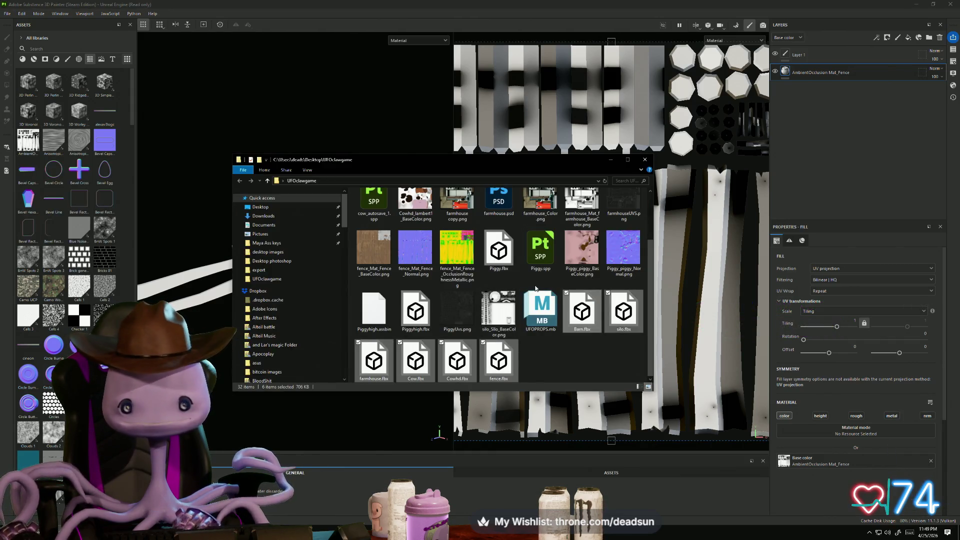
pyautogui.rightClick(370, 255)
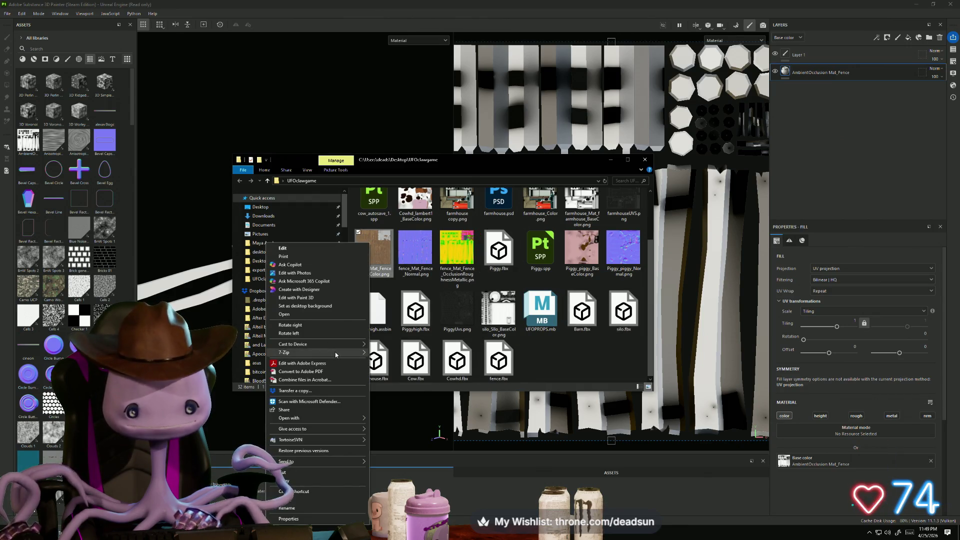
pyautogui.moveTo(335, 353)
pyautogui.moveTo(325, 418)
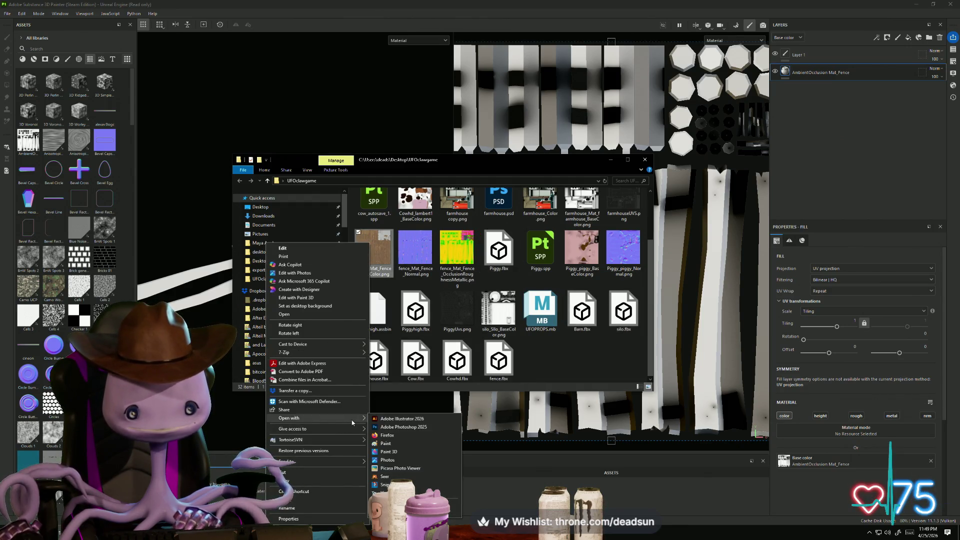
pyautogui.click(425, 427)
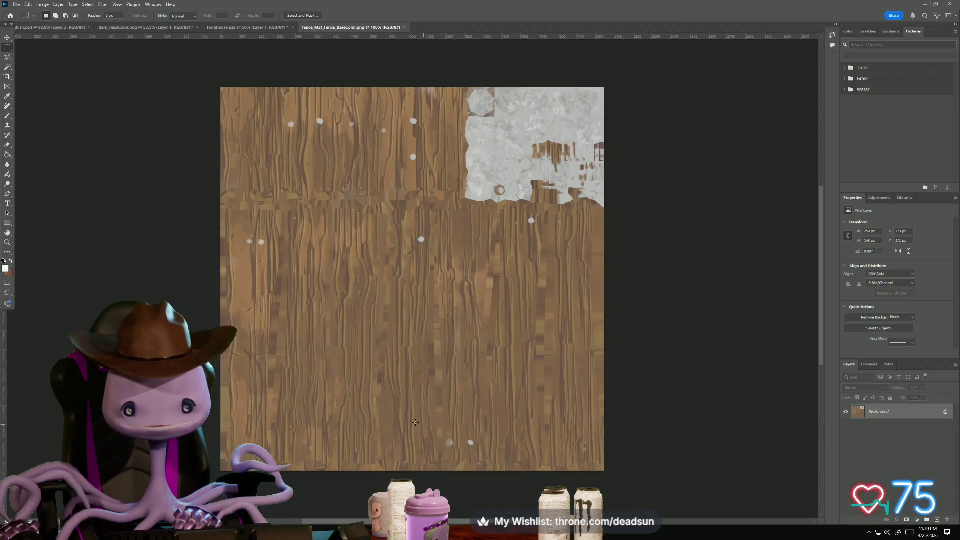
pyautogui.hotkey('alt', 'Tab')
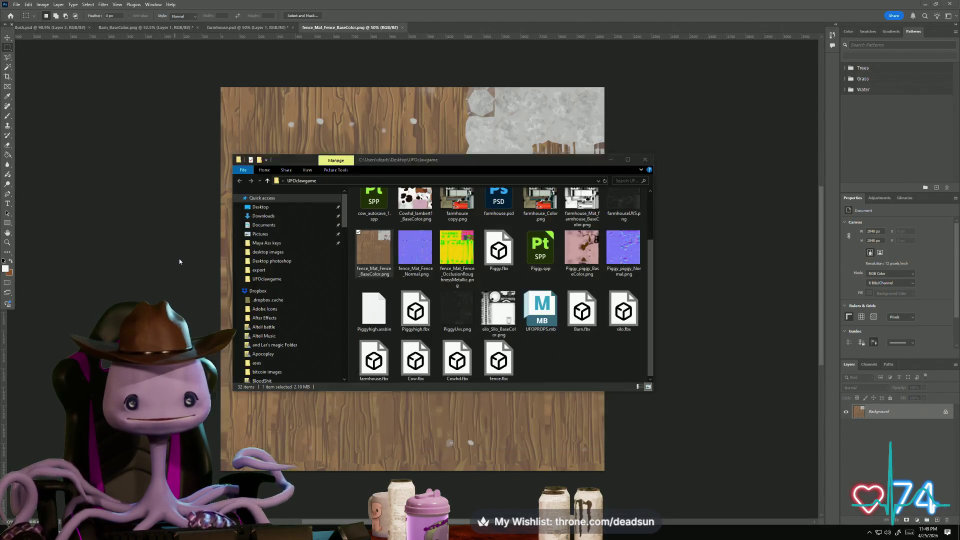
pyautogui.hotkey('alt', 'Tab')
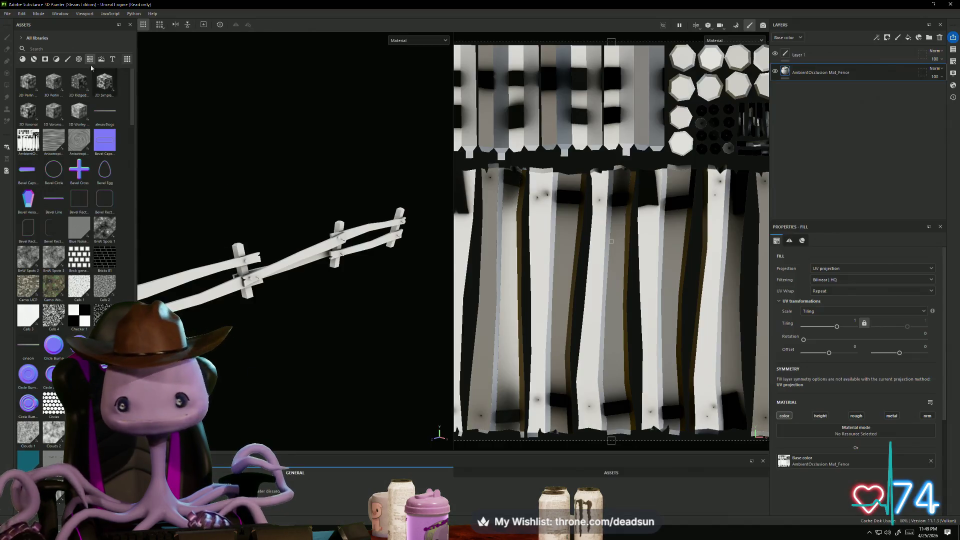
# Step: Export the fence's four textures via File > Export Textures and open the output directory
pyautogui.click(7, 13)
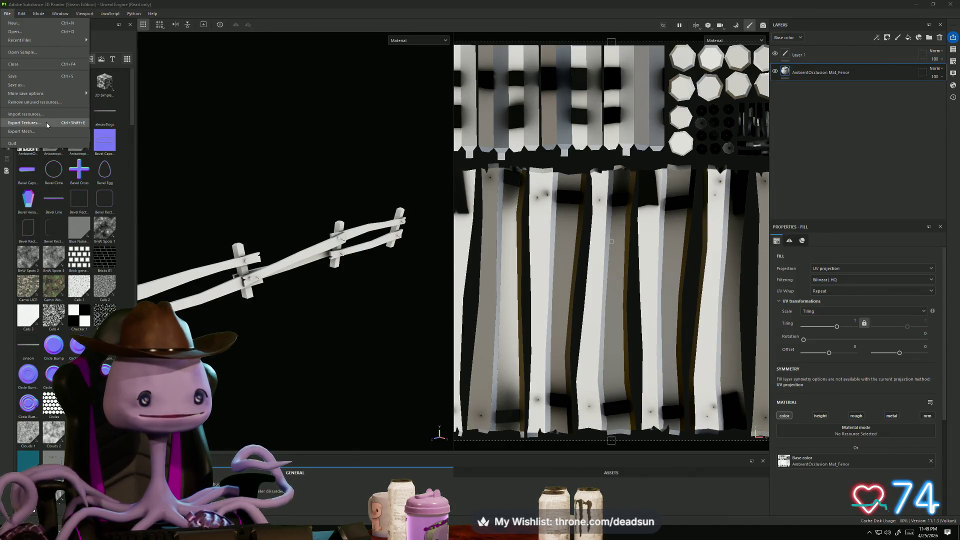
pyautogui.click(47, 125)
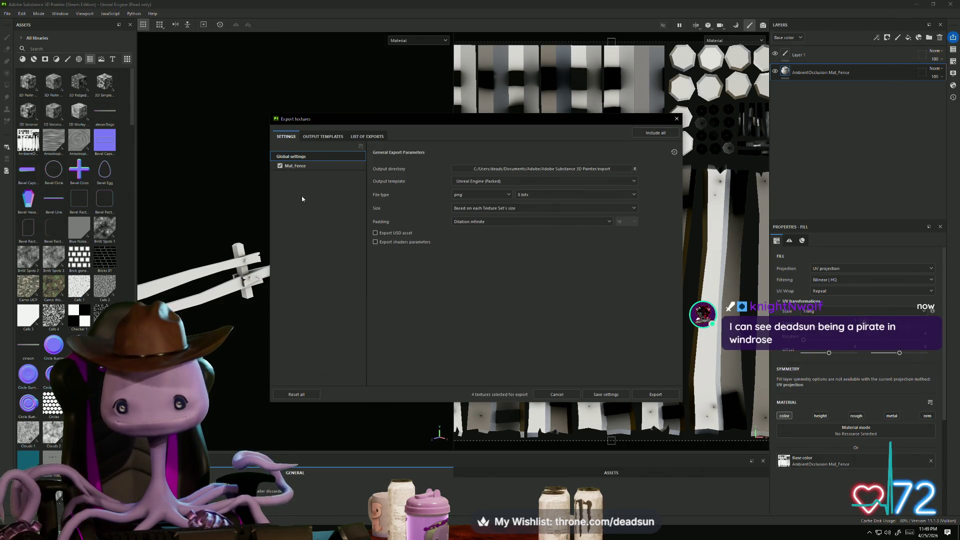
pyautogui.click(655, 394)
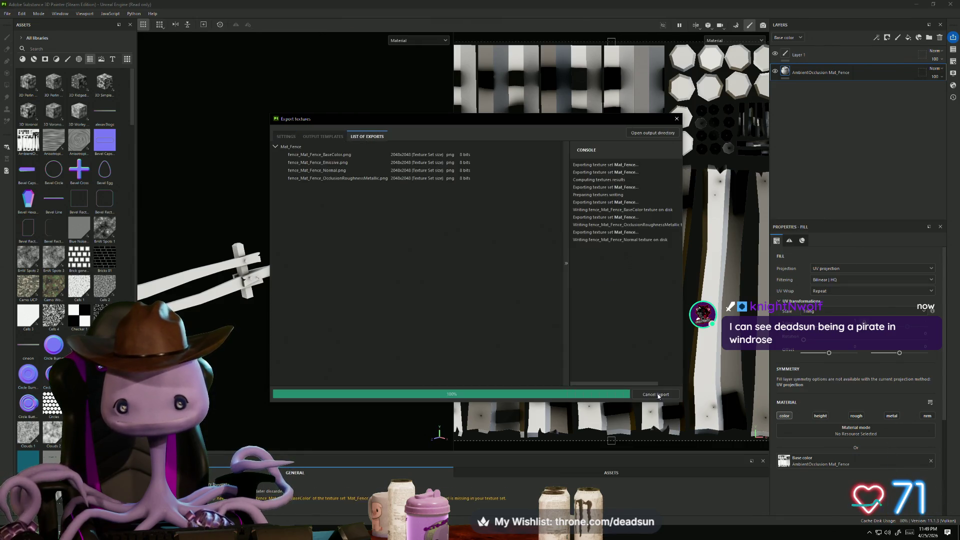
pyautogui.click(653, 133)
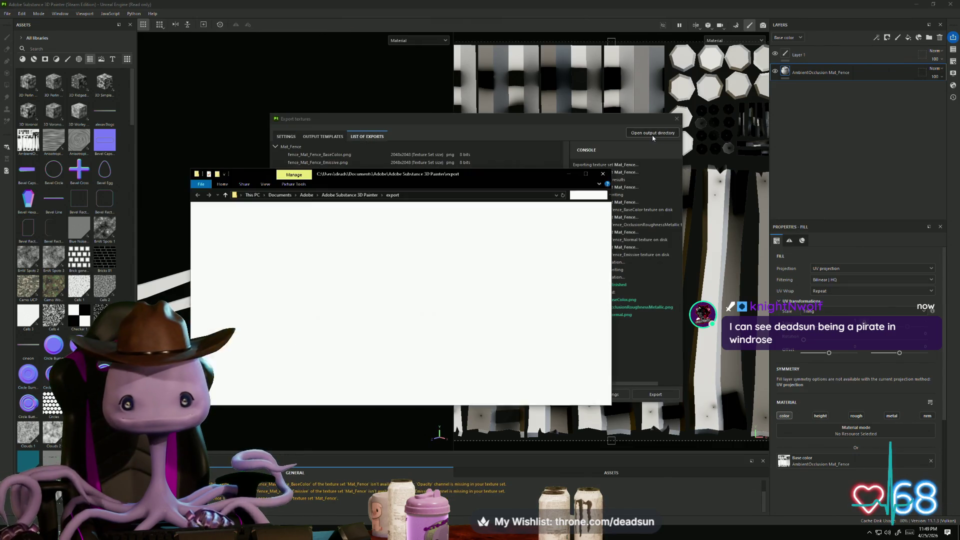
# Step: Drag fence_Mat_Fence_BaseColor.png from the export folder into the Photoshop wood document
pyautogui.click(453, 229)
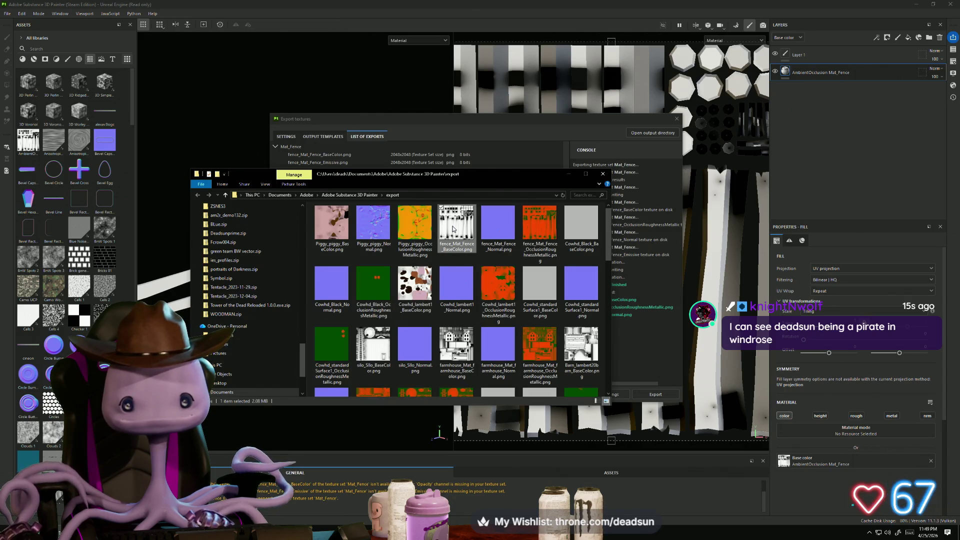
pyautogui.rightClick(453, 229)
pyautogui.click(470, 216)
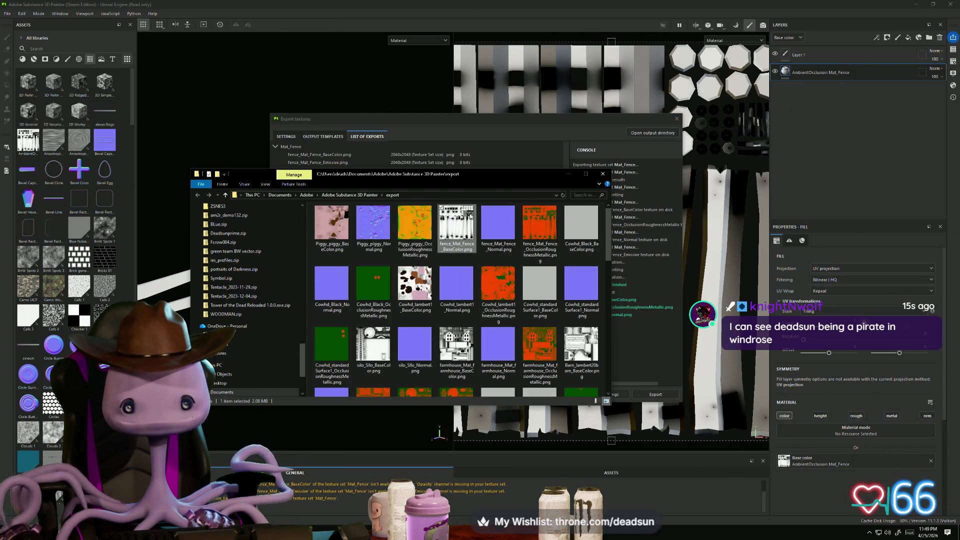
pyautogui.moveTo(466, 222)
pyautogui.mouseDown()
pyautogui.moveTo(395, 300)
pyautogui.moveTo(393, 329)
pyautogui.mouseUp()
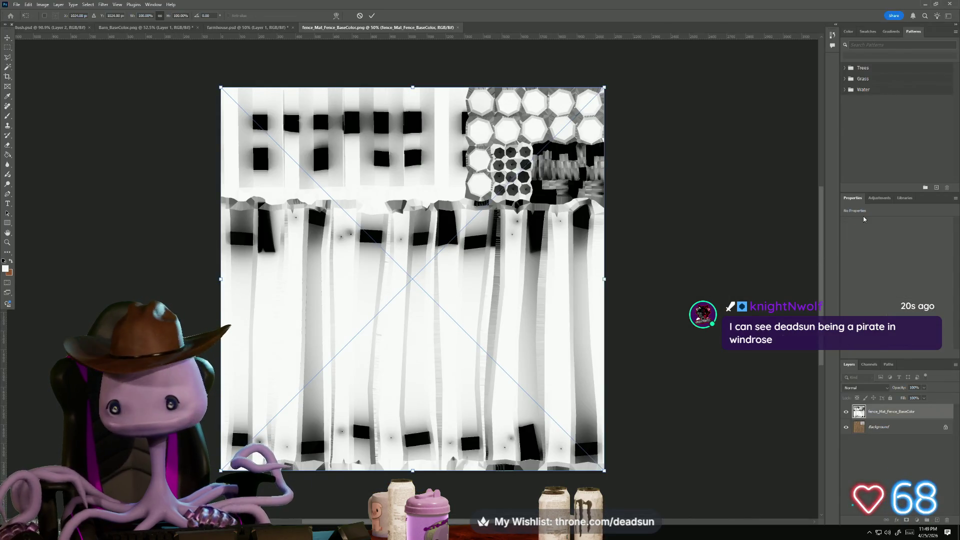
# Step: Commit the fence image, unlock Background as Layer 0, move fence layer below, set Layer 0 to Multiply
pyautogui.press('Return')
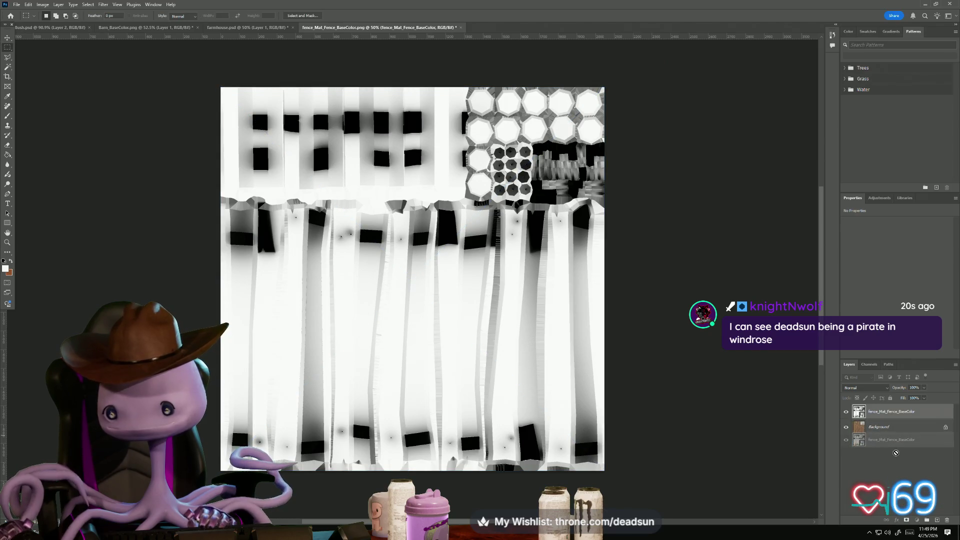
pyautogui.doubleClick(885, 427)
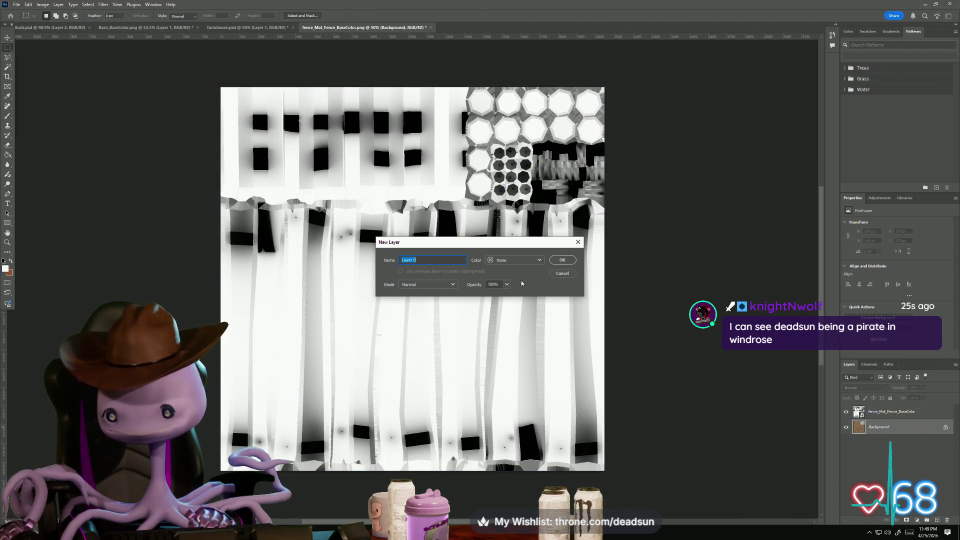
pyautogui.click(568, 262)
pyautogui.moveTo(888, 413); pyautogui.dragTo(874, 441)
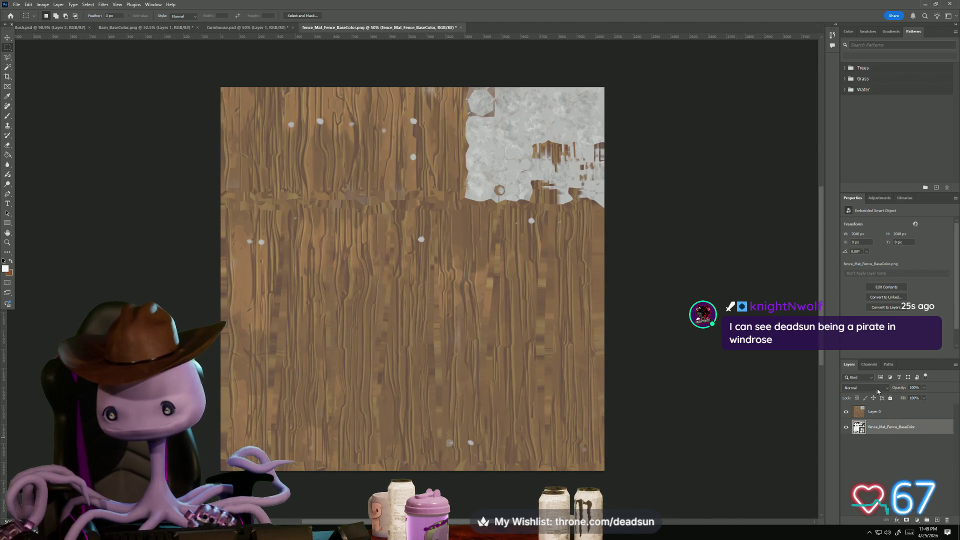
pyautogui.click(874, 411)
pyautogui.click(867, 388)
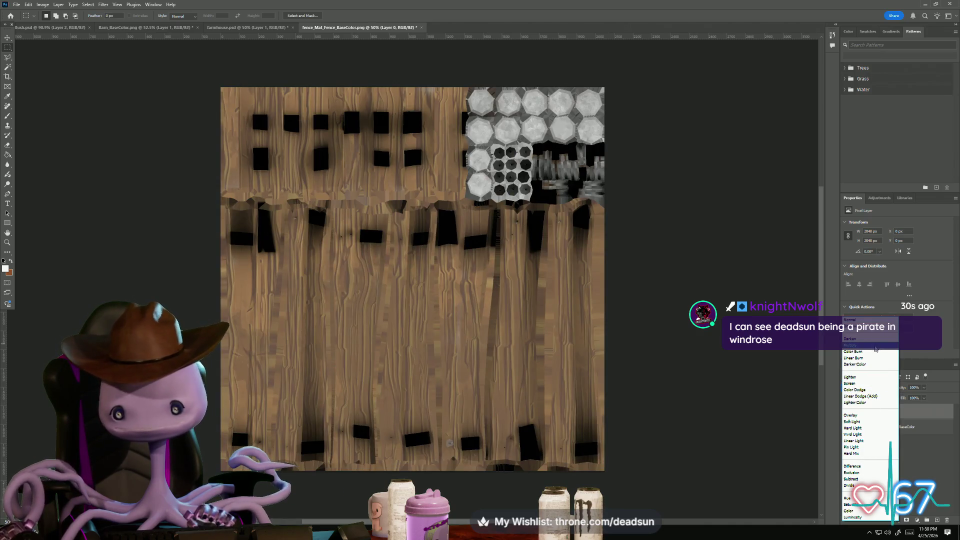
pyautogui.click(876, 346)
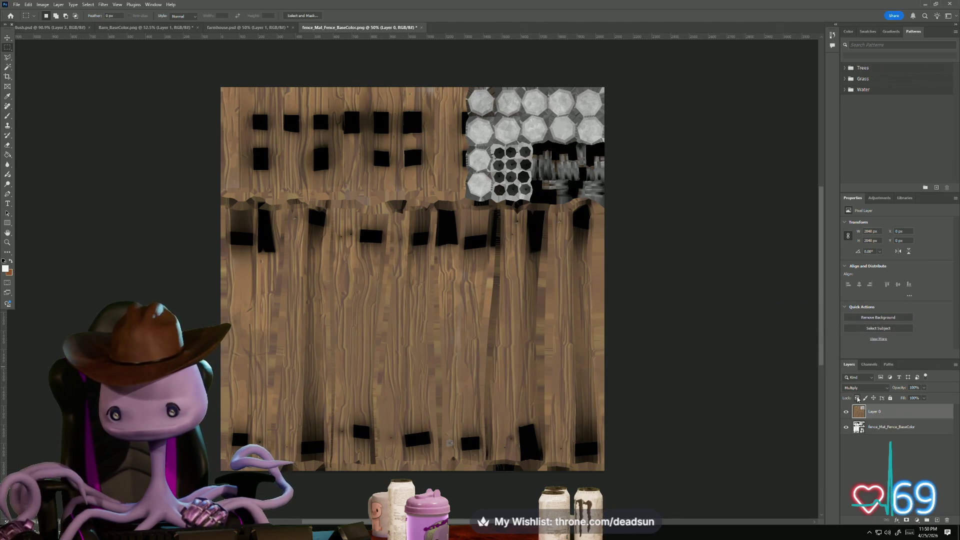
pyautogui.click(879, 429)
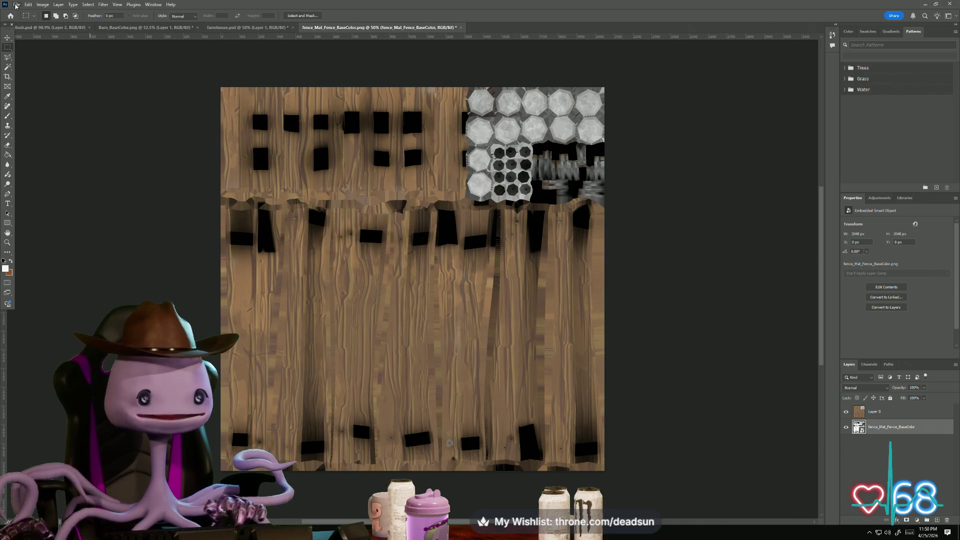
# Step: Start a Save As of the fence texture, review the formats, then cancel it
pyautogui.click(16, 6)
pyautogui.click(35, 99)
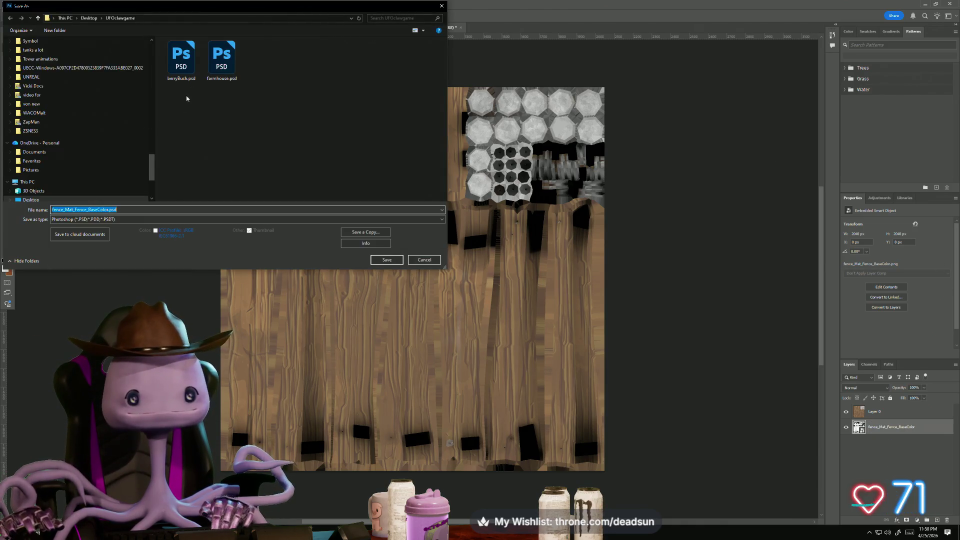
pyautogui.click(151, 219)
pyautogui.click(125, 241)
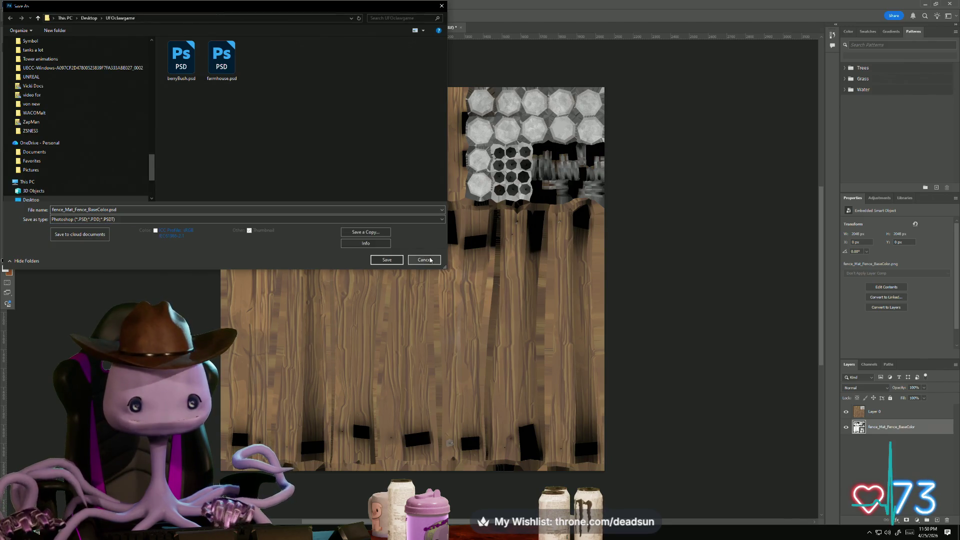
pyautogui.click(429, 260)
# Step: Save a PNG copy named fence_Mat_Fence_BaseColor.png and minimize Photoshop
pyautogui.click(16, 4)
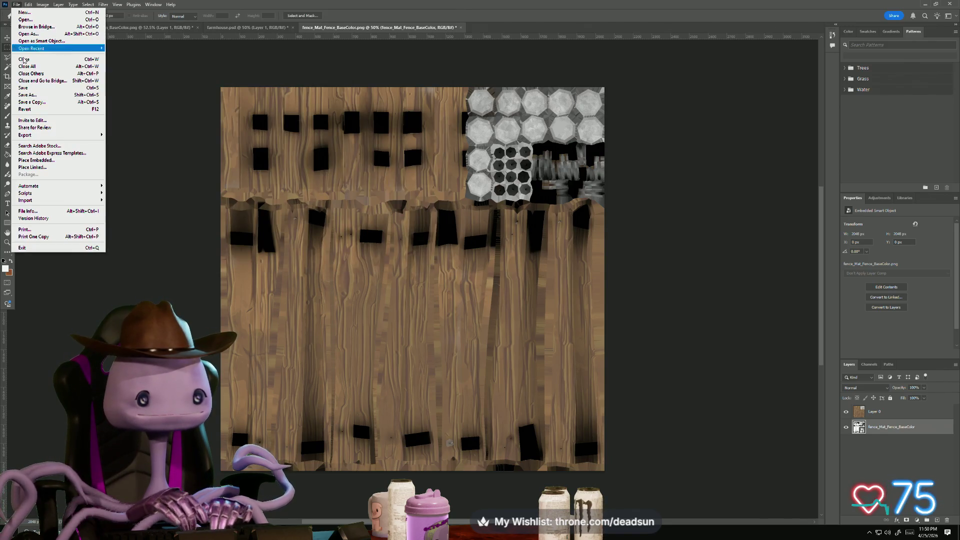
pyautogui.click(32, 106)
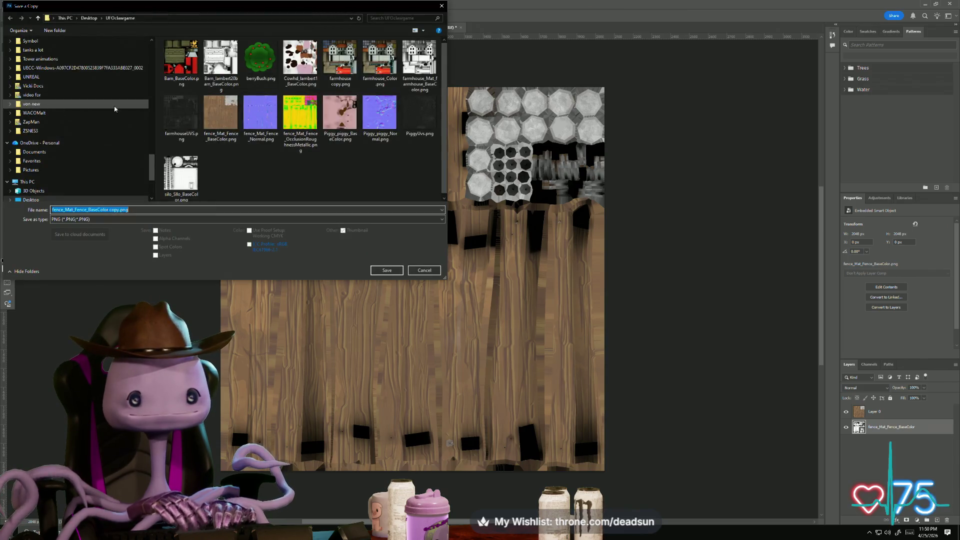
pyautogui.click(109, 209)
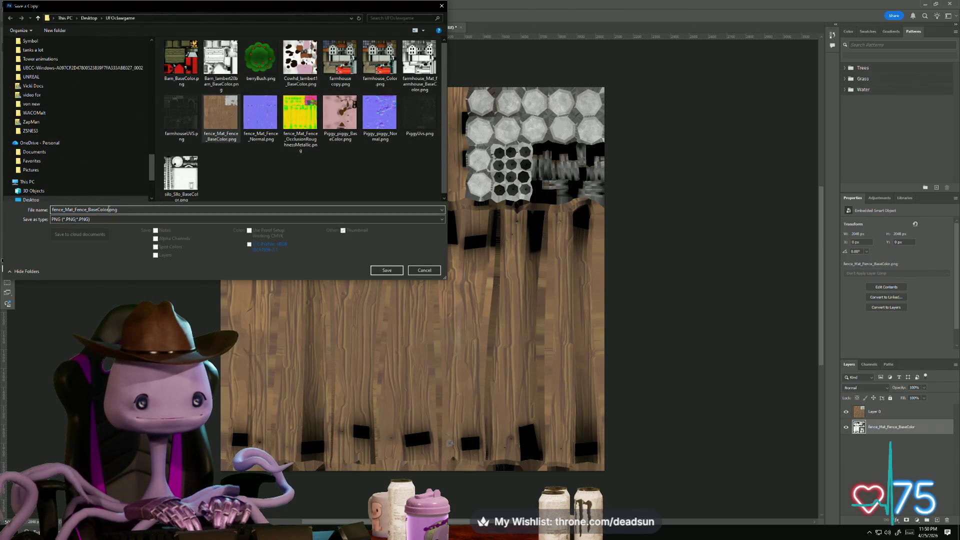
pyautogui.write('1')
pyautogui.click(387, 270)
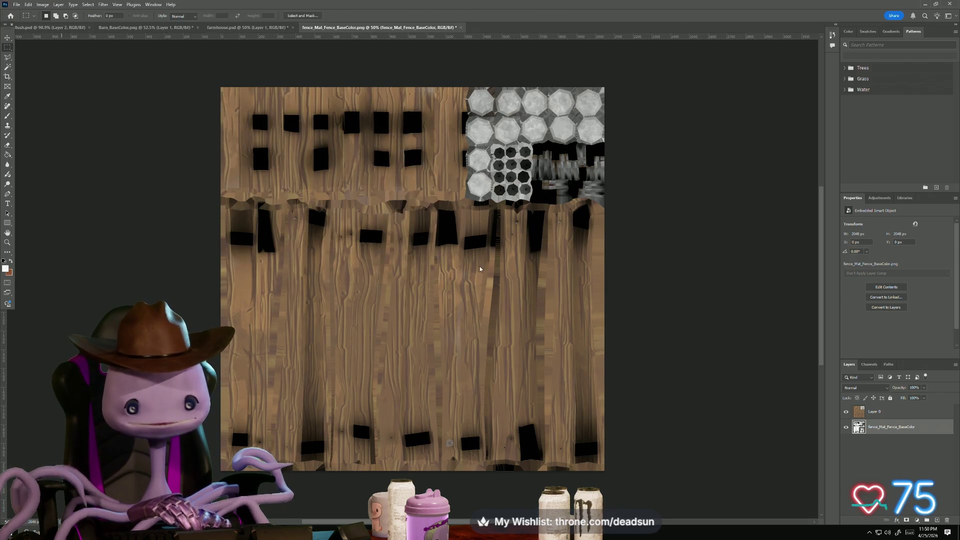
pyautogui.click(526, 164)
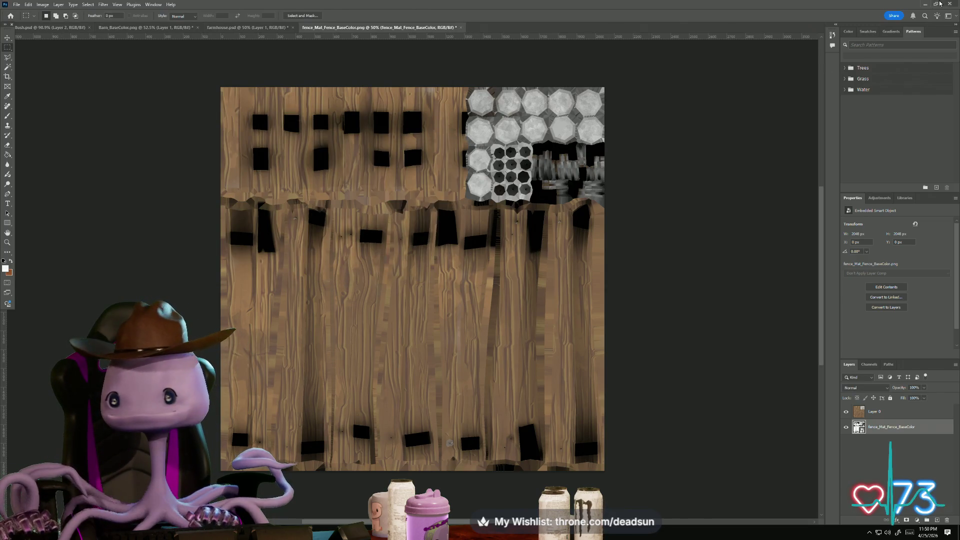
pyautogui.click(926, 4)
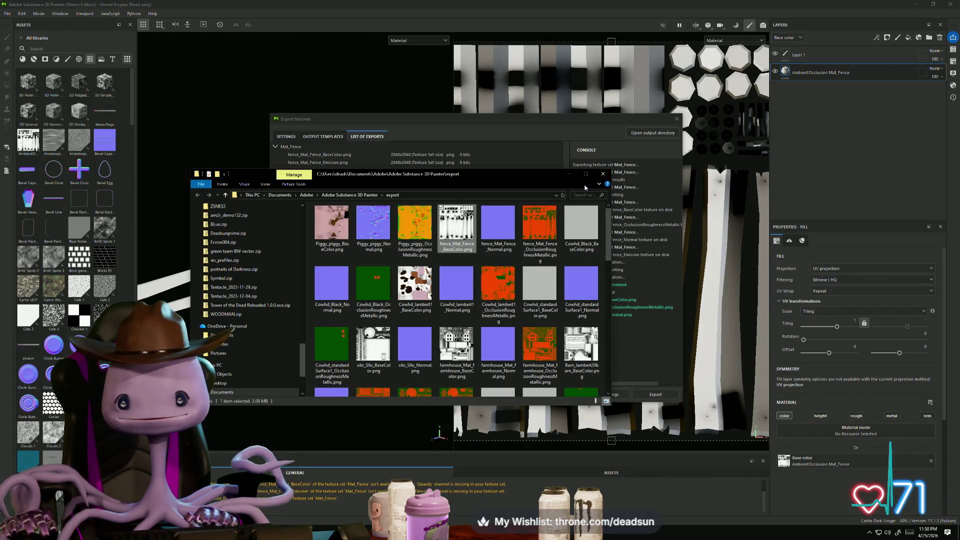
# Step: Close the export folder and Export dialog, then quit Painter discarding changes
pyautogui.click(602, 174)
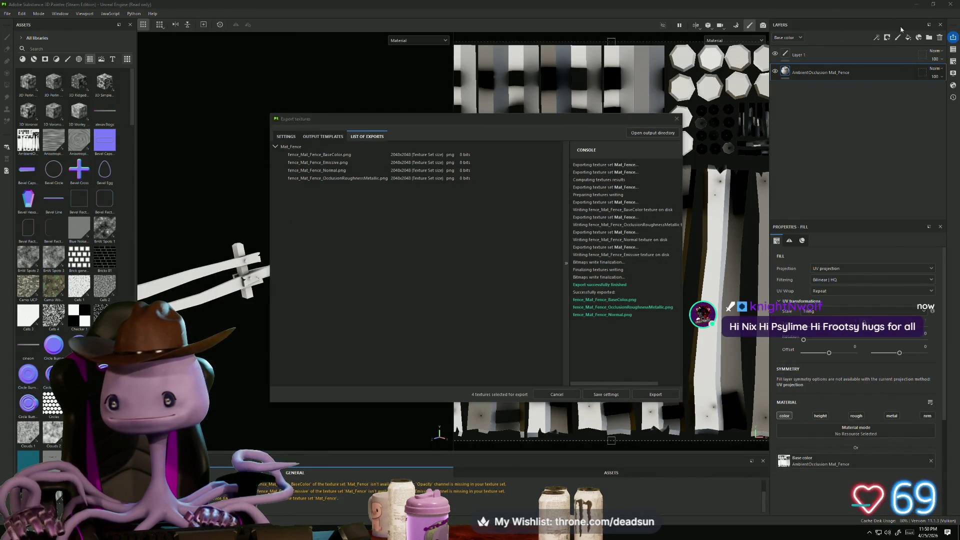
pyautogui.click(676, 119)
pyautogui.click(950, 4)
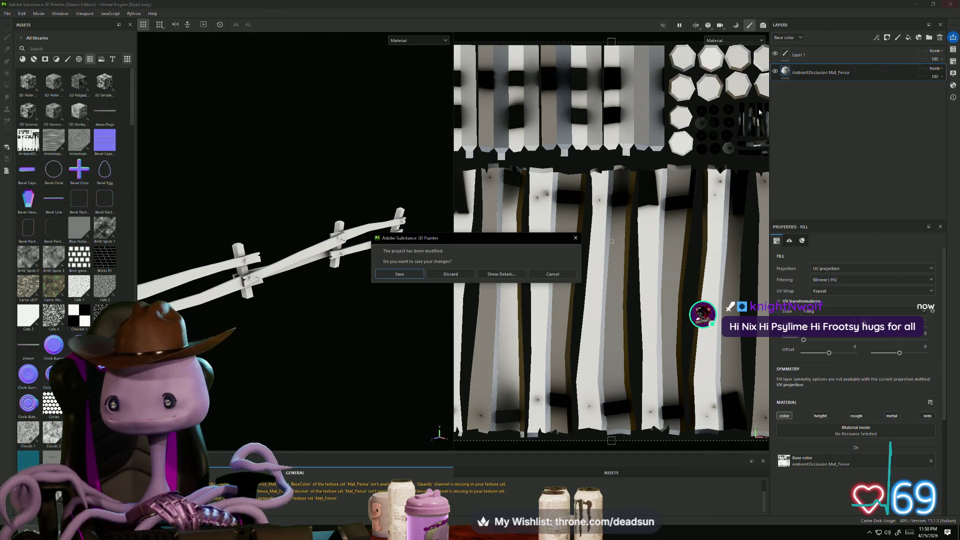
pyautogui.click(450, 274)
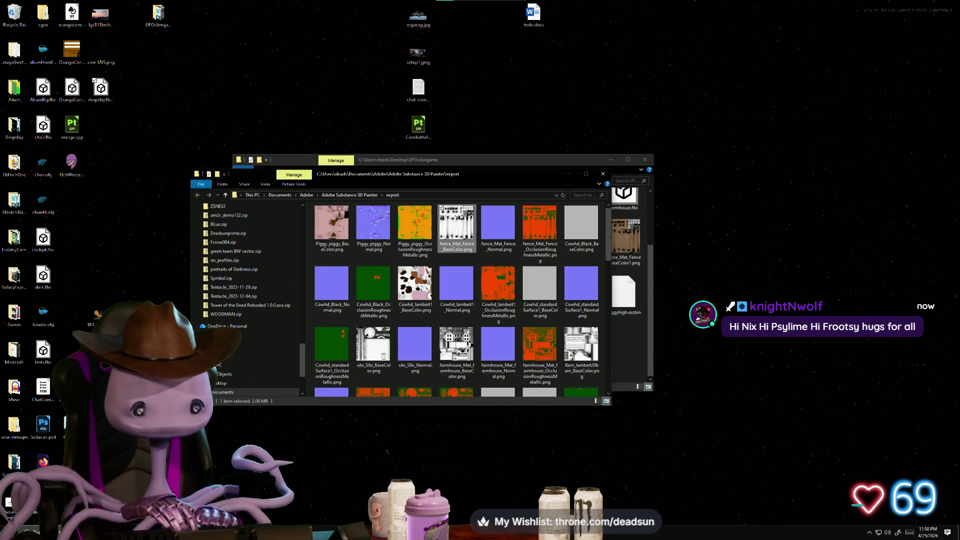
# Step: Return to the Maya farm scene and close its UV Editor
pyautogui.moveTo(390, 531)
pyautogui.click(355, 494)
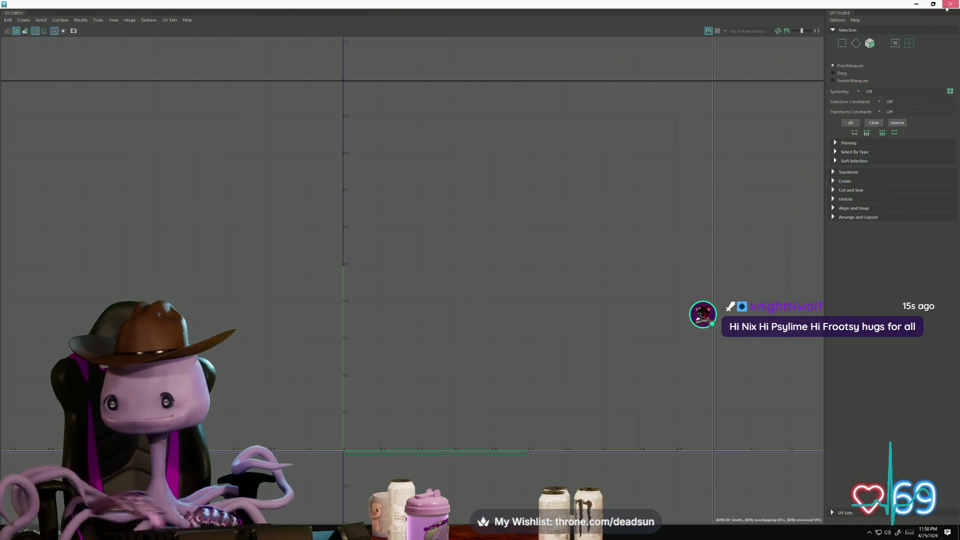
pyautogui.click(946, 7)
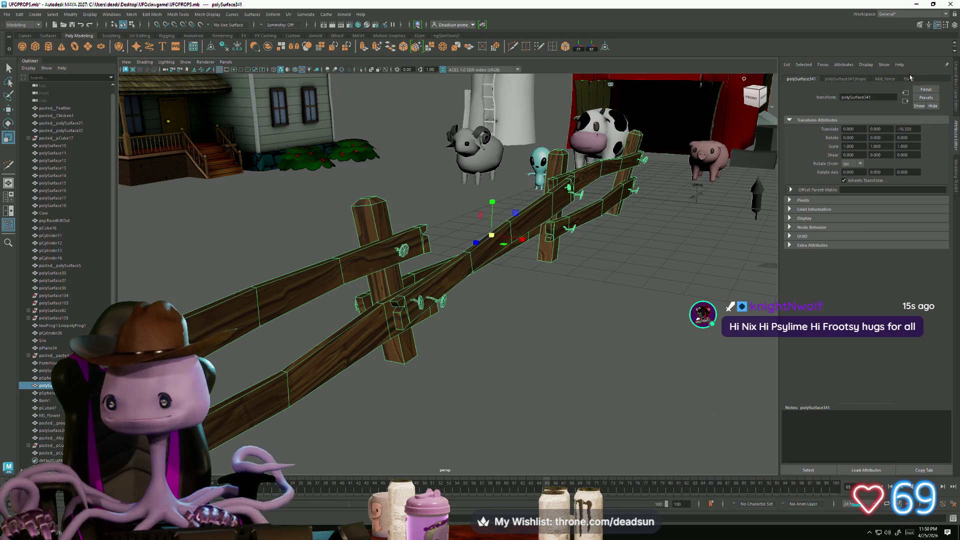
pyautogui.click(911, 79)
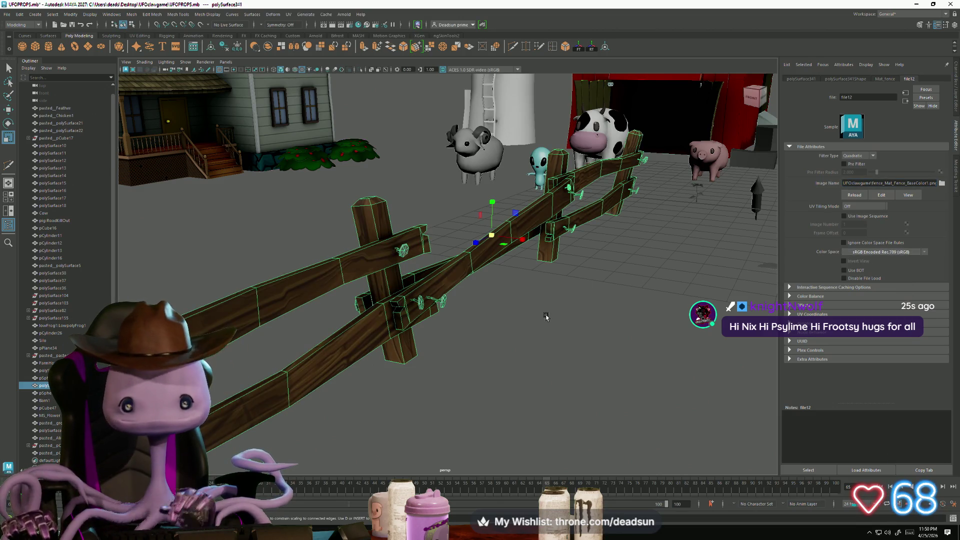
pyautogui.click(412, 325)
pyautogui.scroll(-5, 412, 325)
pyautogui.moveTo(412, 325)
pyautogui.keyDown('alt'); pyautogui.mouseDown()
pyautogui.moveTo(388, 350)
pyautogui.moveTo(422, 305)
pyautogui.mouseUp(); pyautogui.keyUp('alt')
pyautogui.click(421, 305)
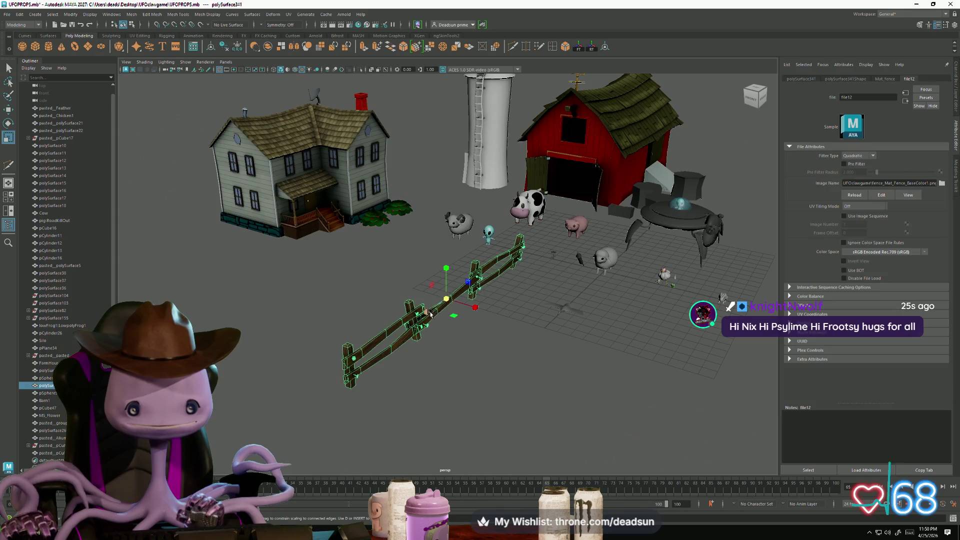
pyautogui.scroll(5, 515, 376)
pyautogui.click(515, 376)
pyautogui.moveTo(515, 376)
pyautogui.keyDown('alt'); pyautogui.mouseDown()
pyautogui.moveTo(565, 405)
pyautogui.moveTo(460, 407)
pyautogui.moveTo(547, 395)
pyautogui.mouseUp(); pyautogui.keyUp('alt')
pyautogui.keyDown('alt'); pyautogui.moveTo(330, 295); pyautogui.dragTo(317, 286); pyautogui.keyUp('alt')
pyautogui.moveTo(343, 348)
pyautogui.keyDown('alt'); pyautogui.mouseDown()
pyautogui.moveTo(368, 395)
pyautogui.moveTo(409, 395)
pyautogui.moveTo(283, 390)
pyautogui.moveTo(241, 370)
pyautogui.moveTo(216, 379)
pyautogui.moveTo(455, 418)
pyautogui.moveTo(568, 413)
pyautogui.moveTo(553, 398)
pyautogui.mouseUp(); pyautogui.keyUp('alt')
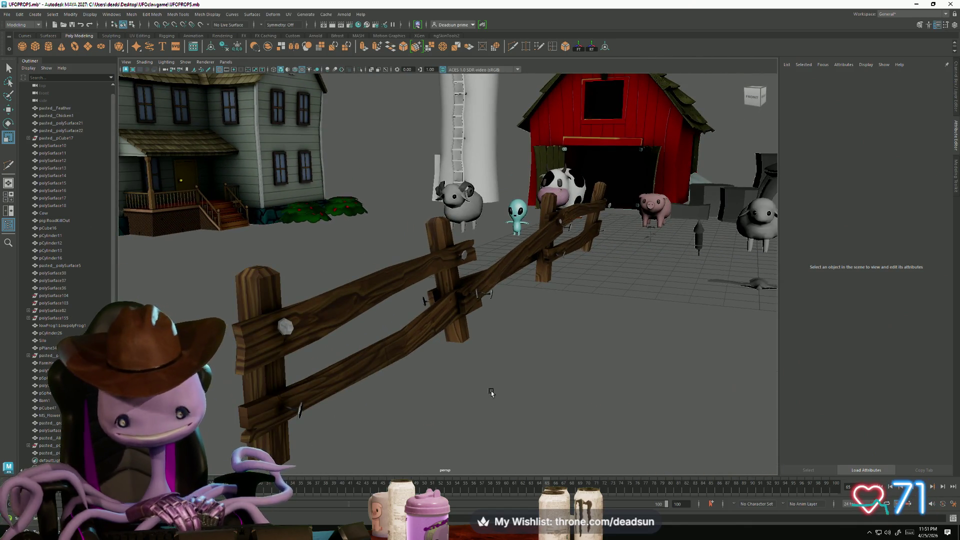
pyautogui.moveTo(491, 393)
pyautogui.keyDown('alt'); pyautogui.mouseDown()
pyautogui.moveTo(454, 386)
pyautogui.moveTo(385, 338)
pyautogui.moveTo(345, 364)
pyautogui.mouseUp(); pyautogui.keyUp('alt')
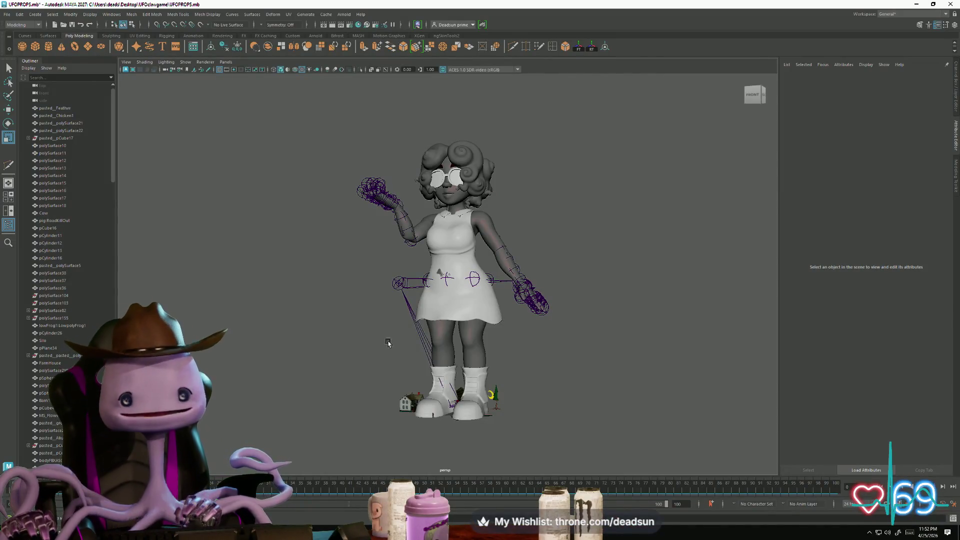
pyautogui.moveTo(388, 343)
pyautogui.keyDown('alt'); pyautogui.mouseDown()
pyautogui.moveTo(317, 352)
pyautogui.moveTo(506, 350)
pyautogui.moveTo(388, 350)
pyautogui.moveTo(383, 330)
pyautogui.moveTo(438, 354)
pyautogui.mouseUp(); pyautogui.keyUp('alt')
pyautogui.moveTo(506, 354)
pyautogui.keyDown('alt'); pyautogui.mouseDown()
pyautogui.moveTo(378, 356)
pyautogui.moveTo(388, 356)
pyautogui.mouseUp(); pyautogui.keyUp('alt')
pyautogui.scroll(2, 386, 356)
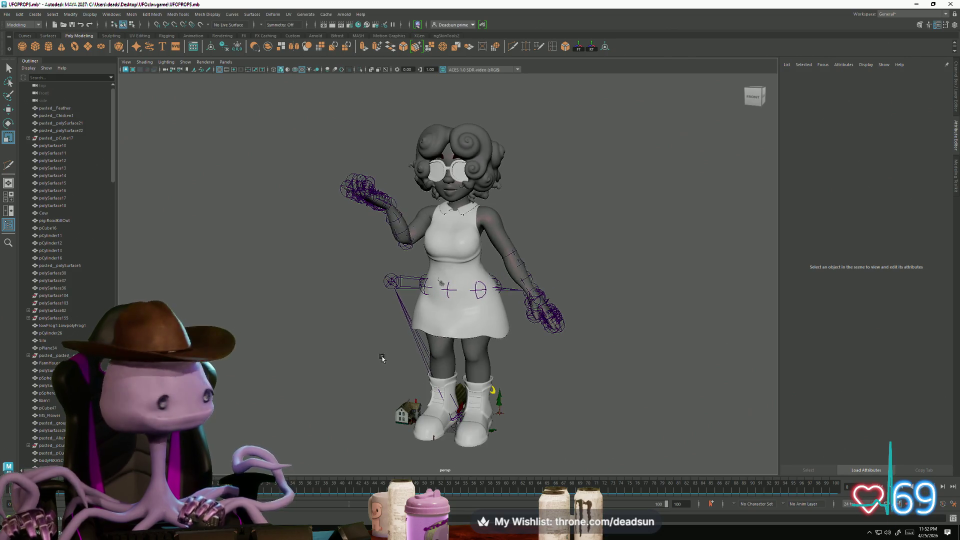
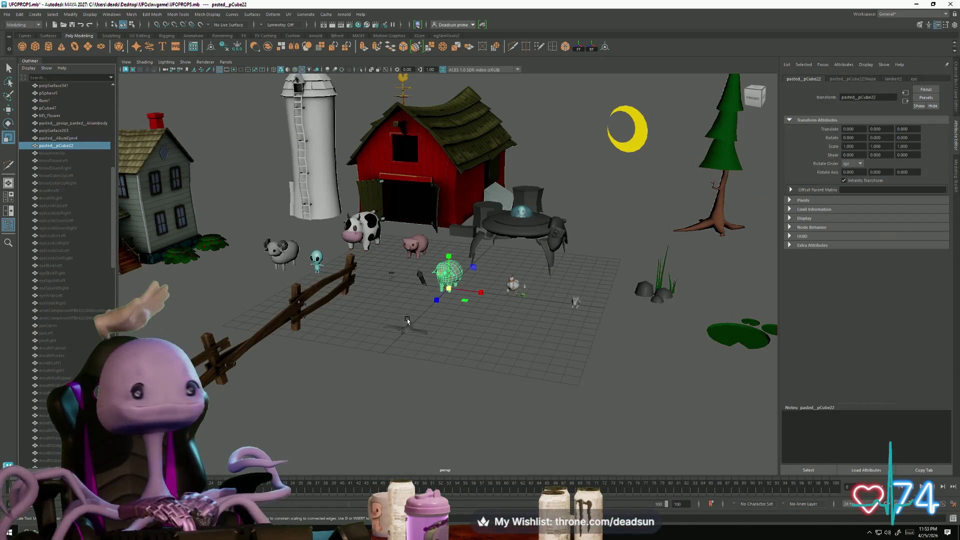
# Step: Orbit around the farm animals and frame the cow for a side-on look
pyautogui.scroll(2, 412, 323)
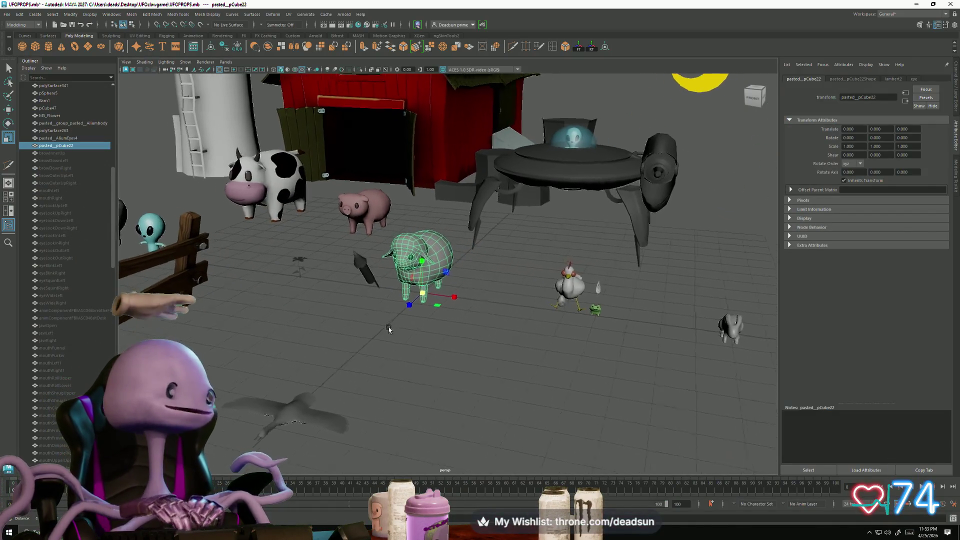
pyautogui.scroll(3, 434, 357)
pyautogui.scroll(4, 434, 357)
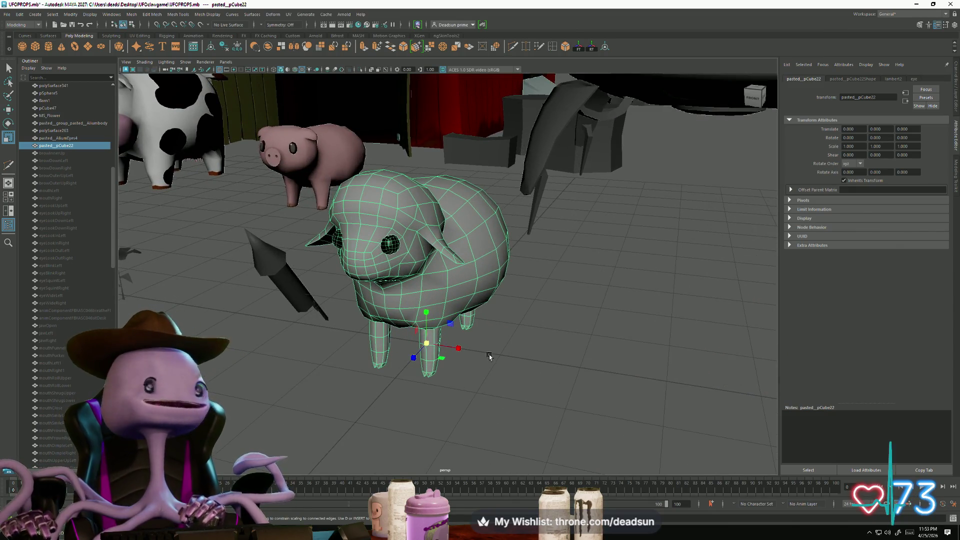
pyautogui.moveTo(485, 334)
pyautogui.keyDown('alt'); pyautogui.mouseDown()
pyautogui.moveTo(510, 336)
pyautogui.moveTo(226, 364)
pyautogui.mouseUp(); pyautogui.keyUp('alt')
pyautogui.scroll(-3, 411, 351)
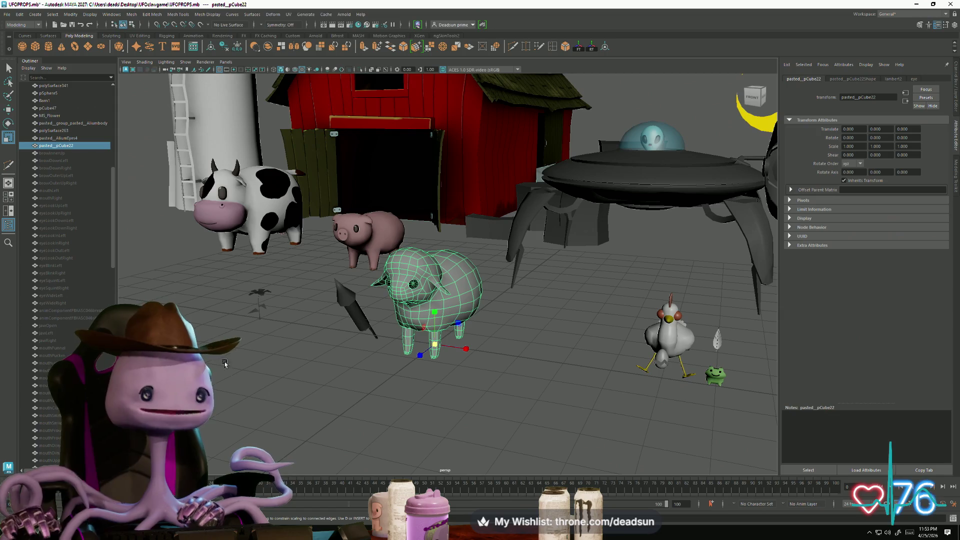
pyautogui.keyDown('alt'); pyautogui.moveTo(220, 180); pyautogui.dragTo(225, 193); pyautogui.keyUp('alt')
pyautogui.click(223, 190)
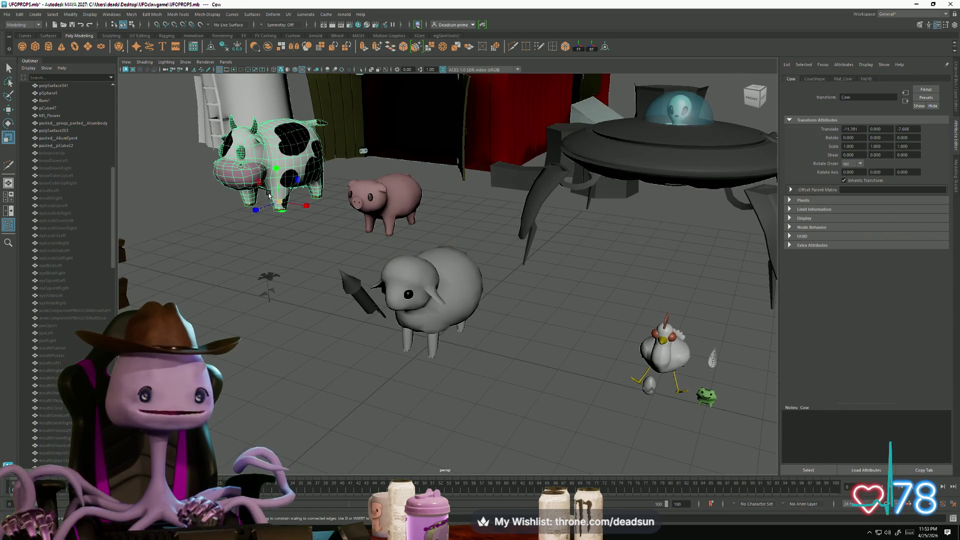
pyautogui.press('f')
pyautogui.moveTo(370, 395)
pyautogui.keyDown('alt'); pyautogui.mouseDown()
pyautogui.moveTo(397, 396)
pyautogui.moveTo(380, 380)
pyautogui.moveTo(425, 350)
pyautogui.moveTo(500, 355)
pyautogui.moveTo(440, 265)
pyautogui.moveTo(418, 257)
pyautogui.moveTo(450, 300)
pyautogui.moveTo(508, 347)
pyautogui.moveTo(657, 342)
pyautogui.moveTo(407, 294)
pyautogui.moveTo(486, 338)
pyautogui.moveTo(487, 358)
pyautogui.moveTo(427, 320)
pyautogui.moveTo(347, 312)
pyautogui.mouseUp(); pyautogui.keyUp('alt')
pyautogui.click(365, 360)
# Step: Frame the grey sheep and orbit to a lower, closer view of it
pyautogui.scroll(6, 445, 318)
pyautogui.scroll(-5, 448, 320)
pyautogui.scroll(3, 355, 321)
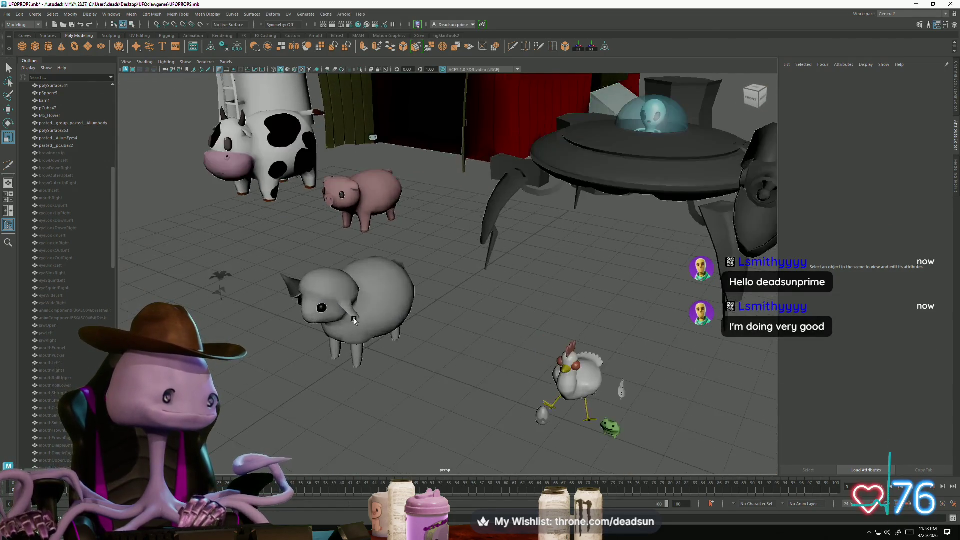
pyautogui.scroll(-3, 364, 320)
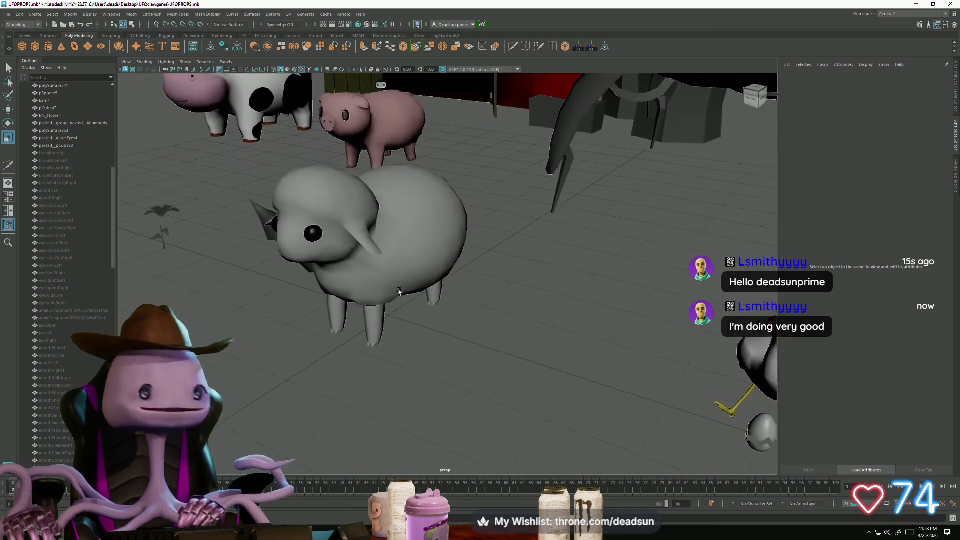
pyautogui.click(360, 330)
pyautogui.press('f')
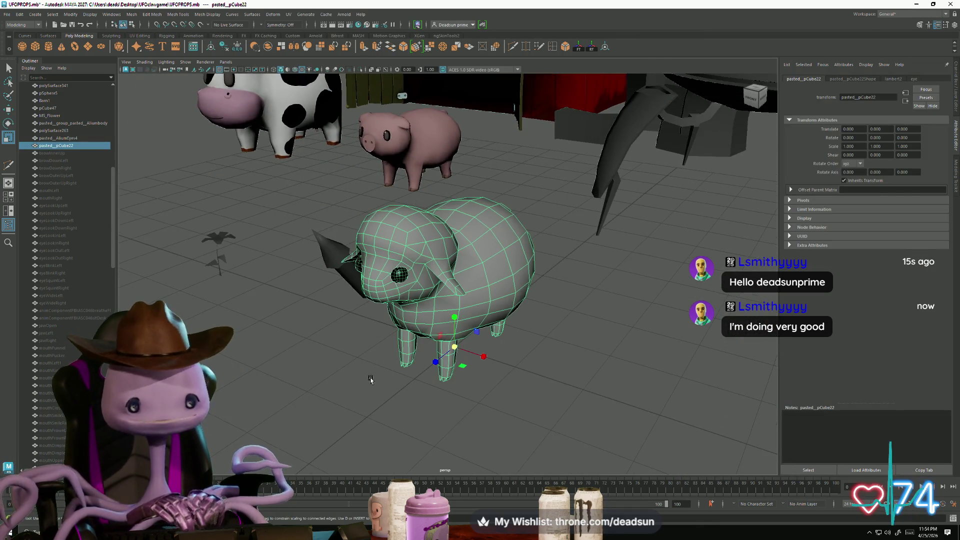
pyautogui.keyDown('alt'); pyautogui.moveTo(361, 346); pyautogui.dragTo(350, 280); pyautogui.keyUp('alt')
# Step: Rename pasted_pCube22 to Shepp in the Outliner
pyautogui.click(63, 153)
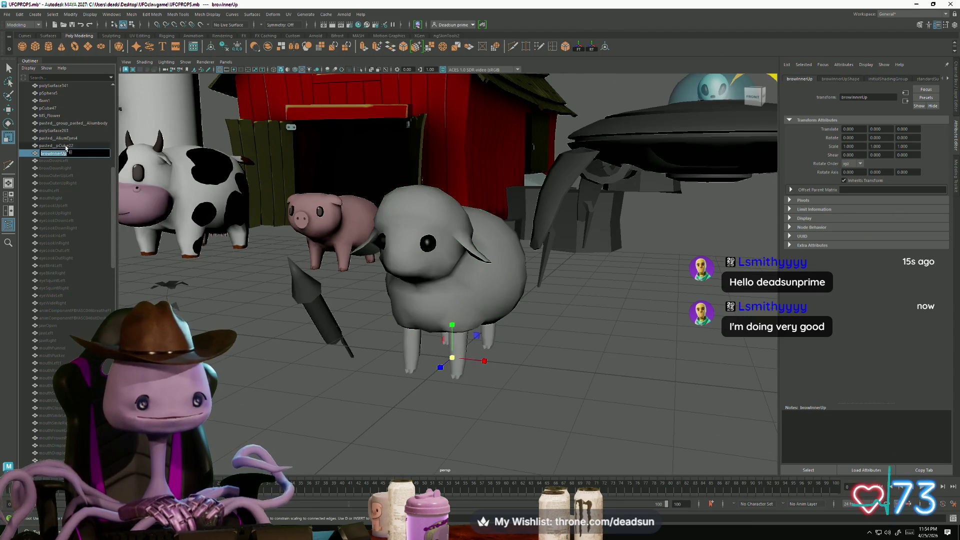
pyautogui.doubleClick(59, 146)
pyautogui.write('Shepp')
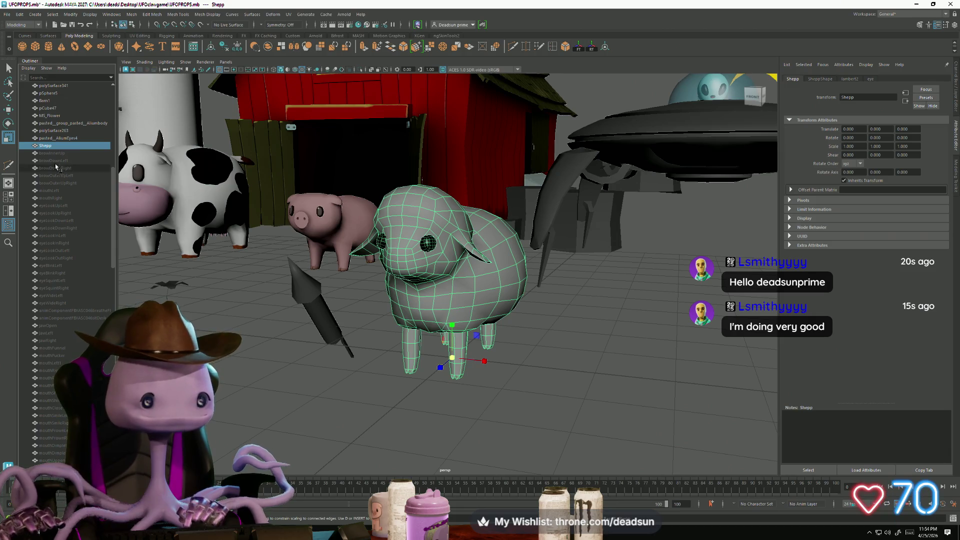
pyautogui.click(66, 152)
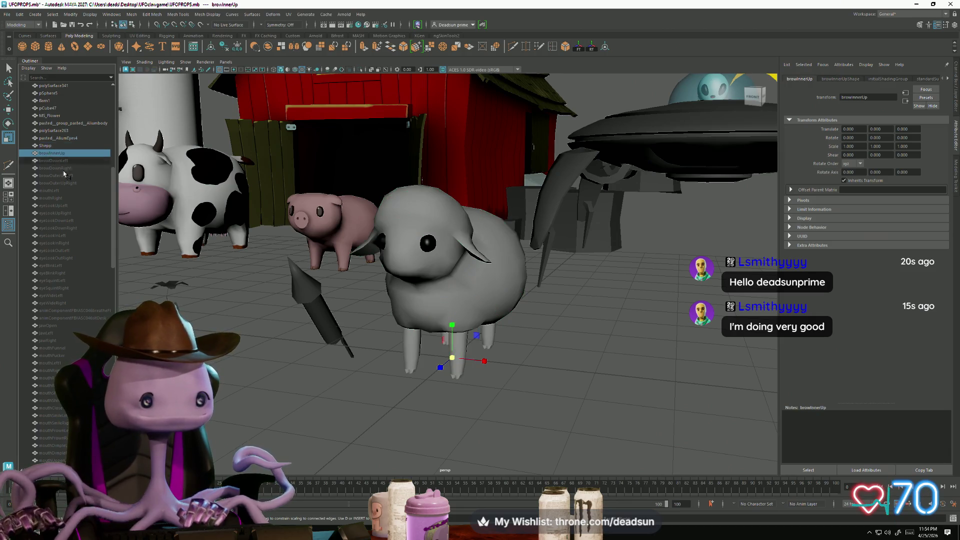
# Step: Select the cheekSquintLeft through browInnerUp Outliner entries and frame them
pyautogui.scroll(-15, 75, 260)
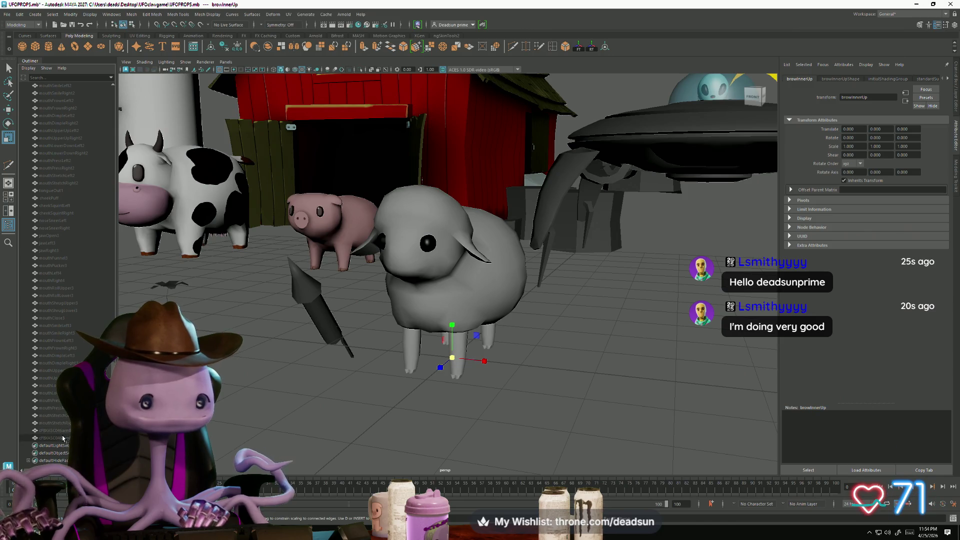
pyautogui.click(64, 438)
pyautogui.keyDown('shift'); pyautogui.click(55, 205); pyautogui.keyUp('shift')
pyautogui.press('f')
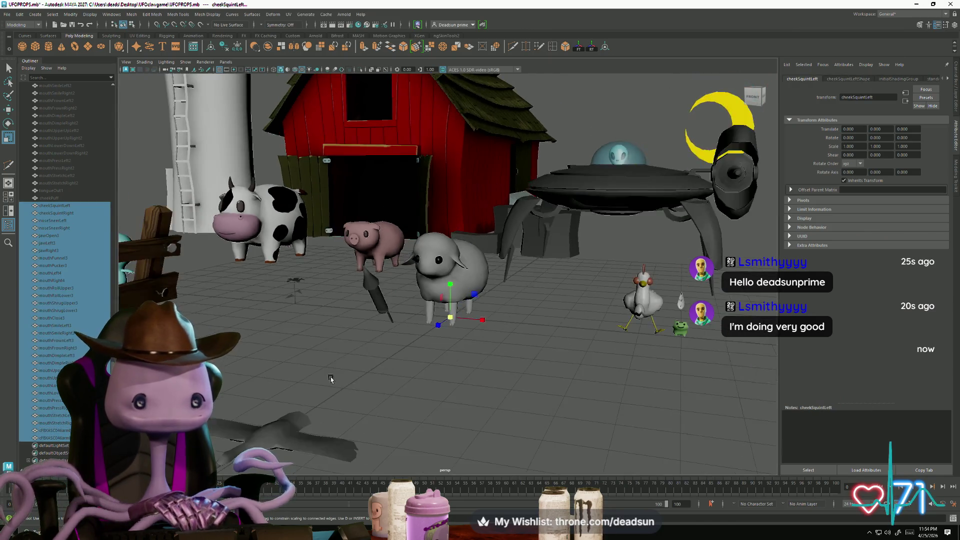
pyautogui.scroll(10, 63, 245)
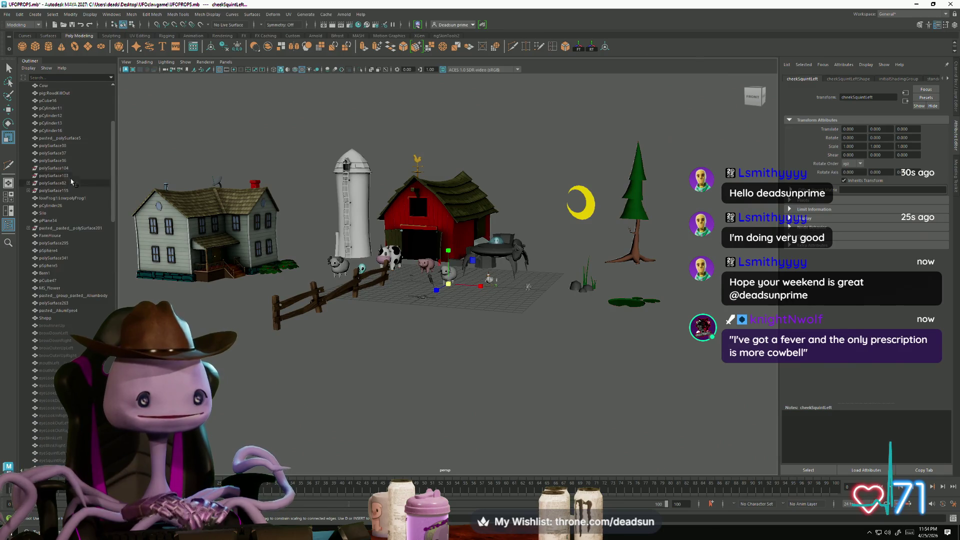
pyautogui.scroll(-2, 64, 244)
pyautogui.keyDown('shift'); pyautogui.click(52, 265); pyautogui.keyUp('shift')
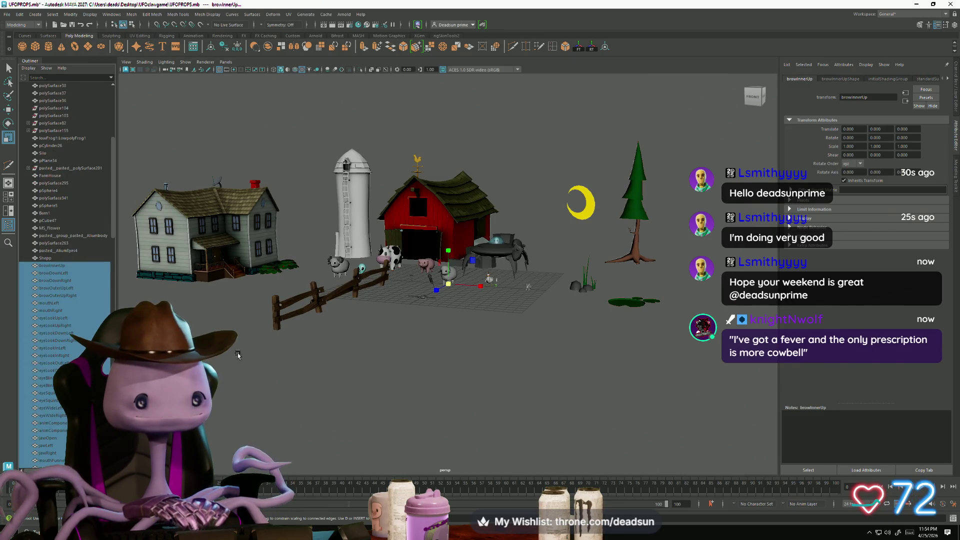
# Step: Bring the whole farm back into view and select the Shepp object
pyautogui.scroll(-3, 299, 369)
pyautogui.scroll(-6, 315, 362)
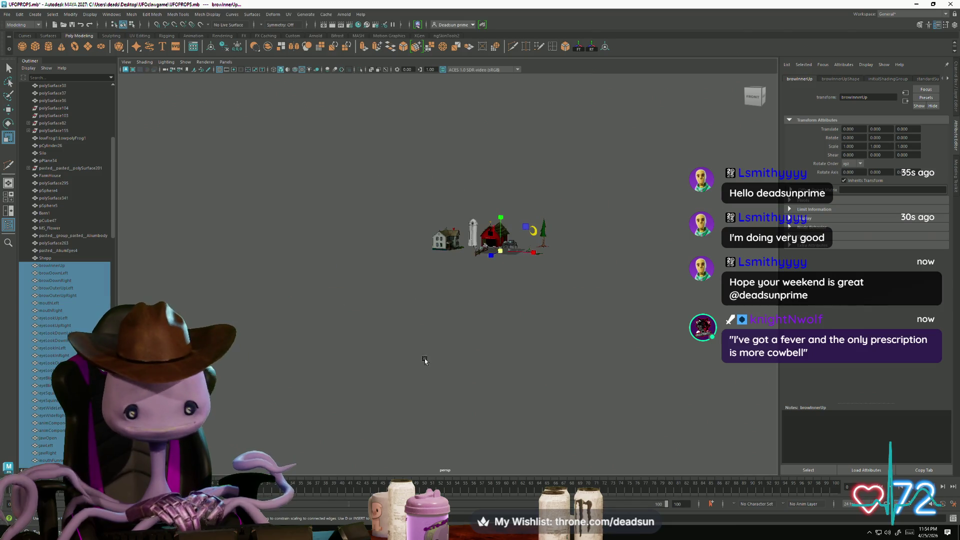
pyautogui.scroll(2, 464, 296)
pyautogui.scroll(8, 464, 296)
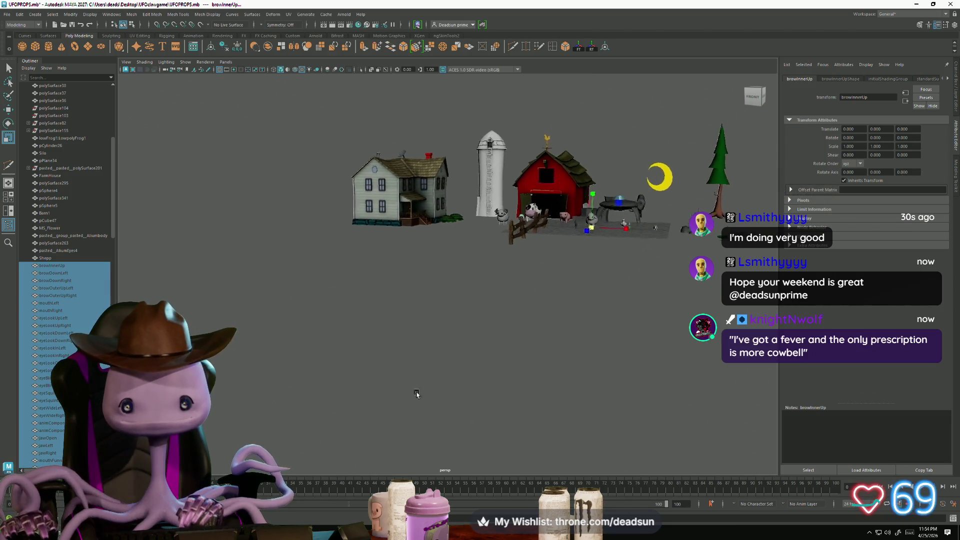
pyautogui.moveTo(532, 324)
pyautogui.keyDown('alt'); pyautogui.mouseDown()
pyautogui.moveTo(595, 325)
pyautogui.moveTo(265, 146)
pyautogui.mouseUp(); pyautogui.keyUp('alt')
pyautogui.moveTo(523, 265)
pyautogui.keyDown('alt'); pyautogui.mouseDown(button='middle')
pyautogui.moveTo(345, 280)
pyautogui.moveTo(278, 325)
pyautogui.moveTo(293, 321)
pyautogui.mouseUp(button='middle'); pyautogui.keyUp('alt')
pyautogui.click(318, 320)
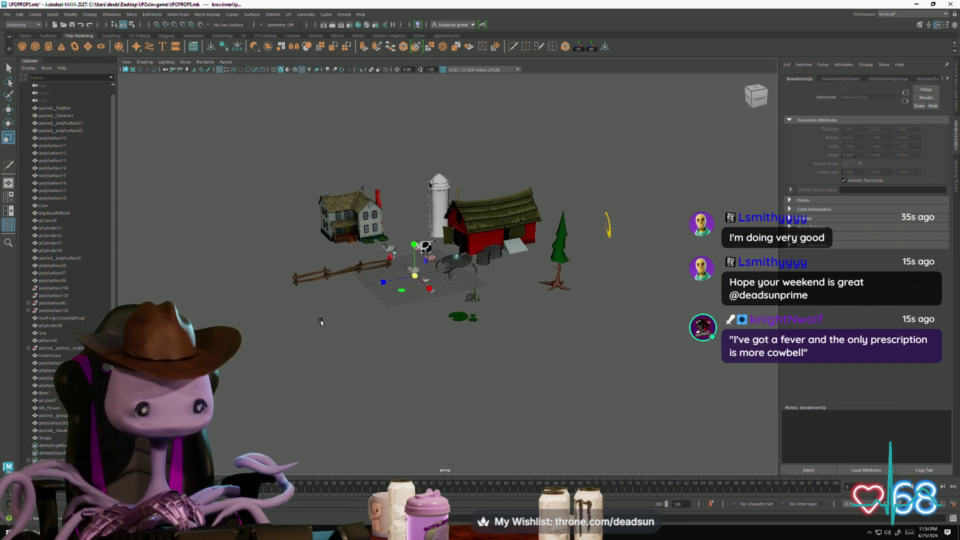
pyautogui.click(50, 437)
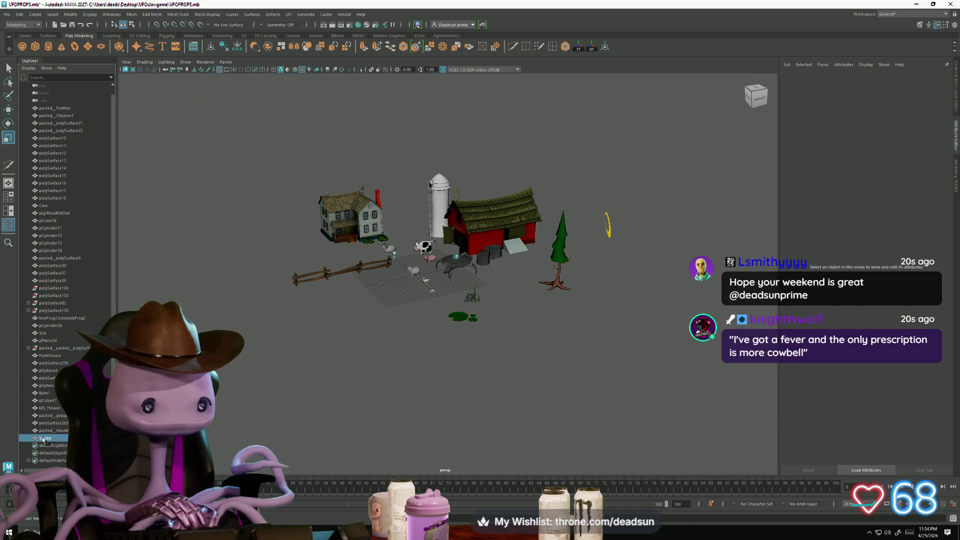
# Step: Frame the UFO's glass dome and inspect it from a low front angle
pyautogui.keyDown('alt'); pyautogui.moveTo(282, 370); pyautogui.dragTo(388, 379, button='right'); pyautogui.keyUp('alt')
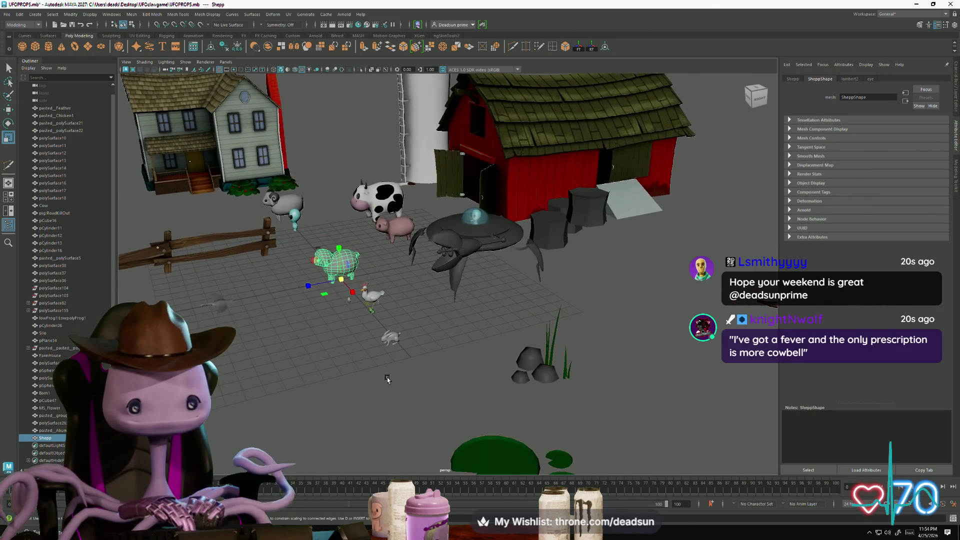
pyautogui.click(476, 220)
pyautogui.press('f')
pyautogui.keyDown('alt'); pyautogui.moveTo(391, 439); pyautogui.dragTo(585, 335); pyautogui.keyUp('alt')
pyautogui.click(574, 334)
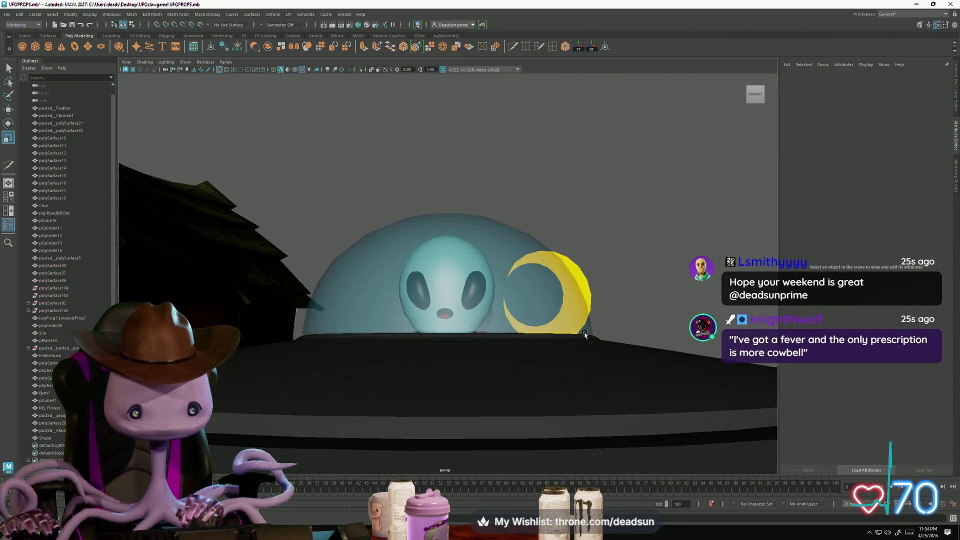
pyautogui.scroll(-15, 585, 335)
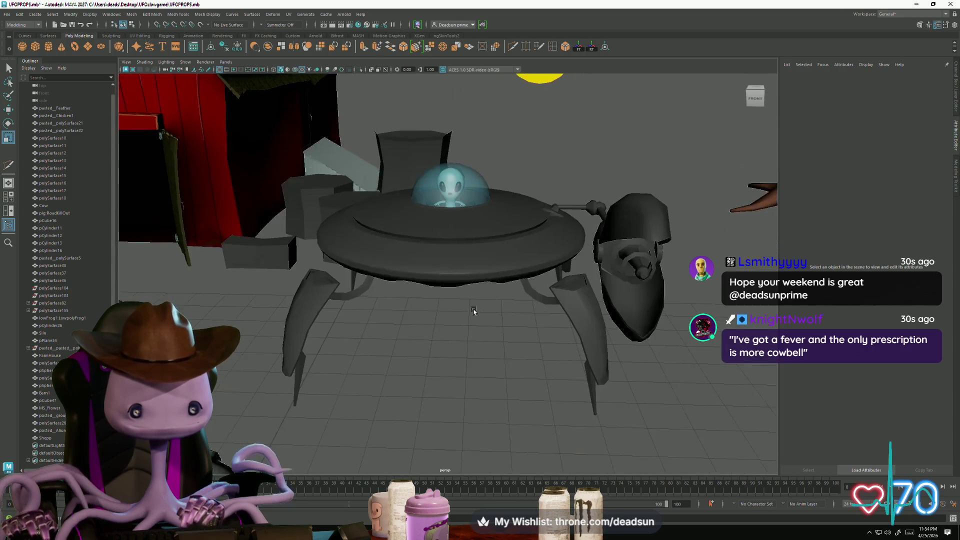
pyautogui.scroll(-5, 474, 311)
# Step: Frame the sheep, choose the Scale tool, and view it from FRONT on the ViewCube
pyautogui.moveTo(474, 311)
pyautogui.keyDown('alt'); pyautogui.mouseDown()
pyautogui.moveTo(437, 347)
pyautogui.moveTo(322, 256)
pyautogui.mouseUp(); pyautogui.keyUp('alt')
pyautogui.click(322, 256)
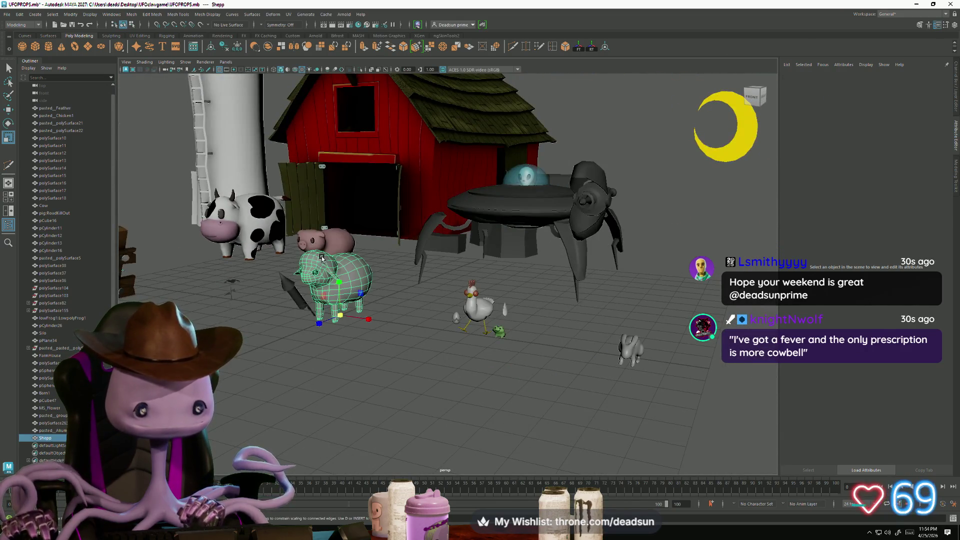
pyautogui.press('f')
pyautogui.keyDown('alt'); pyautogui.moveTo(426, 360); pyautogui.dragTo(398, 356); pyautogui.keyUp('alt')
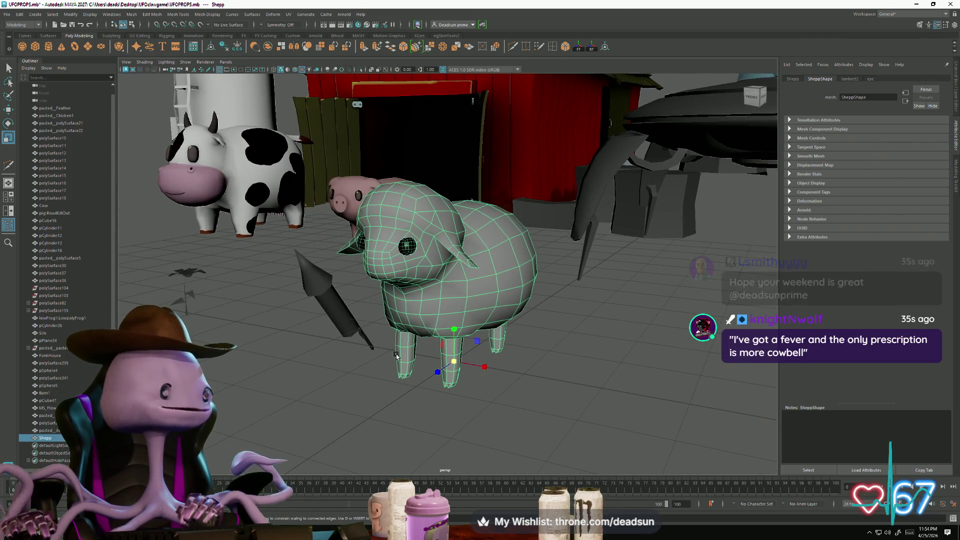
pyautogui.click(15, 16)
pyautogui.click(20, 47)
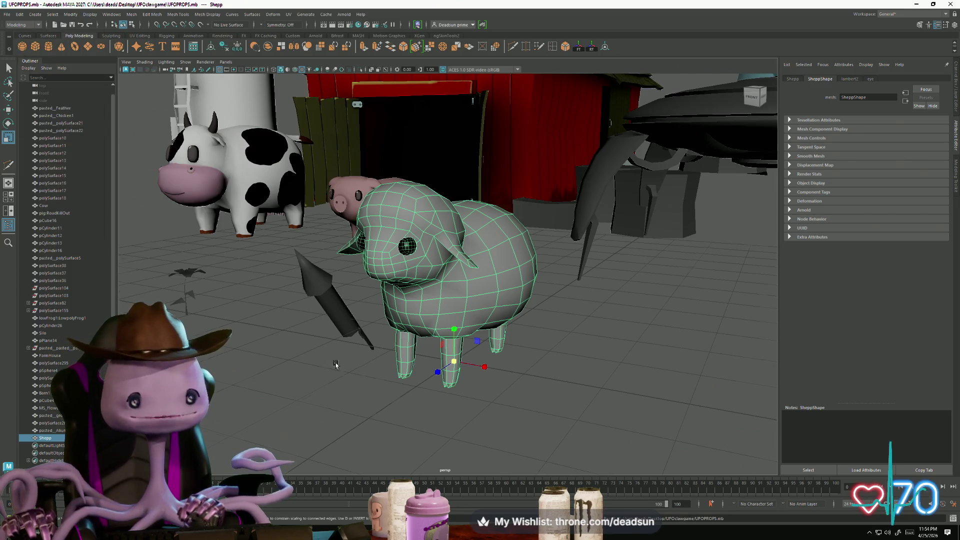
pyautogui.click(752, 97)
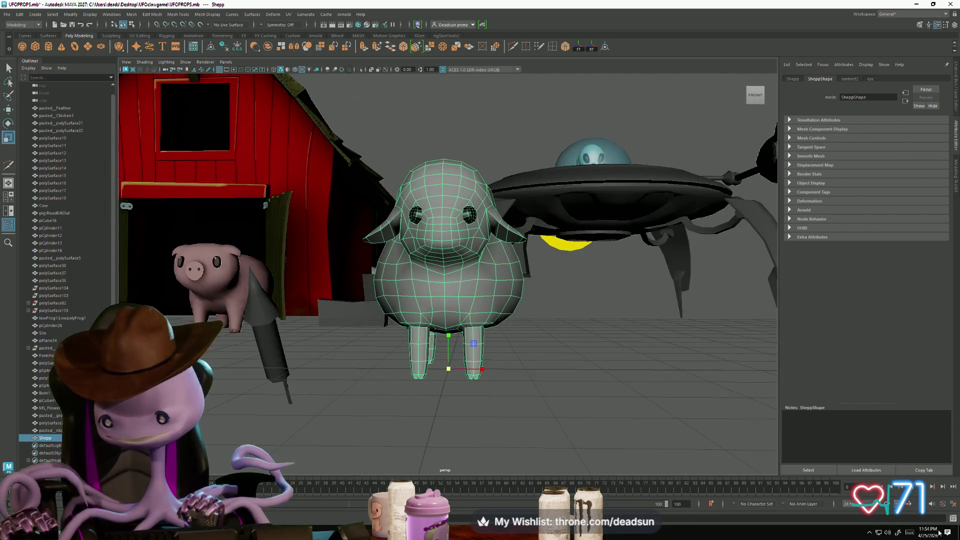
pyautogui.moveTo(930, 534)
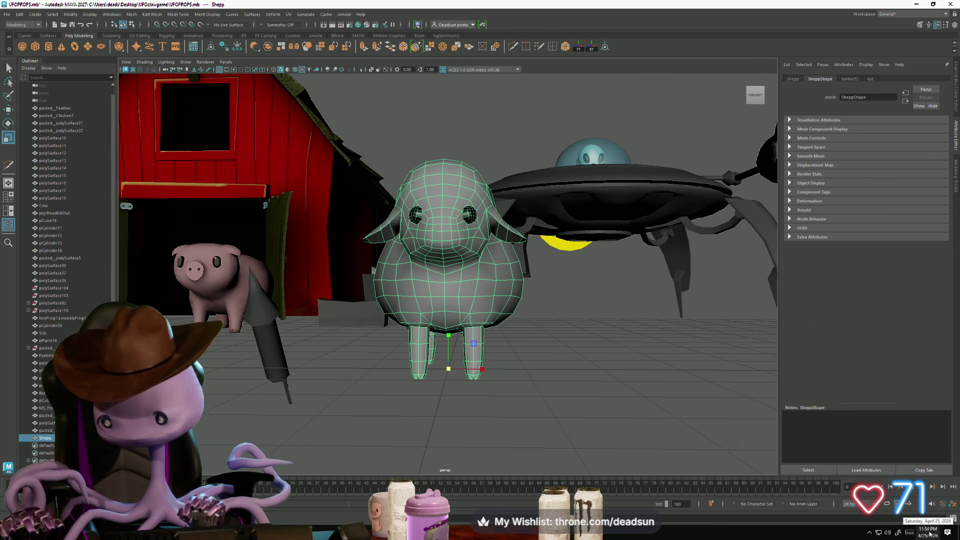
# Step: Nudge the sheep's mouth vertices down slightly, then orbit around its head
pyautogui.moveTo(409, 283); pyautogui.dragTo(415, 270, button='right')
pyautogui.click(425, 270)
pyautogui.scroll(3, 449, 270)
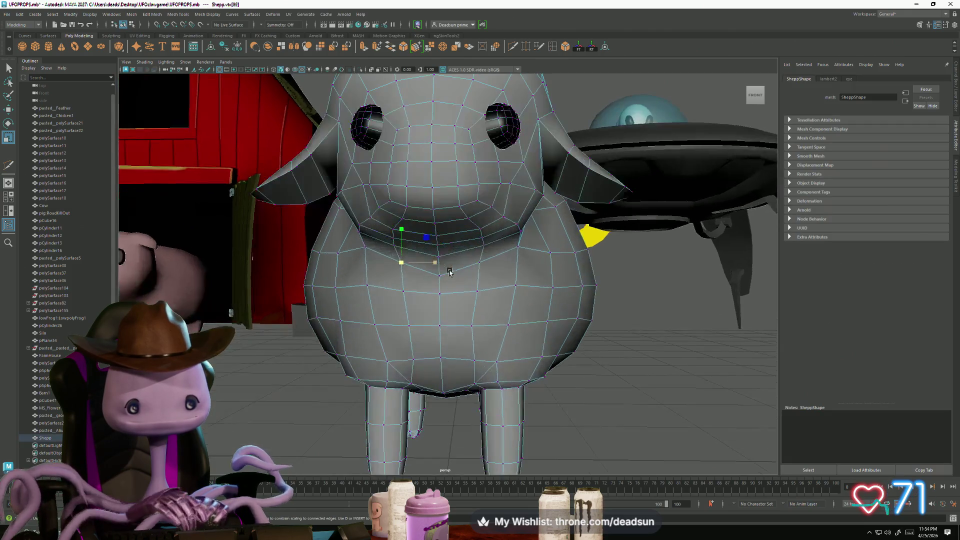
pyautogui.keyDown('shift'); pyautogui.click(478, 262); pyautogui.keyUp('shift')
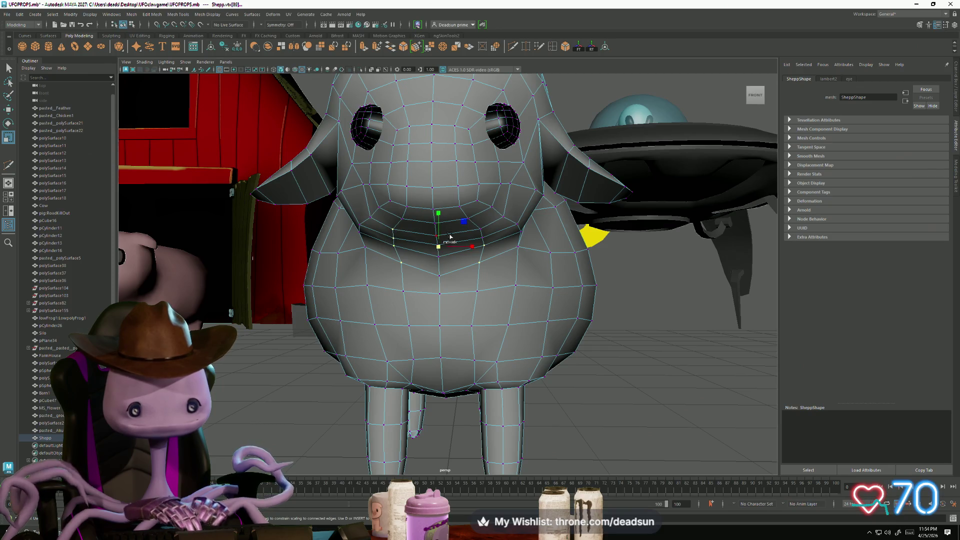
pyautogui.press('w')
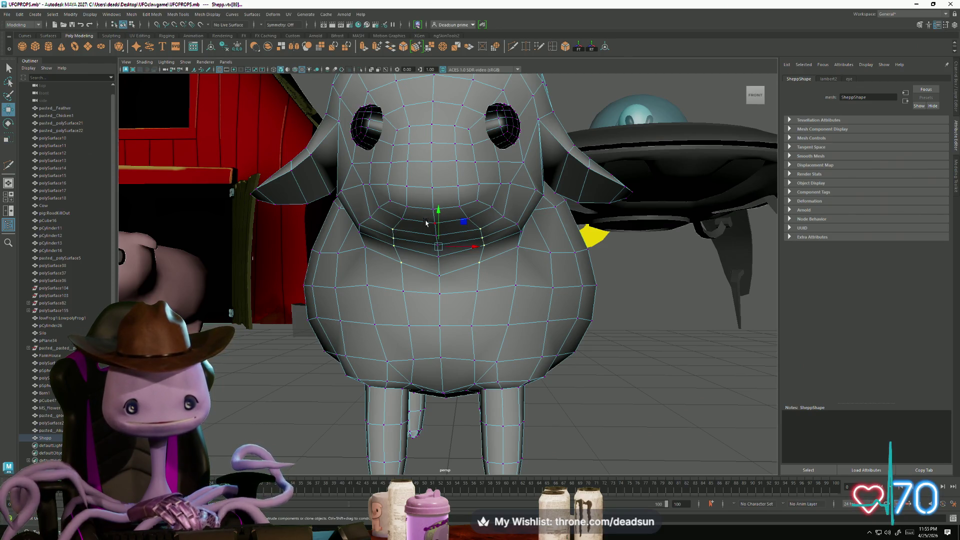
pyautogui.moveTo(440, 214); pyautogui.dragTo(441, 217)
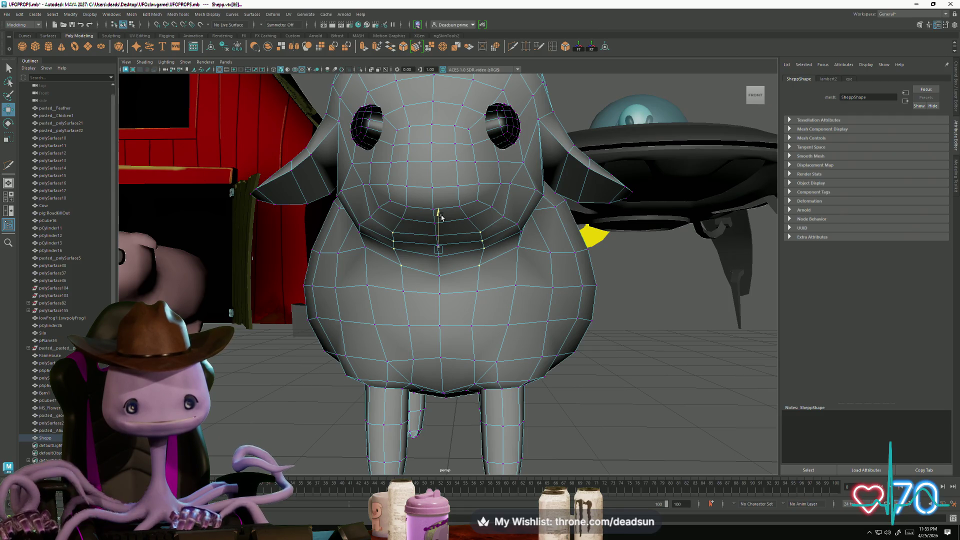
pyautogui.click(402, 218)
pyautogui.click(435, 219)
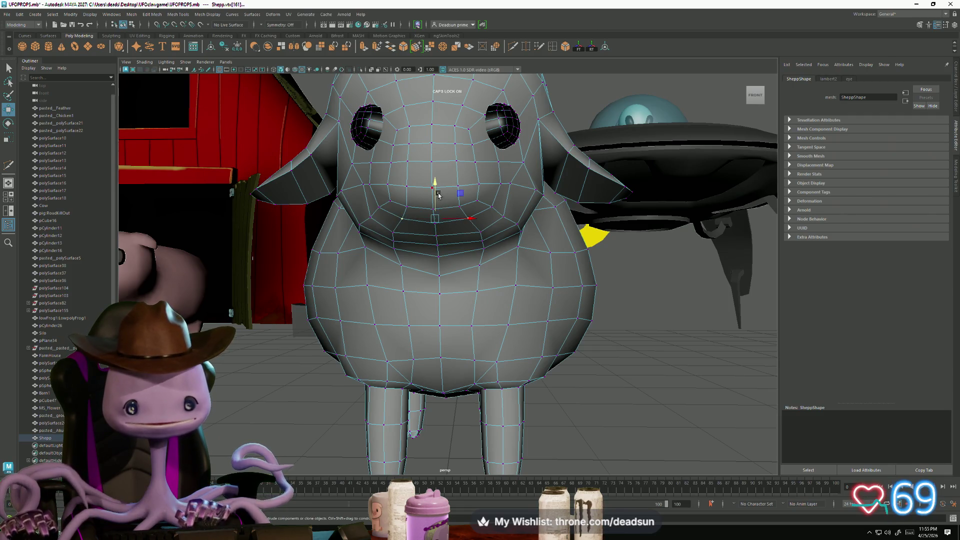
pyautogui.keyDown('alt'); pyautogui.moveTo(437, 186); pyautogui.dragTo(406, 287); pyautogui.keyUp('alt')
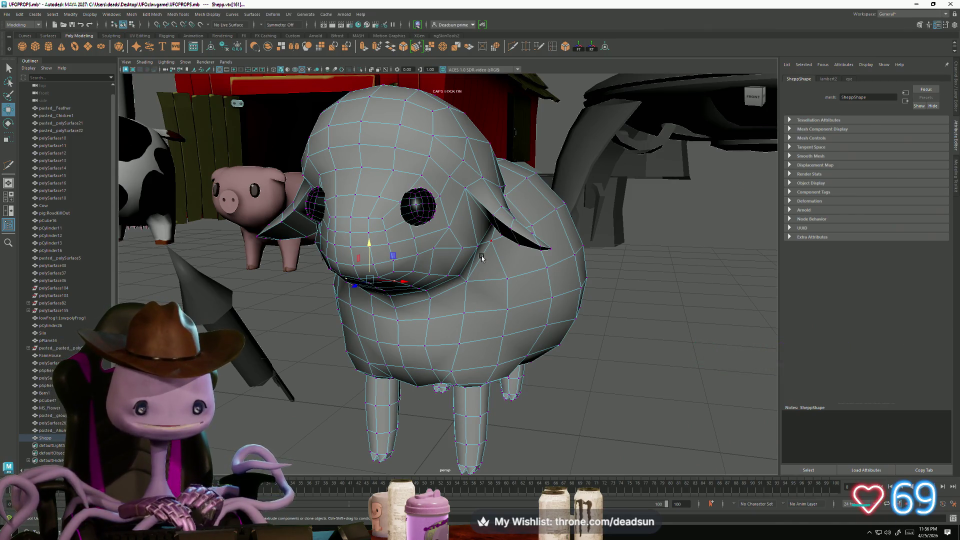
# Step: Inspect the sheep's underside and front, orbiting around its vertices and the whole model
pyautogui.click(451, 345)
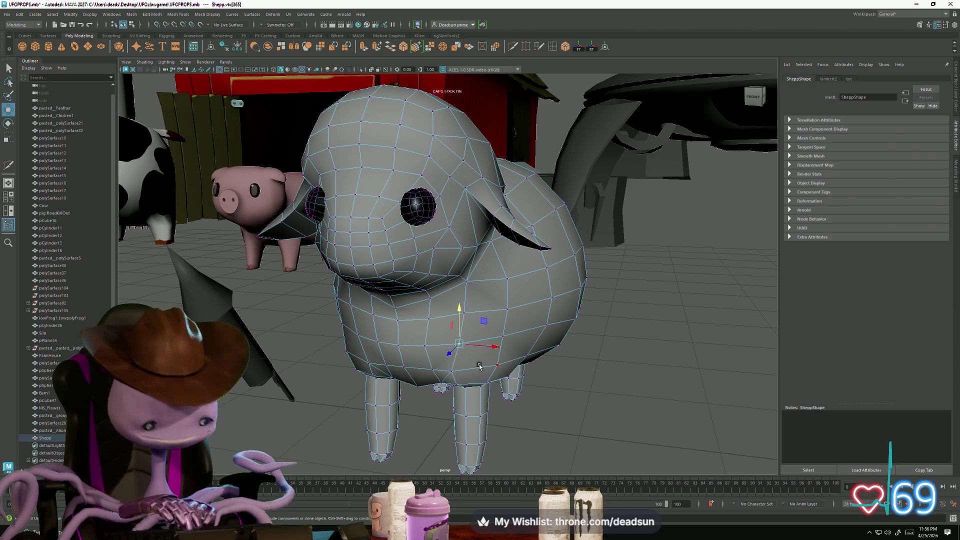
pyautogui.press('f')
pyautogui.moveTo(474, 368)
pyautogui.keyDown('alt'); pyautogui.mouseDown()
pyautogui.moveTo(400, 368)
pyautogui.moveTo(538, 320)
pyautogui.mouseUp(); pyautogui.keyUp('alt')
pyautogui.click(538, 320)
pyautogui.moveTo(472, 353)
pyautogui.keyDown('alt'); pyautogui.mouseDown()
pyautogui.moveTo(502, 311)
pyautogui.moveTo(238, 430)
pyautogui.moveTo(282, 434)
pyautogui.mouseUp(); pyautogui.keyUp('alt')
pyautogui.click(297, 229)
pyautogui.moveTo(297, 229)
pyautogui.keyDown('alt'); pyautogui.mouseDown()
pyautogui.moveTo(397, 296)
pyautogui.moveTo(446, 294)
pyautogui.moveTo(431, 291)
pyautogui.moveTo(445, 208)
pyautogui.moveTo(479, 317)
pyautogui.moveTo(443, 324)
pyautogui.mouseUp(); pyautogui.keyUp('alt')
pyautogui.click(444, 208)
pyautogui.click(431, 326)
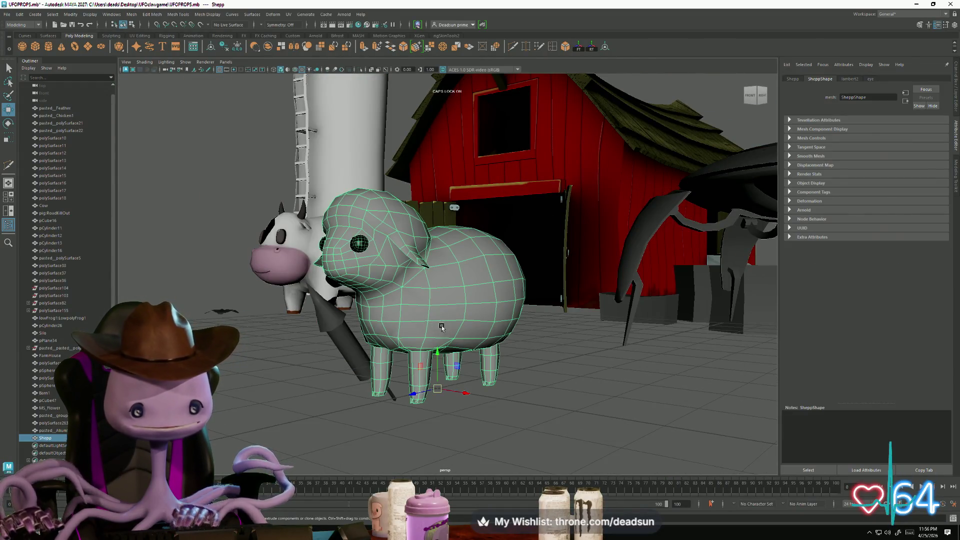
pyautogui.moveTo(438, 391)
pyautogui.keyDown('alt'); pyautogui.mouseDown()
pyautogui.moveTo(435, 432)
pyautogui.moveTo(465, 445)
pyautogui.moveTo(389, 420)
pyautogui.moveTo(422, 441)
pyautogui.moveTo(336, 423)
pyautogui.moveTo(303, 427)
pyautogui.moveTo(367, 424)
pyautogui.moveTo(311, 426)
pyautogui.moveTo(362, 396)
pyautogui.moveTo(397, 303)
pyautogui.mouseUp(); pyautogui.keyUp('alt')
pyautogui.click(440, 437)
# Step: Select a vertex ring on the sheep's front leg and adjust it, then return to Object Mode
pyautogui.click(387, 357)
pyautogui.moveTo(397, 303); pyautogui.dragTo(357, 311, button='right')
pyautogui.moveTo(402, 334)
pyautogui.mouseDown()
pyautogui.moveTo(343, 327)
pyautogui.moveTo(325, 390)
pyautogui.moveTo(353, 400)
pyautogui.mouseUp()
pyautogui.scroll(5, 353, 400)
pyautogui.keyDown('alt'); pyautogui.moveTo(402, 418); pyautogui.dragTo(384, 375); pyautogui.keyUp('alt')
pyautogui.moveTo(404, 302)
pyautogui.mouseDown(button='right')
pyautogui.moveTo(442, 301)
pyautogui.moveTo(447, 285)
pyautogui.mouseUp(button='right')
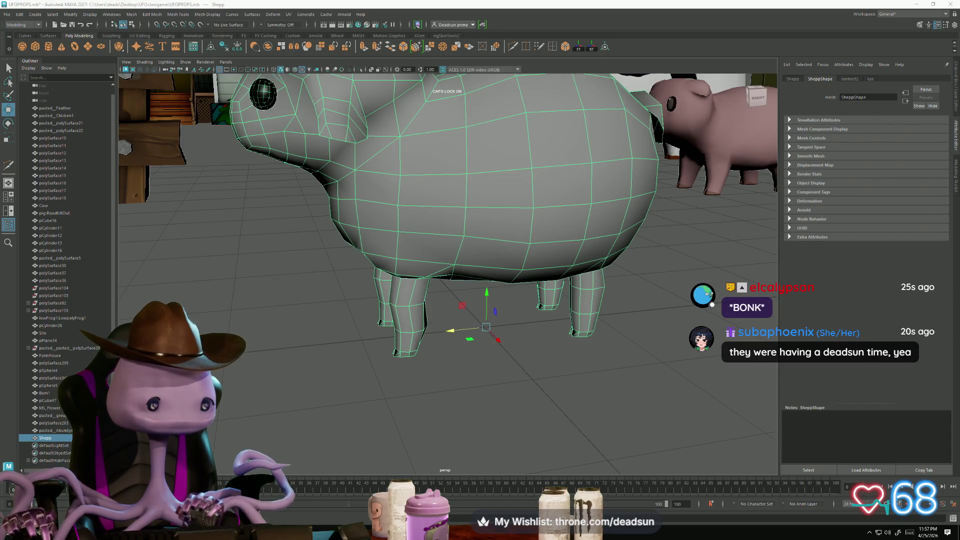
pyautogui.moveTo(444, 408)
pyautogui.keyDown('alt'); pyautogui.mouseDown()
pyautogui.moveTo(456, 370)
pyautogui.moveTo(361, 376)
pyautogui.moveTo(455, 245)
pyautogui.mouseUp(); pyautogui.keyUp('alt')
pyautogui.moveTo(462, 235); pyautogui.dragTo(504, 223, button='right')
pyautogui.moveTo(500, 230)
pyautogui.keyDown('alt'); pyautogui.mouseDown()
pyautogui.moveTo(450, 441)
pyautogui.moveTo(294, 439)
pyautogui.moveTo(368, 441)
pyautogui.moveTo(295, 448)
pyautogui.mouseUp(); pyautogui.keyUp('alt')
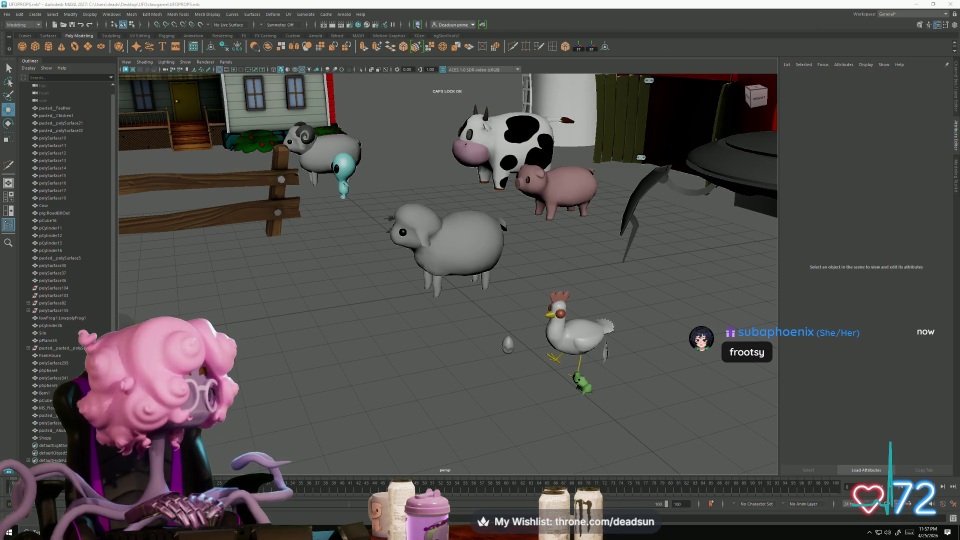
pyautogui.moveTo(399, 401)
pyautogui.keyDown('alt'); pyautogui.mouseDown()
pyautogui.moveTo(328, 451)
pyautogui.moveTo(375, 450)
pyautogui.moveTo(392, 253)
pyautogui.mouseUp(); pyautogui.keyUp('alt')
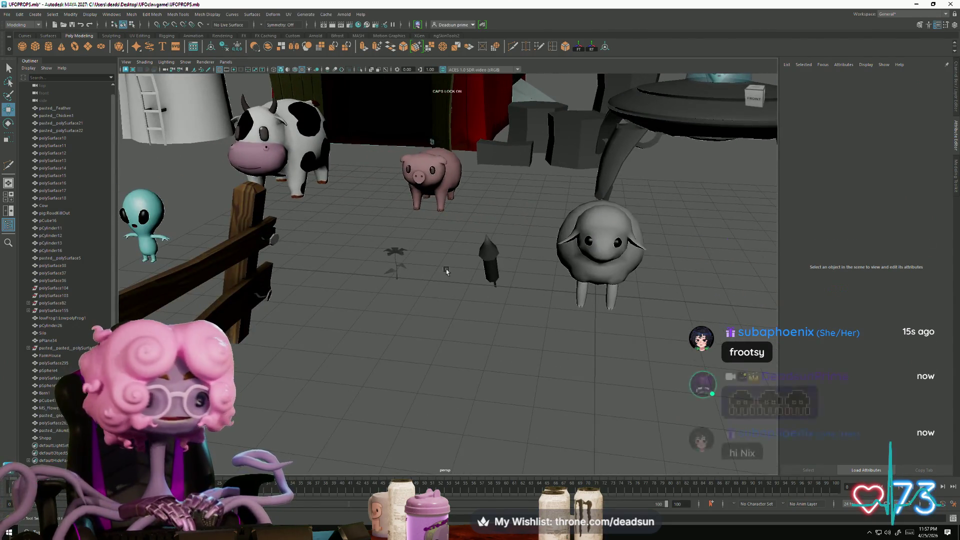
# Step: Select and frame the MS_Flower model, orbiting and zooming around it
pyautogui.click(394, 251)
pyautogui.press('f')
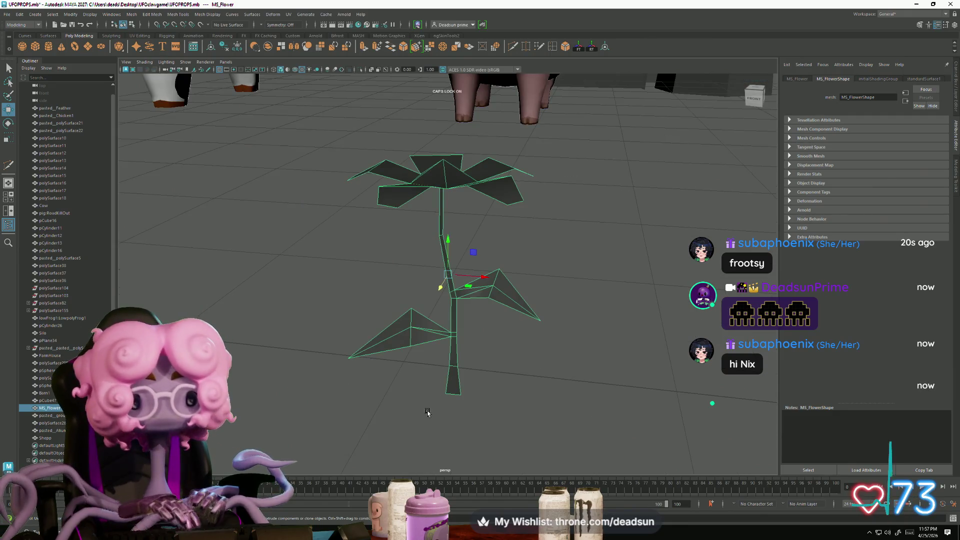
pyautogui.click(427, 413)
pyautogui.moveTo(428, 412)
pyautogui.keyDown('alt'); pyautogui.mouseDown()
pyautogui.moveTo(424, 446)
pyautogui.moveTo(435, 448)
pyautogui.moveTo(416, 325)
pyautogui.mouseUp(); pyautogui.keyUp('alt')
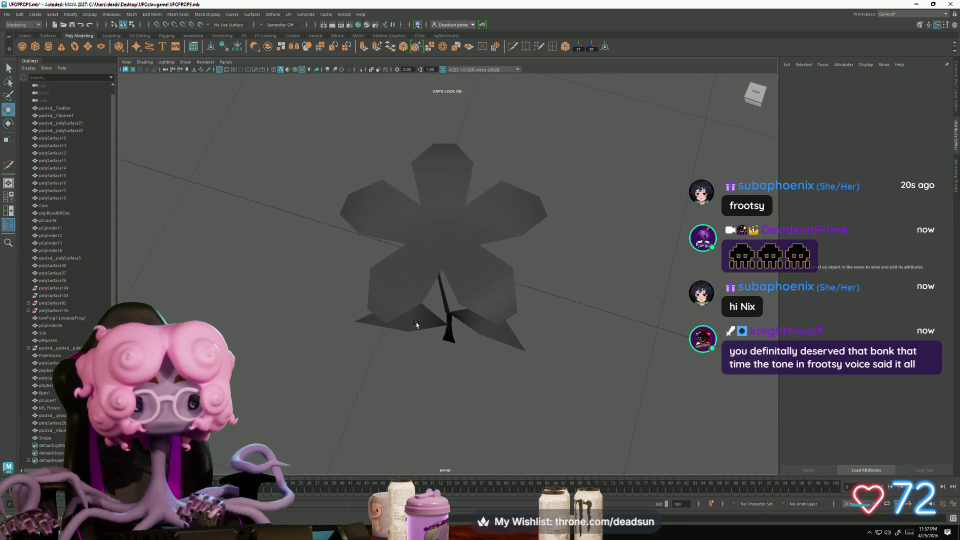
pyautogui.click(416, 325)
pyautogui.moveTo(417, 325)
pyautogui.keyDown('alt'); pyautogui.mouseDown(button='right')
pyautogui.moveTo(375, 377)
pyautogui.moveTo(292, 369)
pyautogui.moveTo(250, 345)
pyautogui.mouseUp(button='right'); pyautogui.keyUp('alt')
pyautogui.scroll(5, 459, 299)
pyautogui.click(459, 299)
pyautogui.keyDown('alt'); pyautogui.moveTo(459, 299); pyautogui.dragTo(455, 395, button='right'); pyautogui.keyUp('alt')
pyautogui.moveTo(455, 395)
pyautogui.keyDown('alt'); pyautogui.mouseDown()
pyautogui.moveTo(422, 373)
pyautogui.moveTo(427, 336)
pyautogui.moveTo(433, 392)
pyautogui.moveTo(390, 373)
pyautogui.mouseUp(); pyautogui.keyUp('alt')
pyautogui.moveTo(390, 374)
pyautogui.keyDown('alt'); pyautogui.mouseDown(button='right')
pyautogui.moveTo(422, 381)
pyautogui.moveTo(439, 345)
pyautogui.mouseUp(button='right'); pyautogui.keyUp('alt')
pyautogui.click(392, 342)
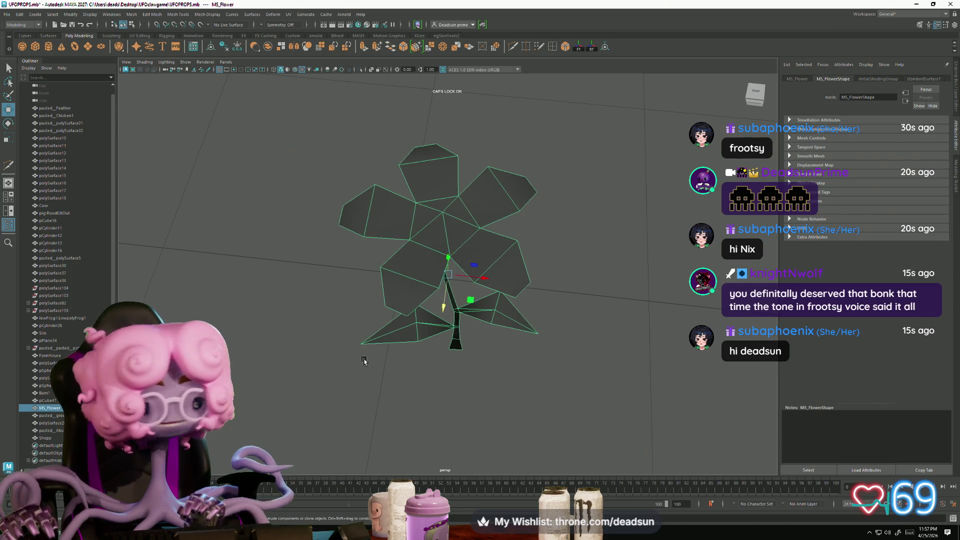
pyautogui.moveTo(370, 373)
pyautogui.keyDown('alt'); pyautogui.mouseDown()
pyautogui.moveTo(431, 383)
pyautogui.moveTo(452, 352)
pyautogui.moveTo(439, 356)
pyautogui.moveTo(421, 387)
pyautogui.moveTo(465, 407)
pyautogui.moveTo(433, 405)
pyautogui.moveTo(472, 397)
pyautogui.moveTo(476, 379)
pyautogui.moveTo(463, 371)
pyautogui.moveTo(481, 370)
pyautogui.moveTo(445, 370)
pyautogui.moveTo(478, 368)
pyautogui.moveTo(510, 347)
pyautogui.moveTo(525, 354)
pyautogui.moveTo(448, 371)
pyautogui.moveTo(456, 388)
pyautogui.moveTo(450, 380)
pyautogui.moveTo(469, 338)
pyautogui.moveTo(497, 336)
pyautogui.moveTo(434, 259)
pyautogui.mouseUp(); pyautogui.keyUp('alt')
# Step: Reframe the flower, zoom in close on its stem, and activate the Multi-Cut tool
pyautogui.click(450, 385)
pyautogui.hotkey('ctrl', 'z')
pyautogui.press('f')
pyautogui.moveTo(473, 287)
pyautogui.keyDown('alt'); pyautogui.mouseDown()
pyautogui.moveTo(395, 345)
pyautogui.moveTo(380, 387)
pyautogui.moveTo(305, 381)
pyautogui.moveTo(332, 397)
pyautogui.mouseUp(); pyautogui.keyUp('alt')
pyautogui.scroll(-3, 366, 363)
pyautogui.click(357, 351)
pyautogui.moveTo(332, 396)
pyautogui.keyDown('alt'); pyautogui.mouseDown(button='right')
pyautogui.moveTo(525, 360)
pyautogui.moveTo(507, 415)
pyautogui.moveTo(457, 400)
pyautogui.mouseUp(button='right'); pyautogui.keyUp('alt')
pyautogui.click(460, 402)
pyautogui.keyDown('alt'); pyautogui.moveTo(460, 402); pyautogui.dragTo(450, 382); pyautogui.keyUp('alt')
pyautogui.keyDown('alt'); pyautogui.moveTo(450, 381); pyautogui.dragTo(468, 412, button='right'); pyautogui.keyUp('alt')
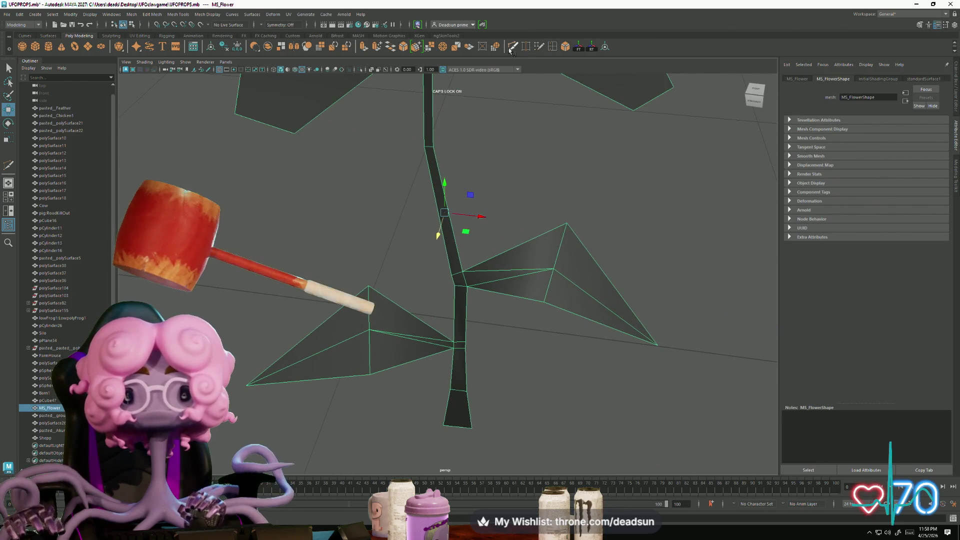
pyautogui.hotkey('ctrl', 'shift', 'x')
# Step: Drag the flower stem's bottom vertex downward, then return to Object Mode
pyautogui.click(425, 330)
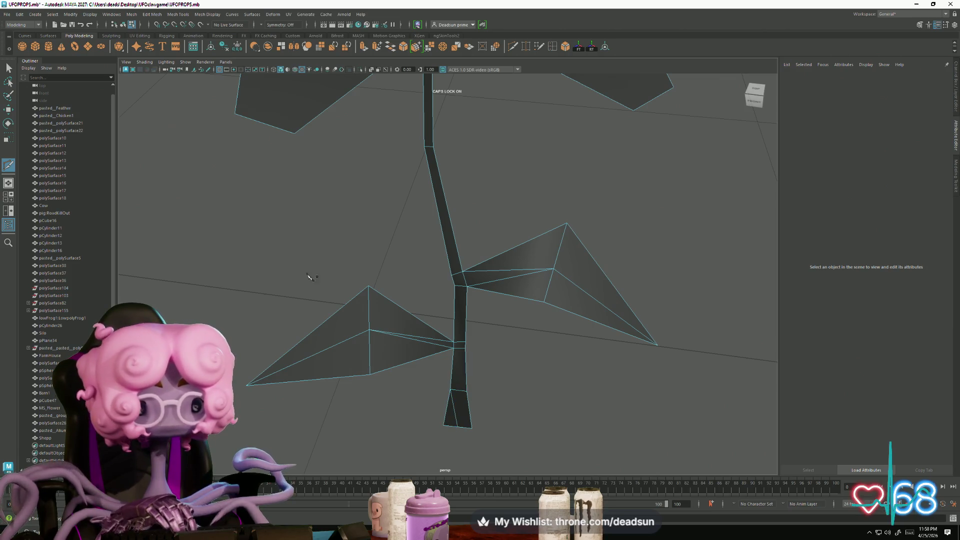
pyautogui.click(10, 67)
pyautogui.moveTo(456, 315)
pyautogui.mouseDown(button='right')
pyautogui.moveTo(440, 320)
pyautogui.moveTo(415, 299)
pyautogui.mouseUp(button='right')
pyautogui.moveTo(469, 464)
pyautogui.mouseDown()
pyautogui.moveTo(450, 459)
pyautogui.moveTo(466, 447)
pyautogui.mouseUp()
pyautogui.press('w')
pyautogui.moveTo(453, 395); pyautogui.dragTo(494, 288, button='right')
# Step: Select the flower from a low view of the barn and bring up the UV menu
pyautogui.scroll(-5, 510, 375)
pyautogui.scroll(-5, 525, 397)
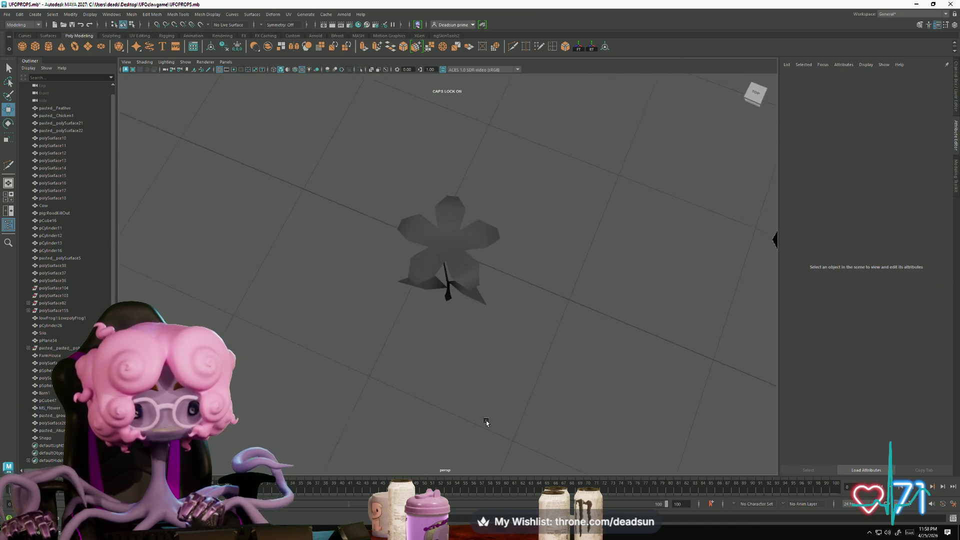
pyautogui.moveTo(385, 386)
pyautogui.keyDown('alt'); pyautogui.mouseDown()
pyautogui.moveTo(413, 362)
pyautogui.moveTo(404, 347)
pyautogui.moveTo(405, 364)
pyautogui.mouseUp(); pyautogui.keyUp('alt')
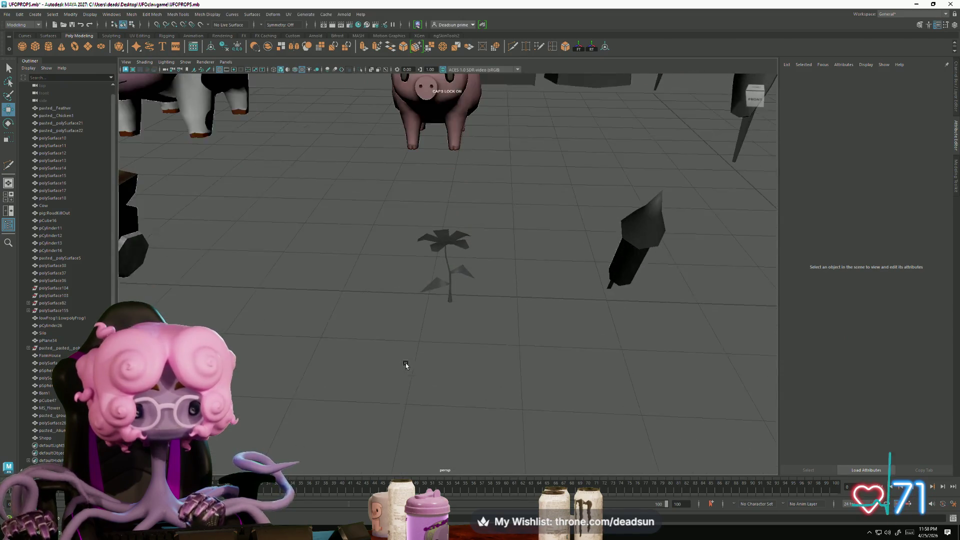
pyautogui.click(435, 285)
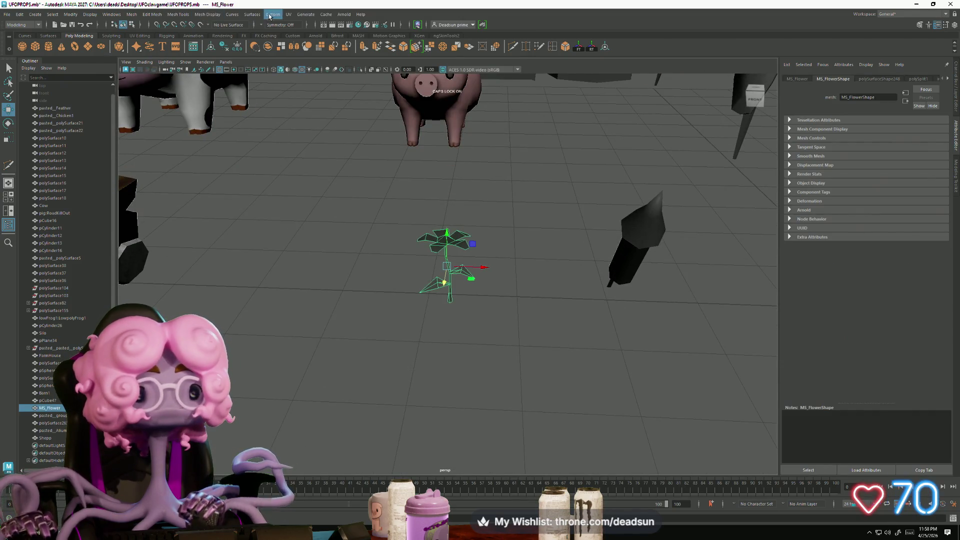
pyautogui.click(288, 14)
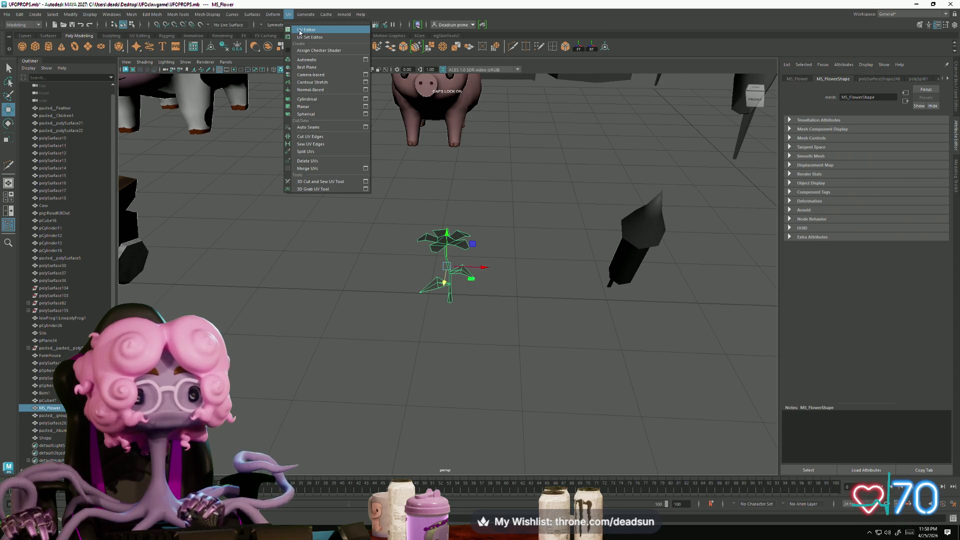
# Step: Open the UV Editor and give the flower an Automatic UV projection
pyautogui.click(305, 30)
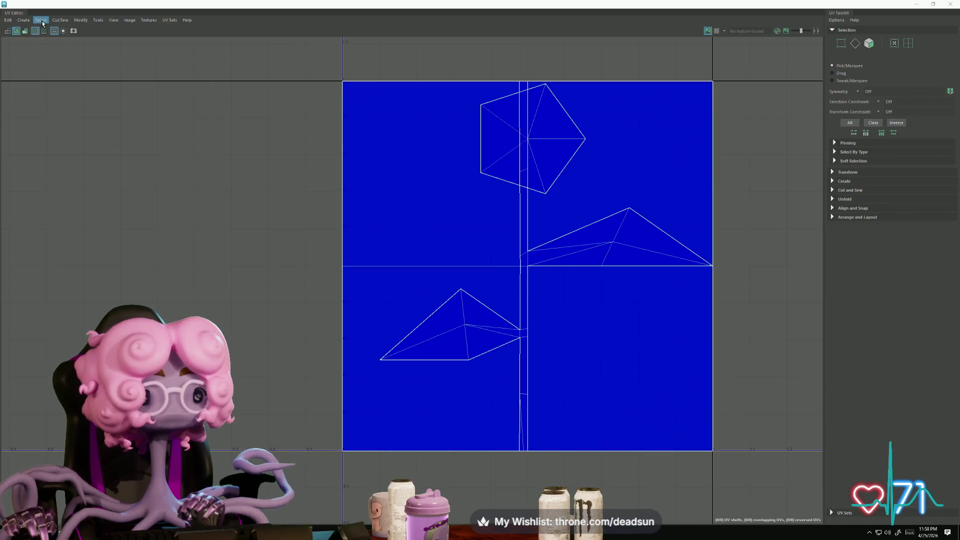
pyautogui.moveTo(32, 24)
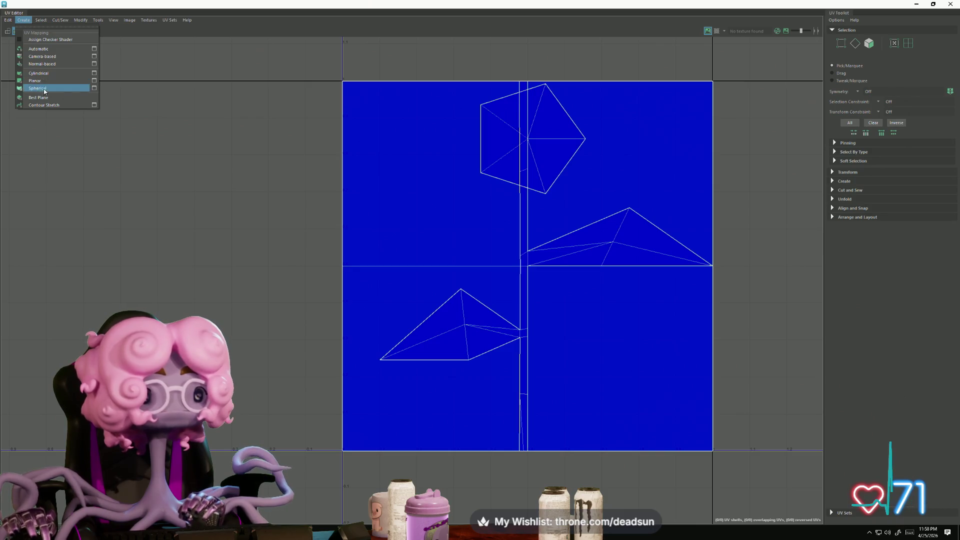
pyautogui.click(53, 50)
pyautogui.scroll(1, 415, 228)
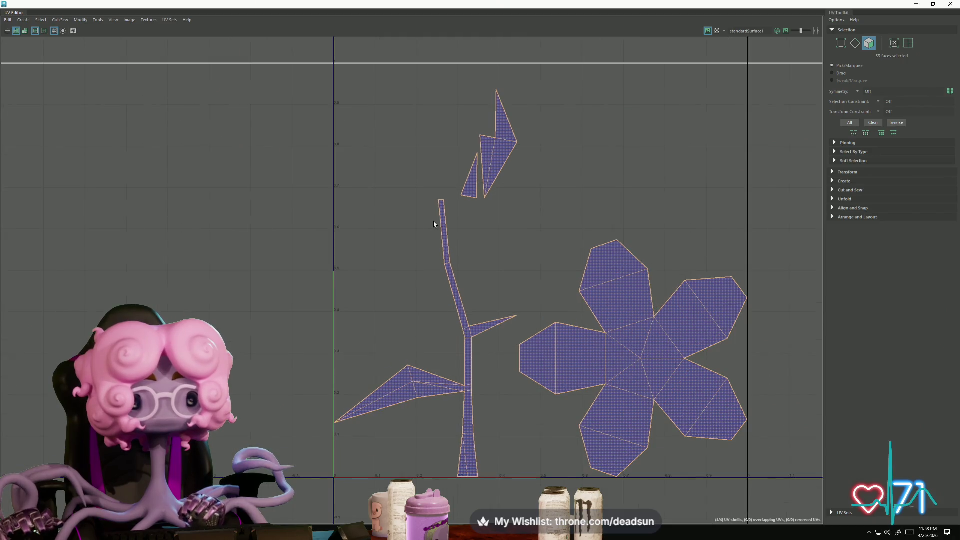
# Step: In Edge mode, Move and Sew the top shell onto the leaf and select the shared leaf edge
pyautogui.moveTo(467, 202); pyautogui.dragTo(470, 160, button='right')
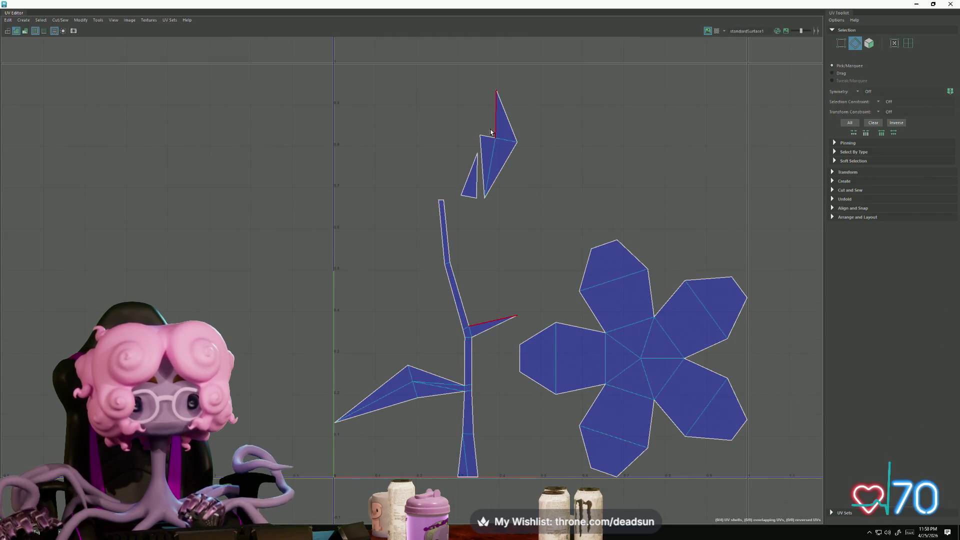
pyautogui.click(60, 20)
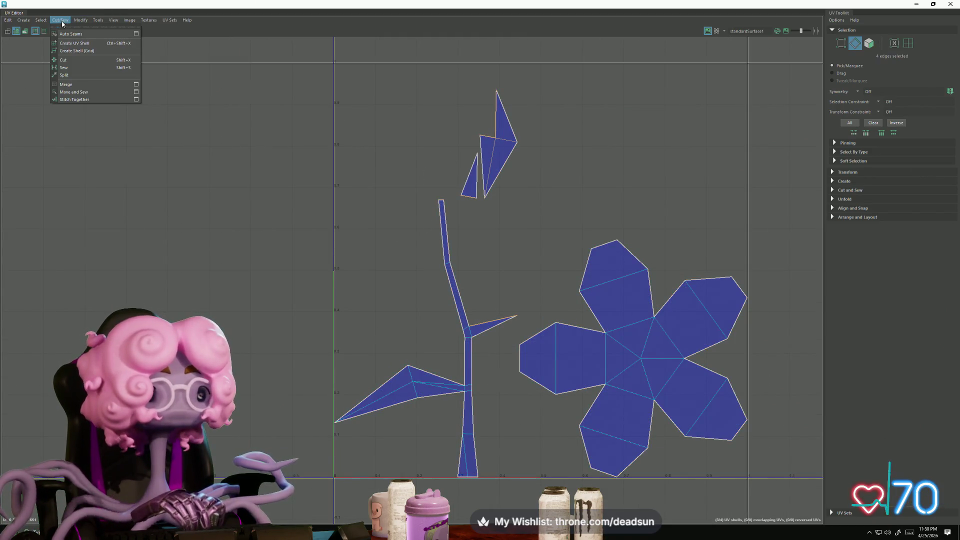
pyautogui.click(75, 95)
pyautogui.scroll(2, 435, 301)
pyautogui.click(519, 336)
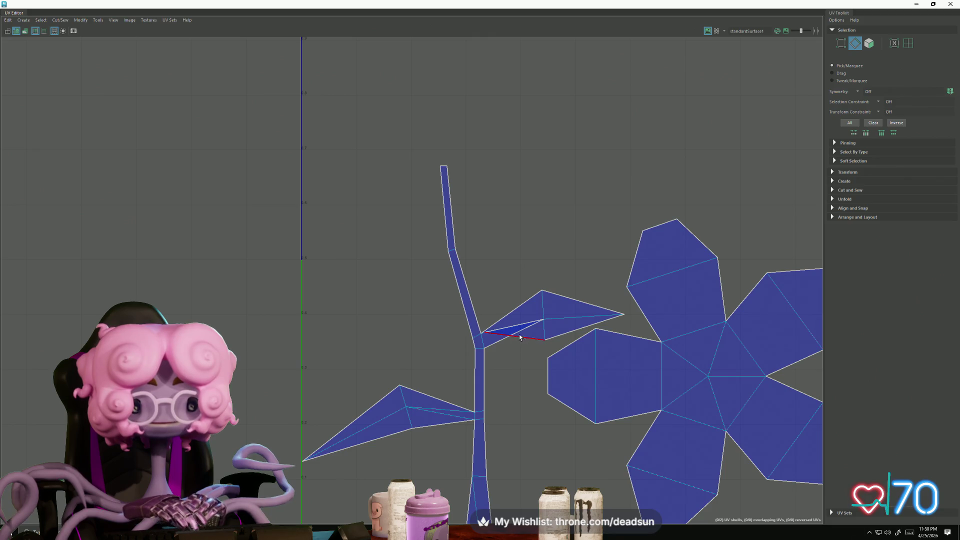
pyautogui.click(520, 324)
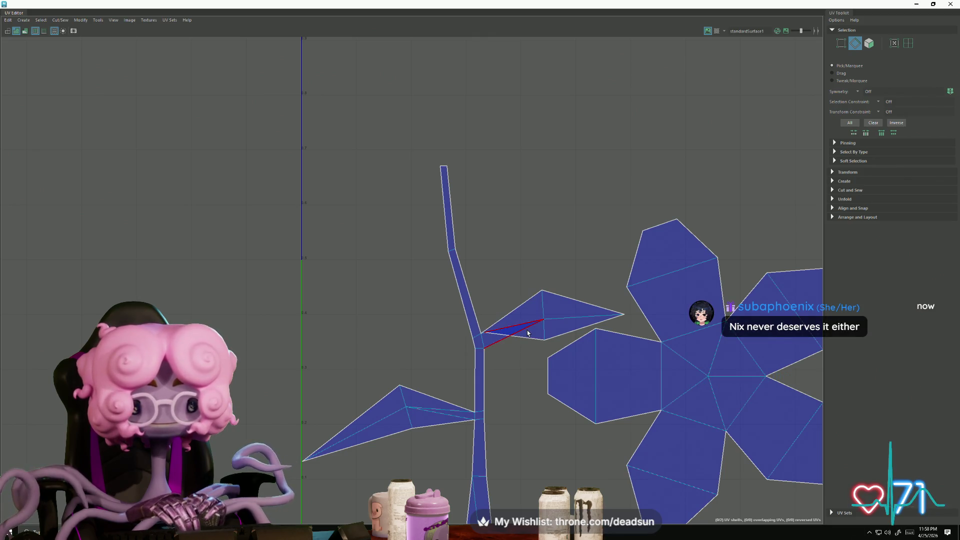
pyautogui.scroll(4, 521, 357)
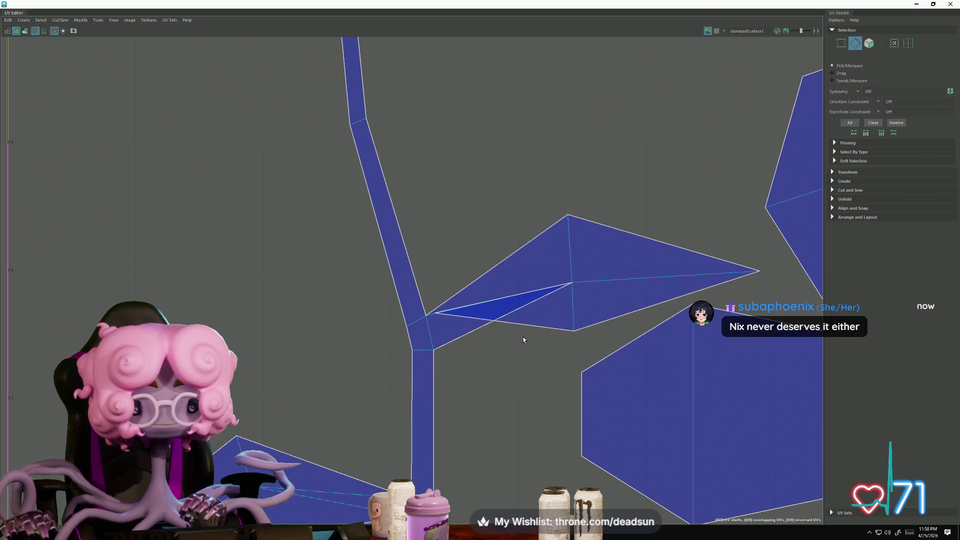
pyautogui.click(515, 313)
pyautogui.click(515, 314)
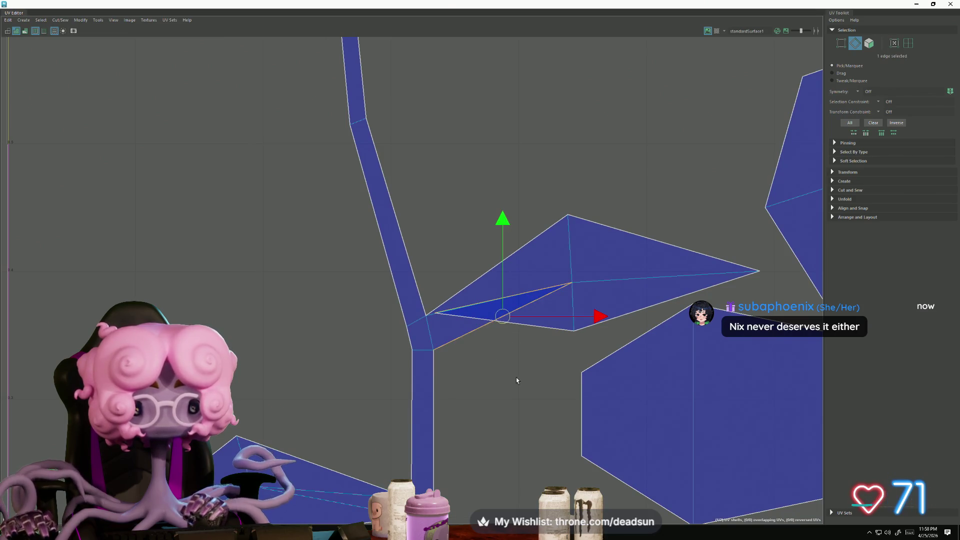
# Step: Sew the leaf shell onto the stem's UV shell with Move and Sew
pyautogui.scroll(-3, 516, 380)
pyautogui.click(49, 24)
pyautogui.moveTo(54, 23)
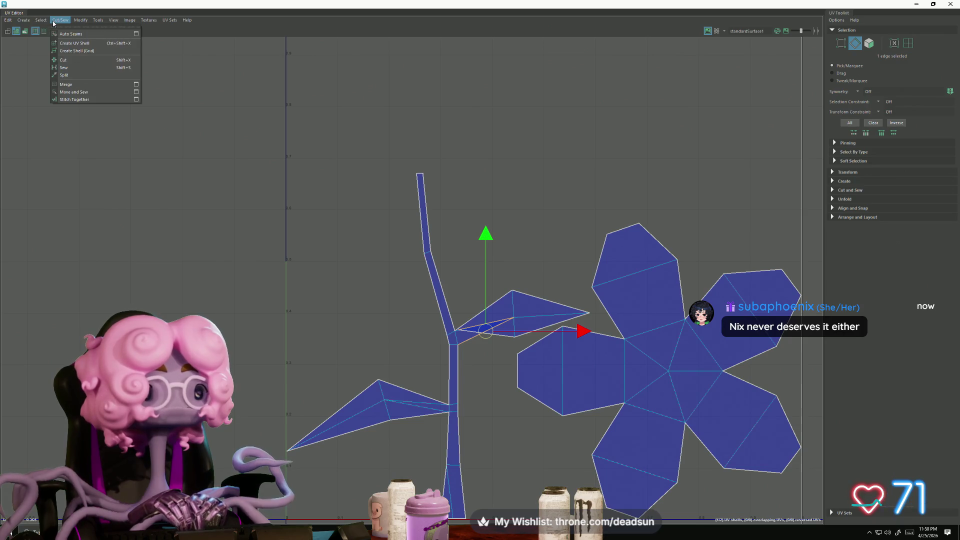
pyautogui.click(65, 92)
pyautogui.scroll(2, 420, 300)
pyautogui.scroll(-2, 492, 334)
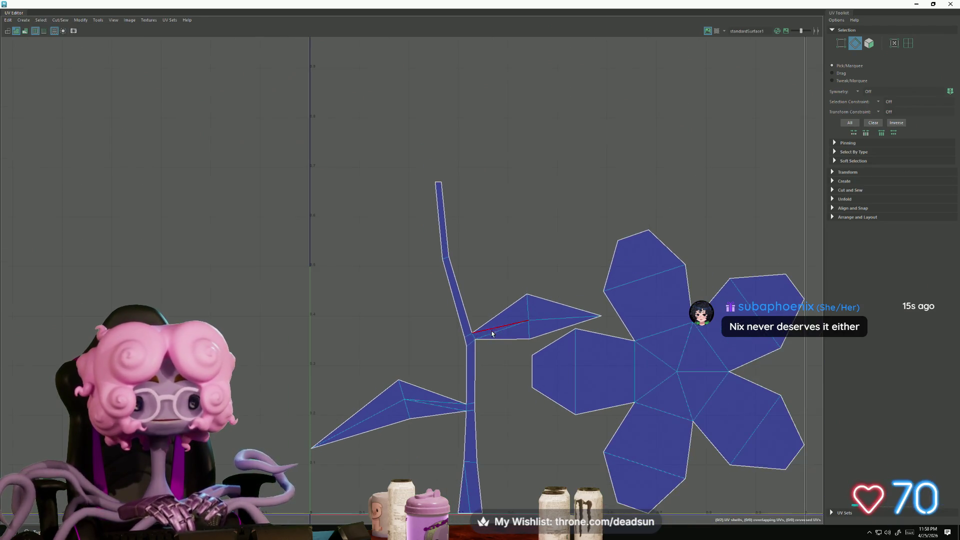
pyautogui.scroll(-2, 518, 341)
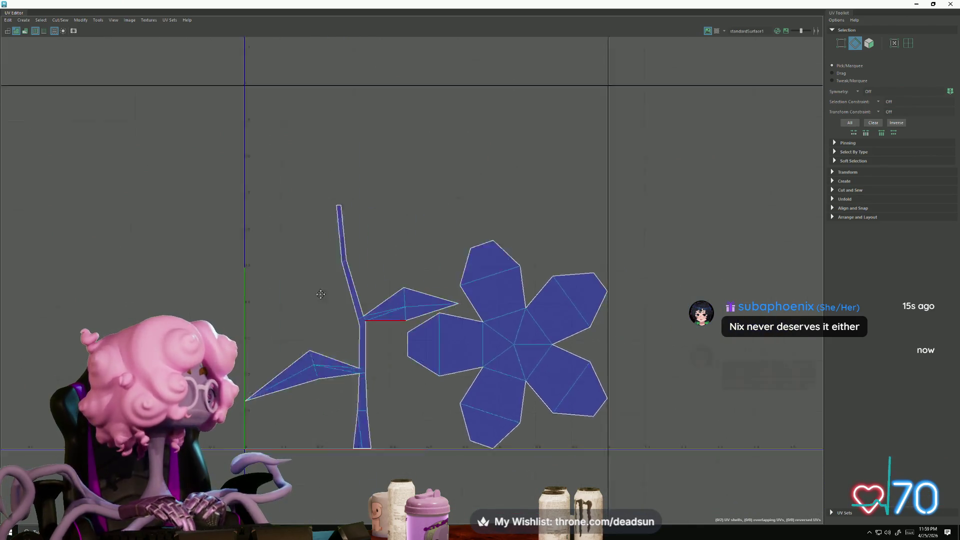
pyautogui.scroll(2, 455, 393)
pyautogui.scroll(-3, 455, 393)
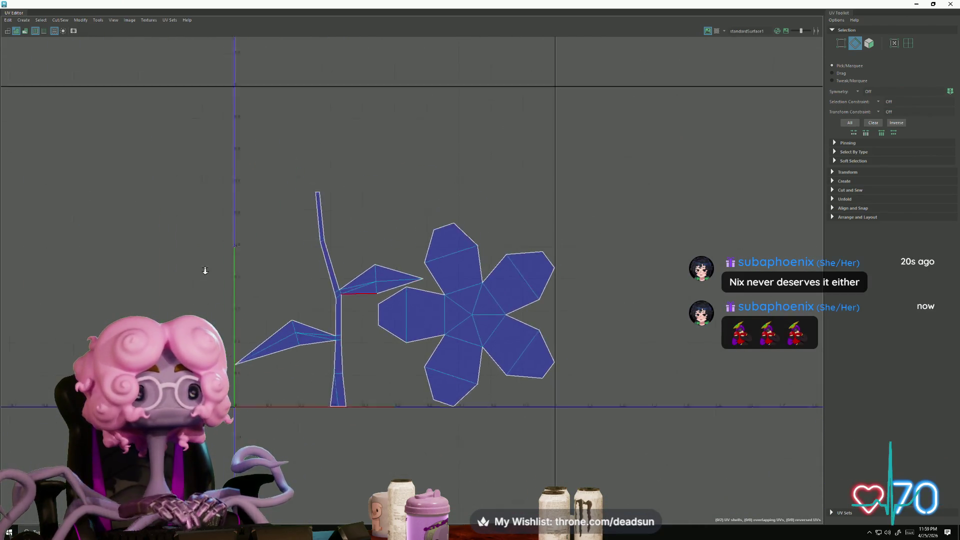
# Step: Select the flower's petal UV shell, move it up and left, and rotate it upright
pyautogui.moveTo(455, 329); pyautogui.dragTo(505, 325, button='right')
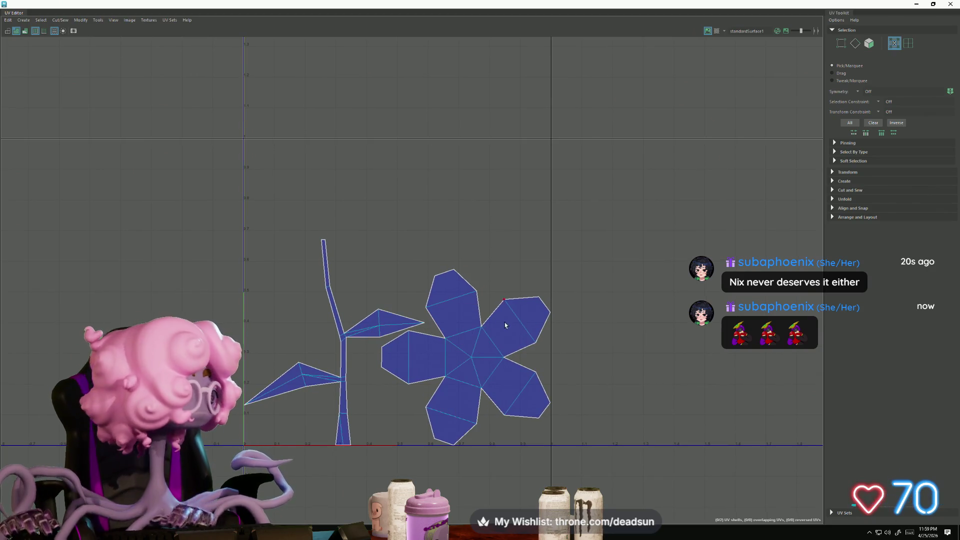
pyautogui.doubleClick(469, 332)
pyautogui.moveTo(466, 357)
pyautogui.mouseDown()
pyautogui.moveTo(433, 240)
pyautogui.moveTo(456, 250)
pyautogui.moveTo(446, 252)
pyautogui.mouseUp()
pyautogui.press('r')
pyautogui.press('w')
pyautogui.press('e')
pyautogui.moveTo(418, 334); pyautogui.dragTo(441, 296)
pyautogui.press('w')
pyautogui.moveTo(436, 249); pyautogui.dragTo(442, 240)
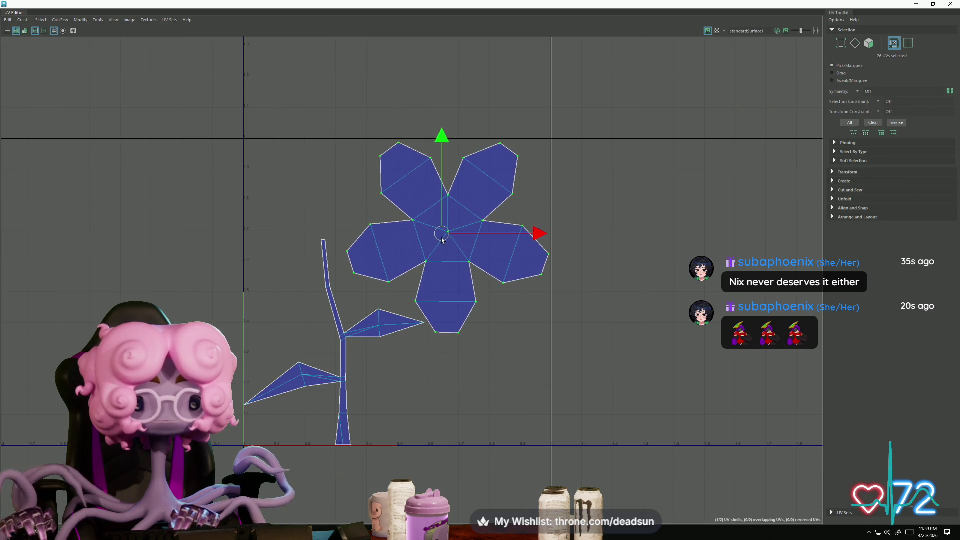
# Step: Reposition the stem and leaf UVs beside the petals, then close the UV Editor
pyautogui.click(356, 336)
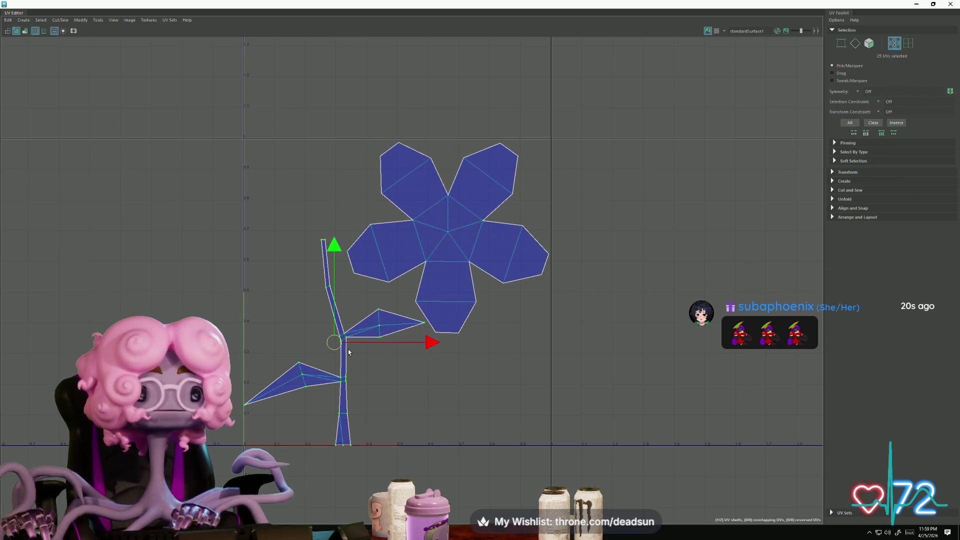
pyautogui.moveTo(340, 341); pyautogui.dragTo(339, 344)
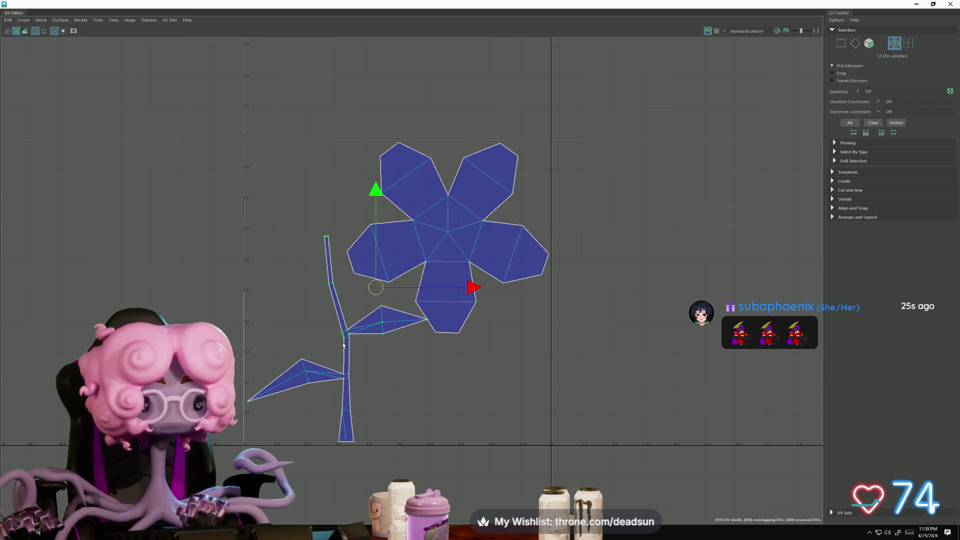
pyautogui.moveTo(373, 295); pyautogui.dragTo(364, 297)
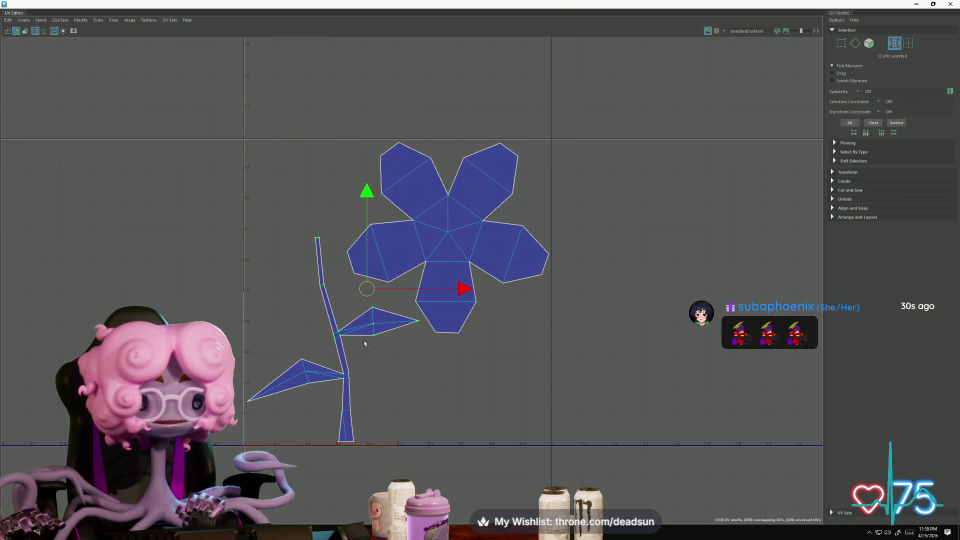
pyautogui.moveTo(280, 228)
pyautogui.mouseDown()
pyautogui.moveTo(341, 293)
pyautogui.moveTo(325, 271)
pyautogui.mouseUp()
pyautogui.keyDown('alt'); pyautogui.moveTo(325, 271); pyautogui.dragTo(281, 299, button='right'); pyautogui.keyUp('alt')
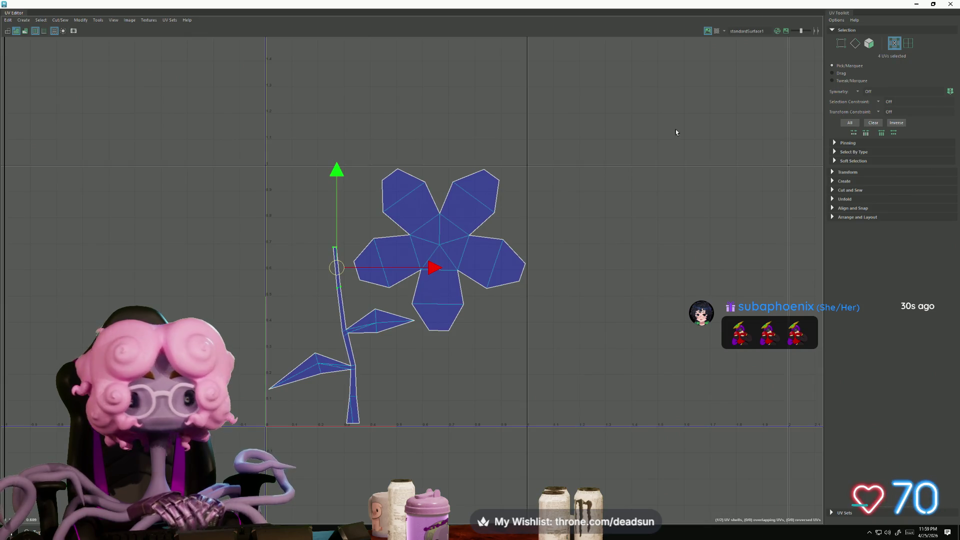
pyautogui.click(950, 4)
pyautogui.keyDown('alt'); pyautogui.moveTo(415, 288); pyautogui.dragTo(430, 293); pyautogui.keyUp('alt')
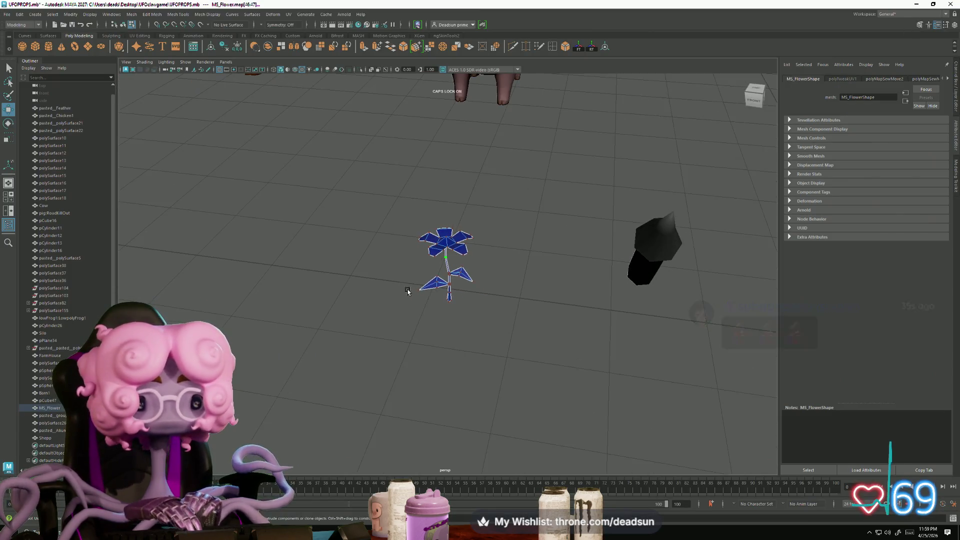
# Step: Zoom out over the farm and select the small box pCube47 beside the barn doors
pyautogui.keyDown('alt'); pyautogui.moveTo(448, 294); pyautogui.dragTo(505, 334, button='right'); pyautogui.keyUp('alt')
pyautogui.moveTo(466, 279)
pyautogui.mouseDown(button='right')
pyautogui.moveTo(500, 276)
pyautogui.moveTo(549, 320)
pyautogui.mouseUp(button='right')
pyautogui.moveTo(549, 320)
pyautogui.keyDown('alt'); pyautogui.mouseDown()
pyautogui.moveTo(385, 347)
pyautogui.moveTo(350, 343)
pyautogui.moveTo(403, 326)
pyautogui.moveTo(385, 311)
pyautogui.moveTo(428, 325)
pyautogui.mouseUp(); pyautogui.keyUp('alt')
pyautogui.scroll(-5, 354, 325)
pyautogui.scroll(-10, 403, 325)
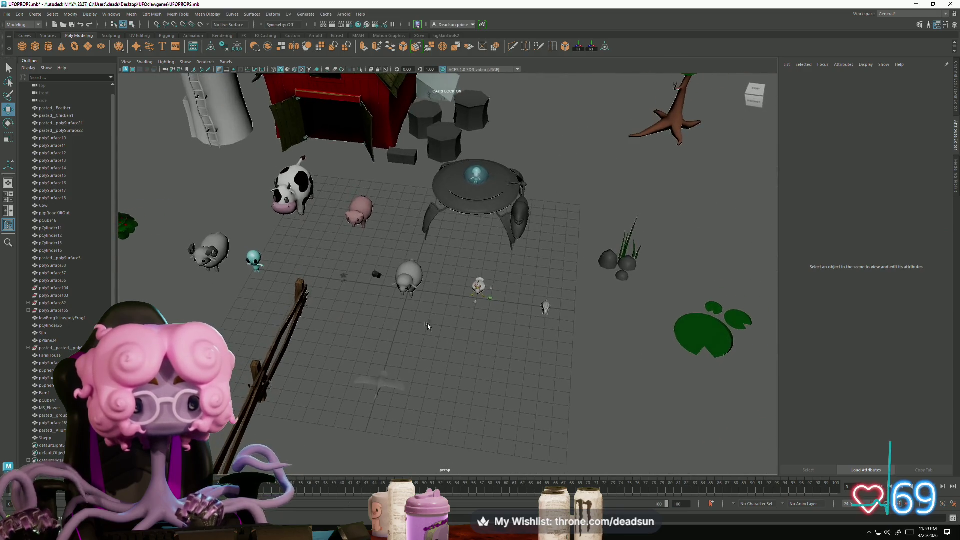
pyautogui.click(607, 261)
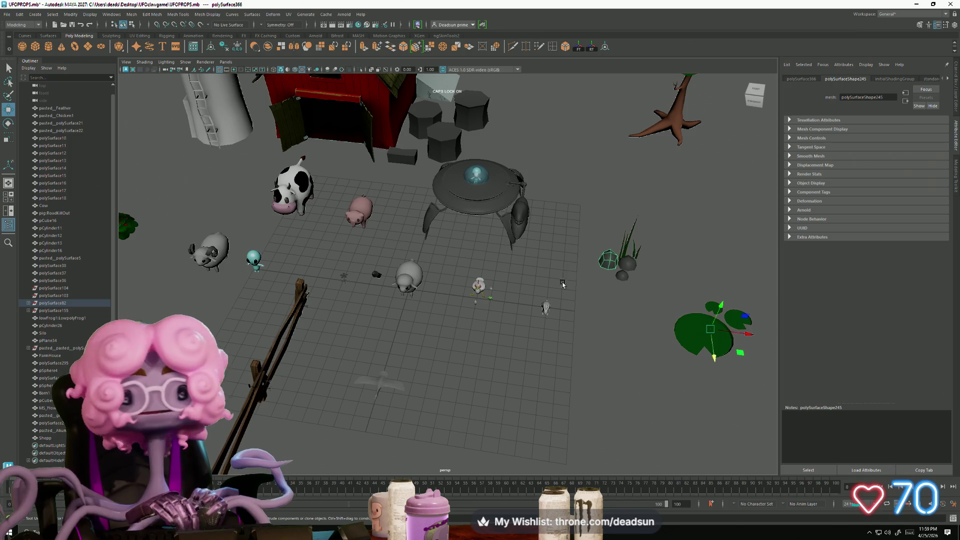
pyautogui.scroll(2, 486, 256)
pyautogui.click(385, 134)
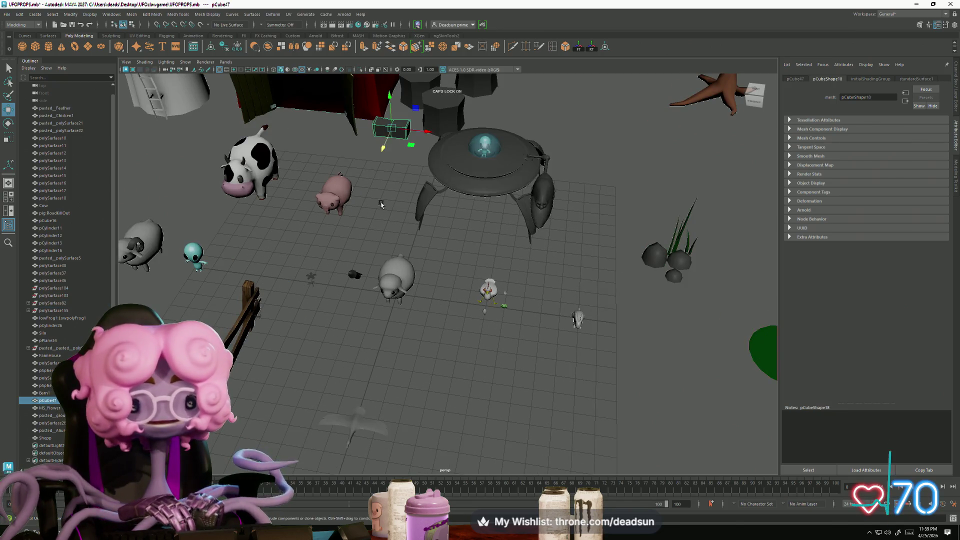
# Step: Frame the box pCube47 and add an edge loop across it with Multi-Cut
pyautogui.press('f')
pyautogui.scroll(-3, 408, 222)
pyautogui.moveTo(408, 221)
pyautogui.keyDown('alt'); pyautogui.mouseDown()
pyautogui.moveTo(439, 290)
pyautogui.moveTo(436, 327)
pyautogui.mouseUp(); pyautogui.keyUp('alt')
pyautogui.scroll(2, 435, 342)
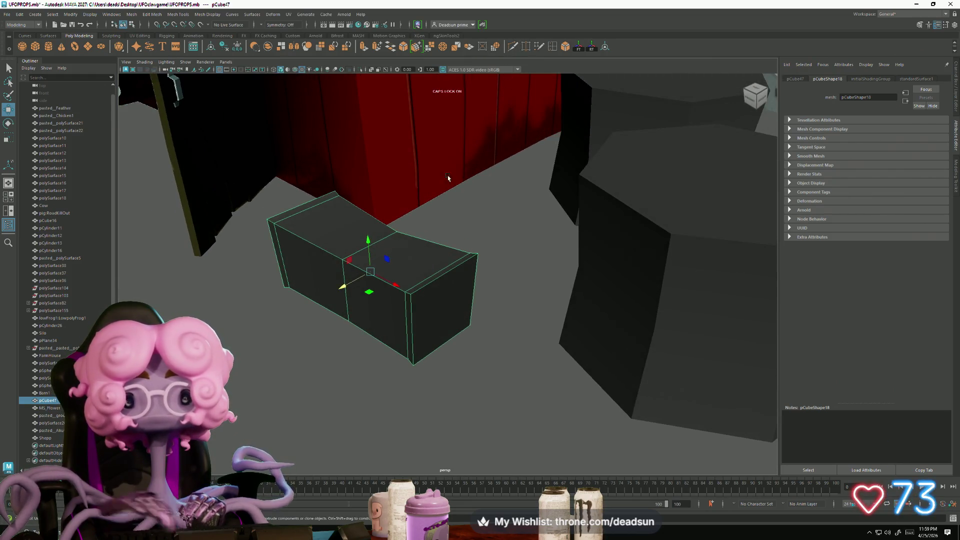
pyautogui.hotkey('ctrl', 'shift', 'x')
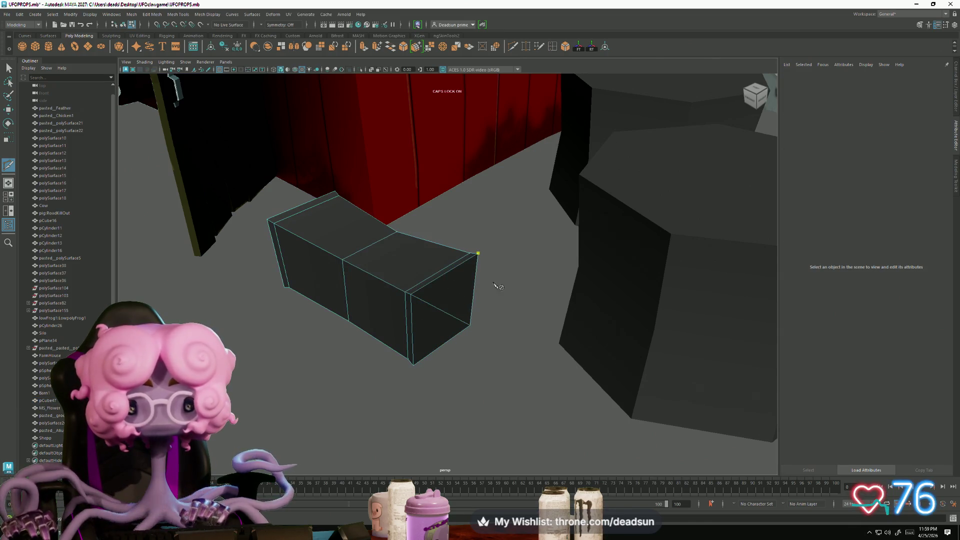
pyautogui.moveTo(309, 372)
pyautogui.keyDown('alt'); pyautogui.mouseDown()
pyautogui.moveTo(328, 381)
pyautogui.moveTo(409, 377)
pyautogui.moveTo(387, 381)
pyautogui.mouseUp(); pyautogui.keyUp('alt')
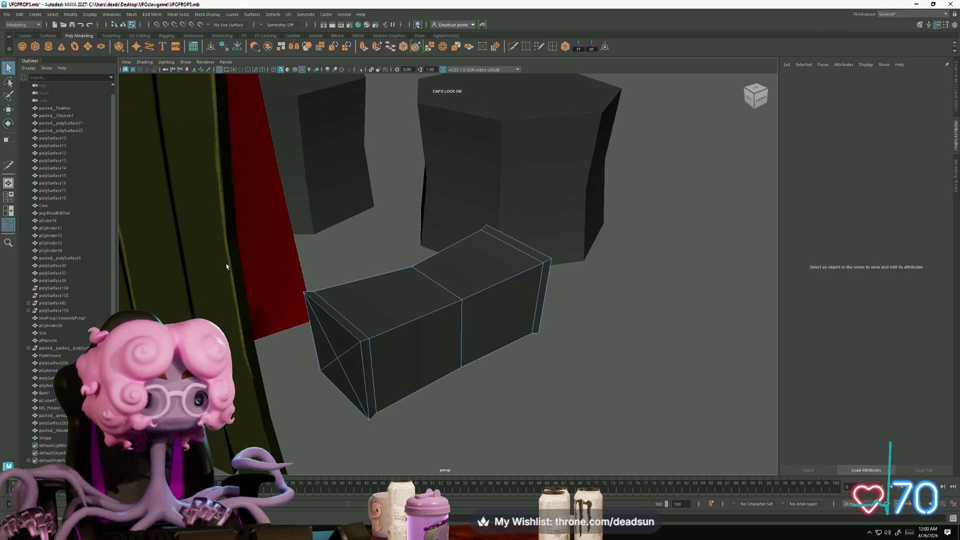
# Step: Scale the box's middle vertices to reshape its centre, then return to object mode
pyautogui.moveTo(337, 359); pyautogui.dragTo(341, 362, button='right')
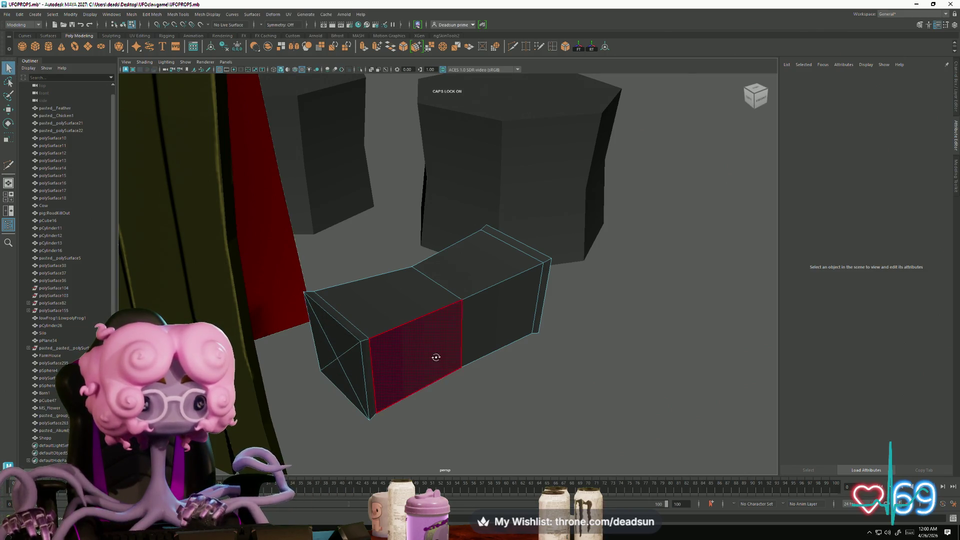
pyautogui.keyDown('alt'); pyautogui.moveTo(435, 356); pyautogui.dragTo(344, 360); pyautogui.keyUp('alt')
pyautogui.moveTo(391, 324); pyautogui.dragTo(385, 312, button='right')
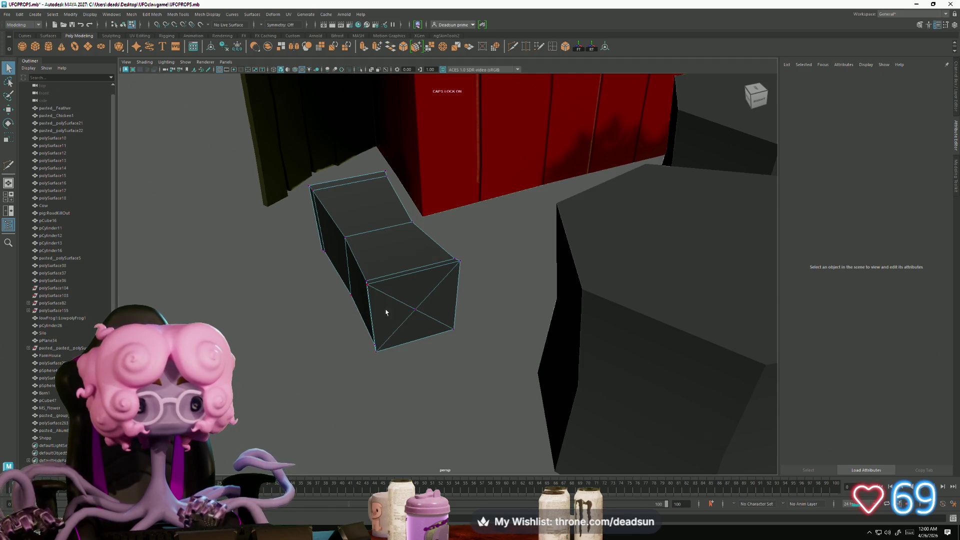
pyautogui.click(417, 311)
pyautogui.moveTo(417, 311)
pyautogui.keyDown('alt'); pyautogui.mouseDown()
pyautogui.moveTo(367, 370)
pyautogui.moveTo(385, 369)
pyautogui.mouseUp(); pyautogui.keyUp('alt')
pyautogui.press('r')
pyautogui.moveTo(442, 310); pyautogui.dragTo(438, 309, button='middle')
pyautogui.keyDown('alt'); pyautogui.moveTo(438, 309); pyautogui.dragTo(419, 331); pyautogui.keyUp('alt')
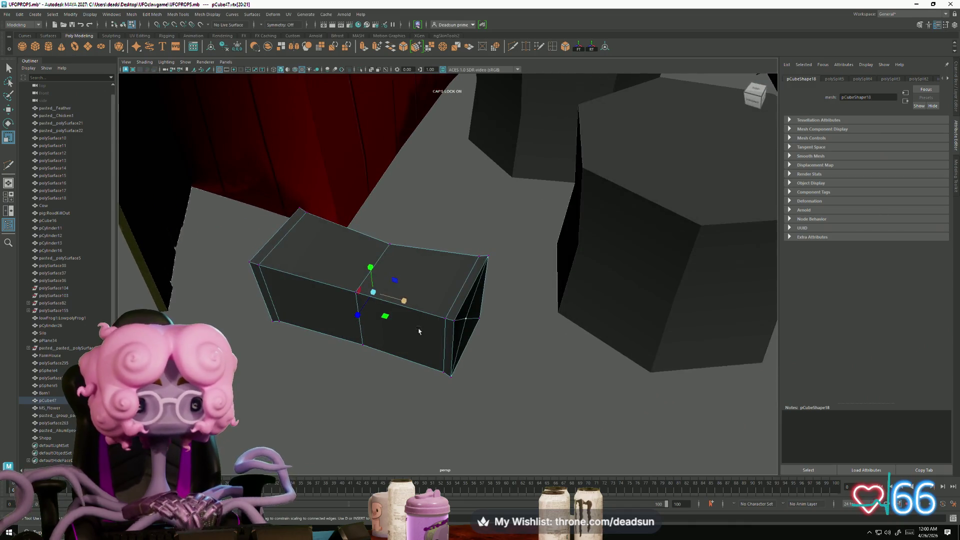
pyautogui.moveTo(399, 302); pyautogui.dragTo(400, 302, button='middle')
pyautogui.moveTo(400, 302)
pyautogui.keyDown('alt'); pyautogui.mouseDown()
pyautogui.moveTo(364, 321)
pyautogui.moveTo(349, 314)
pyautogui.moveTo(365, 322)
pyautogui.moveTo(435, 280)
pyautogui.mouseUp(); pyautogui.keyUp('alt')
pyautogui.moveTo(446, 263); pyautogui.dragTo(469, 254, button='right')
pyautogui.click(489, 285)
# Step: Delete the extra octagonal cylinder pCylinder13 and frame the remaining cylinder
pyautogui.moveTo(489, 285)
pyautogui.keyDown('alt'); pyautogui.mouseDown()
pyautogui.moveTo(401, 328)
pyautogui.moveTo(438, 365)
pyautogui.moveTo(427, 337)
pyautogui.moveTo(424, 350)
pyautogui.moveTo(421, 343)
pyautogui.mouseUp(); pyautogui.keyUp('alt')
pyautogui.scroll(3, 431, 347)
pyautogui.click(440, 315)
pyautogui.moveTo(462, 382)
pyautogui.keyDown('alt'); pyautogui.mouseDown()
pyautogui.moveTo(537, 399)
pyautogui.moveTo(658, 223)
pyautogui.mouseUp(); pyautogui.keyUp('alt')
pyautogui.click(536, 398)
pyautogui.press('f')
pyautogui.click(658, 223)
pyautogui.moveTo(529, 370)
pyautogui.keyDown('alt'); pyautogui.mouseDown()
pyautogui.moveTo(518, 348)
pyautogui.moveTo(558, 285)
pyautogui.mouseUp(); pyautogui.keyUp('alt')
pyautogui.press('Delete')
pyautogui.click(443, 305)
pyautogui.press('f')
pyautogui.moveTo(452, 320)
pyautogui.keyDown('alt'); pyautogui.mouseDown()
pyautogui.moveTo(475, 365)
pyautogui.moveTo(535, 400)
pyautogui.moveTo(413, 379)
pyautogui.moveTo(393, 292)
pyautogui.mouseUp(); pyautogui.keyUp('alt')
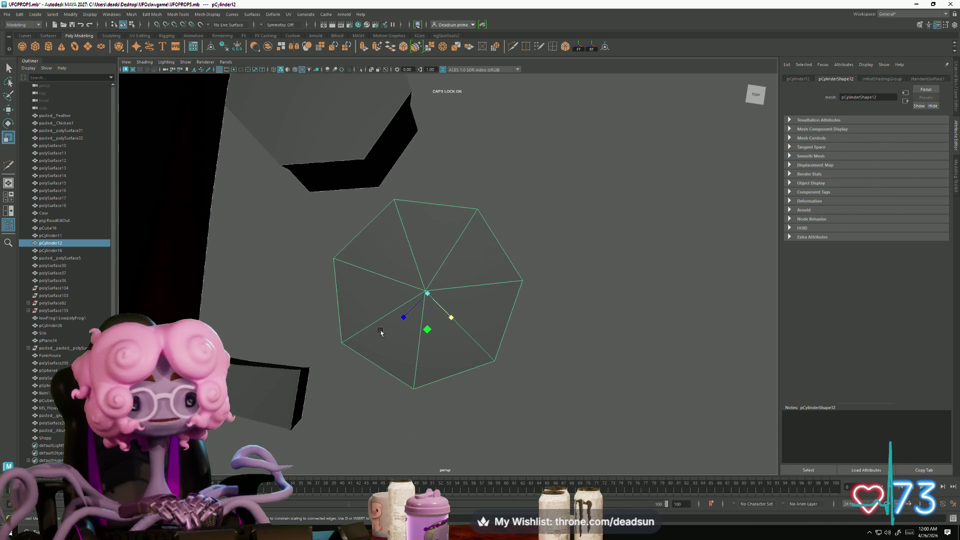
# Step: Extrude the cylinder's top cap faces and scale them inward to form an inset rim
pyautogui.rightClick(393, 292)
pyautogui.click(393, 310)
pyautogui.keyDown('alt'); pyautogui.moveTo(430, 320); pyautogui.dragTo(381, 258); pyautogui.keyUp('alt')
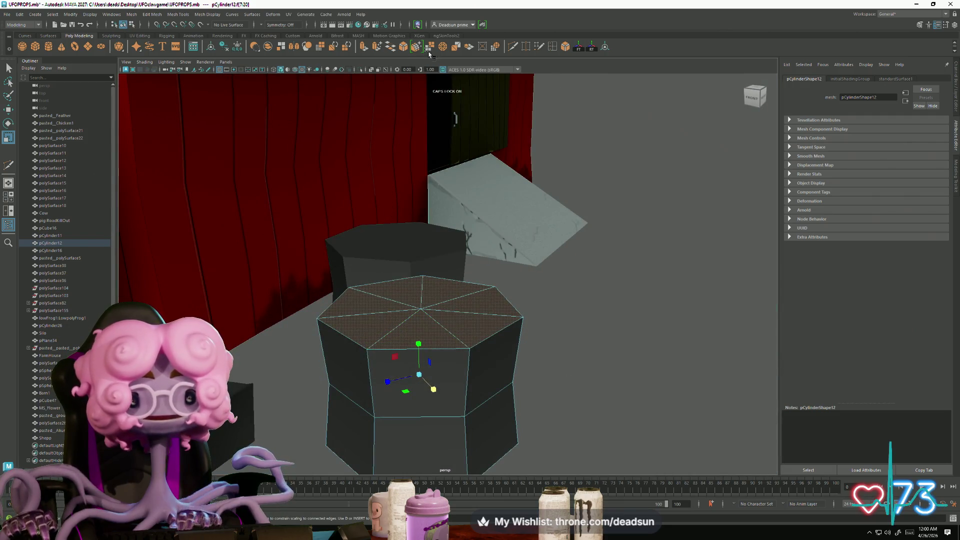
pyautogui.click(363, 47)
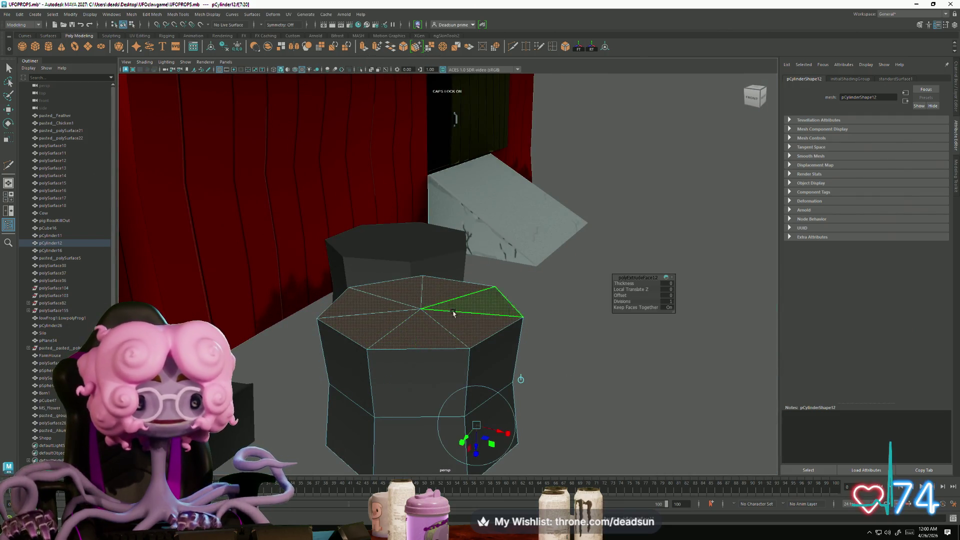
pyautogui.moveTo(416, 380); pyautogui.dragTo(407, 383)
pyautogui.press('[')
pyautogui.press('[')
pyautogui.press('[')
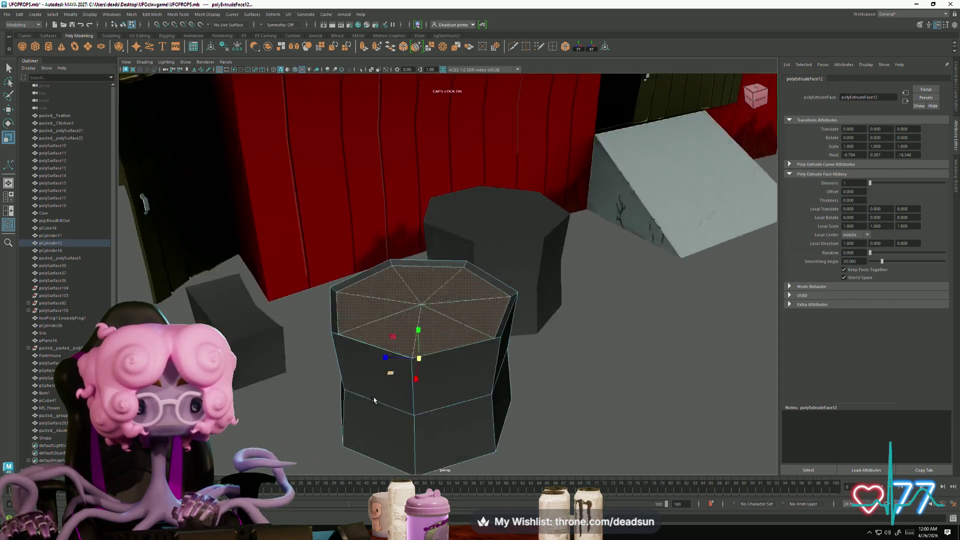
pyautogui.press('[')
pyautogui.press('[')
pyautogui.press('[')
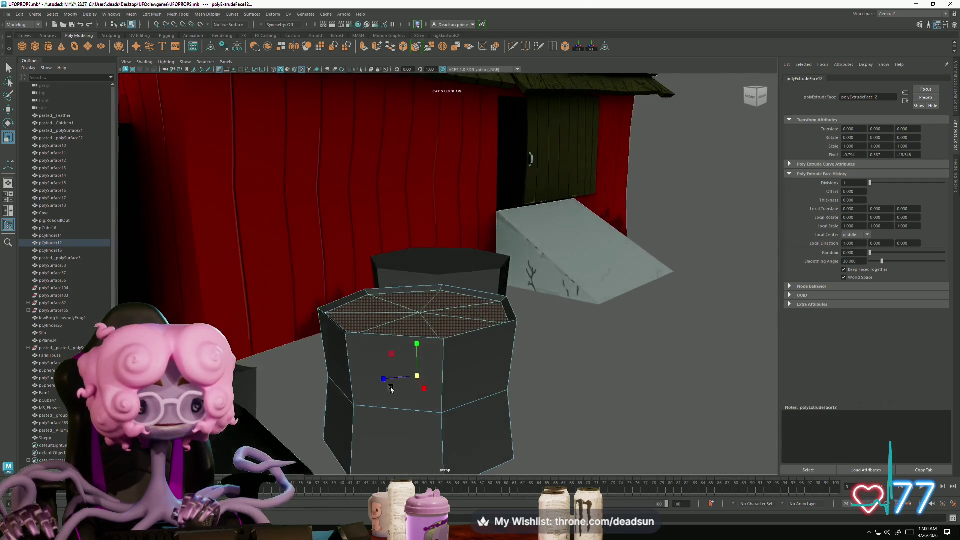
pyautogui.press('[')
pyautogui.press('[')
pyautogui.press('[')
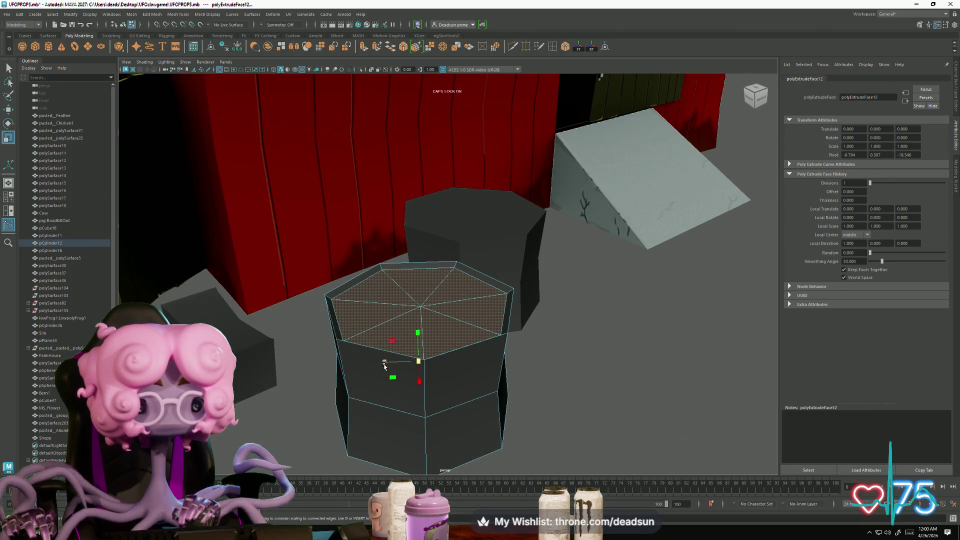
pyautogui.press('[')
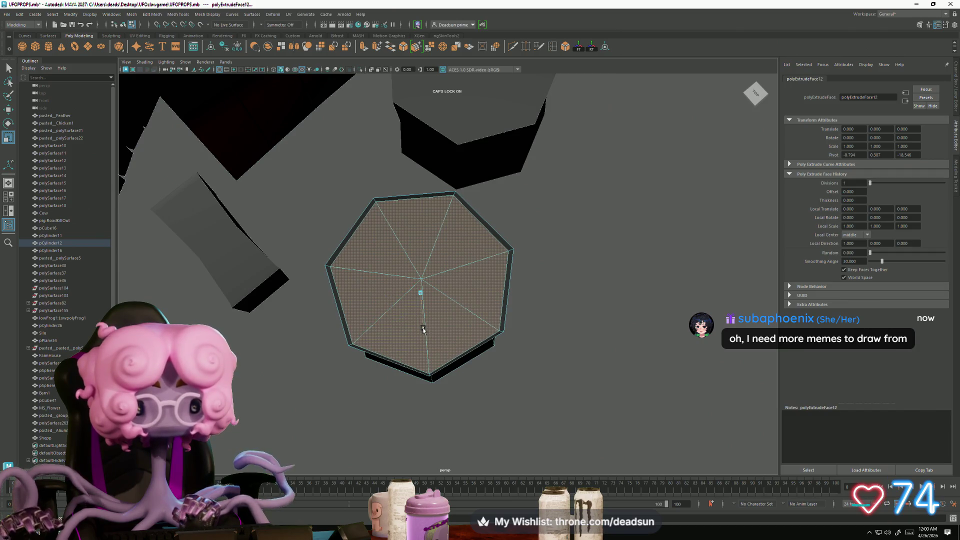
# Step: Reselect and frame the octagonal cylinder, then add the small box to the selection
pyautogui.moveTo(423, 329)
pyautogui.keyDown('alt'); pyautogui.mouseDown()
pyautogui.moveTo(429, 349)
pyautogui.moveTo(461, 359)
pyautogui.mouseUp(); pyautogui.keyUp('alt')
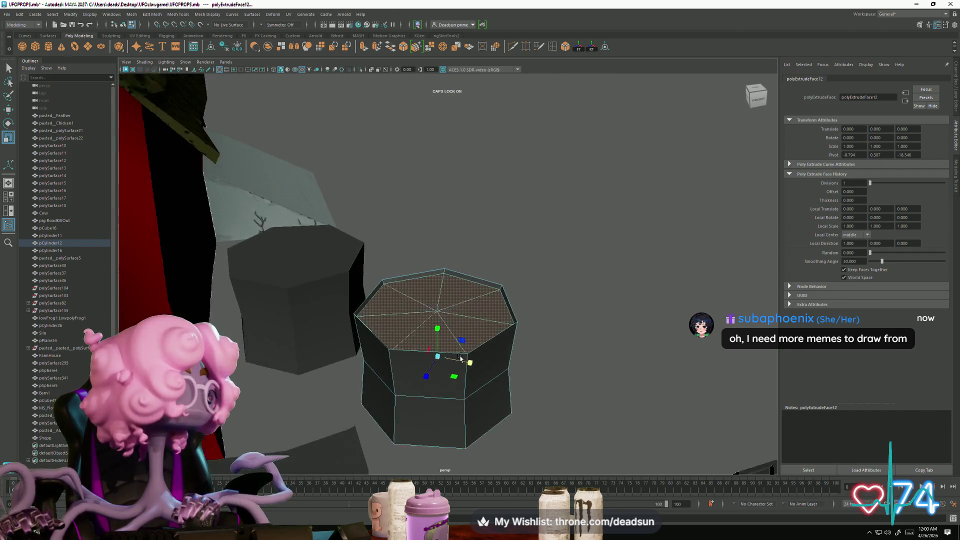
pyautogui.scroll(-3, 460, 358)
pyautogui.click(504, 315)
pyautogui.moveTo(504, 315)
pyautogui.keyDown('alt'); pyautogui.mouseDown()
pyautogui.moveTo(483, 341)
pyautogui.moveTo(530, 340)
pyautogui.moveTo(411, 345)
pyautogui.moveTo(426, 349)
pyautogui.mouseUp(); pyautogui.keyUp('alt')
pyautogui.click(493, 321)
pyautogui.press('f')
pyautogui.keyDown('shift'); pyautogui.click(337, 359); pyautogui.keyUp('shift')
pyautogui.moveTo(395, 381)
pyautogui.keyDown('alt'); pyautogui.mouseDown()
pyautogui.moveTo(386, 395)
pyautogui.moveTo(443, 356)
pyautogui.moveTo(438, 369)
pyautogui.moveTo(415, 371)
pyautogui.moveTo(430, 399)
pyautogui.moveTo(427, 378)
pyautogui.mouseUp(); pyautogui.keyUp('alt')
pyautogui.scroll(6, 415, 371)
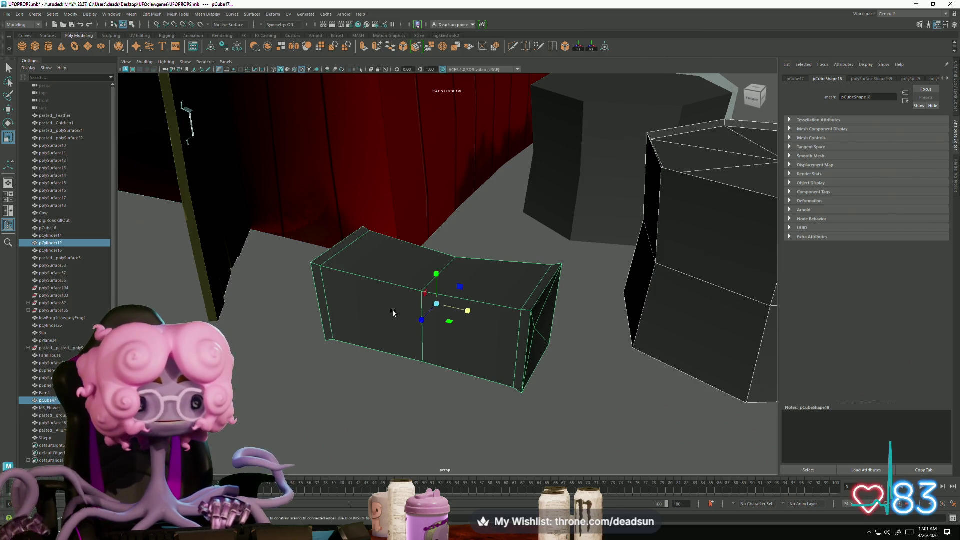
pyautogui.keyDown('alt'); pyautogui.moveTo(484, 365); pyautogui.dragTo(456, 335); pyautogui.keyUp('alt')
pyautogui.scroll(-3, 448, 368)
pyautogui.moveTo(448, 368)
pyautogui.keyDown('alt'); pyautogui.mouseDown()
pyautogui.moveTo(488, 377)
pyautogui.moveTo(491, 343)
pyautogui.moveTo(352, 331)
pyautogui.moveTo(347, 350)
pyautogui.mouseUp(); pyautogui.keyUp('alt')
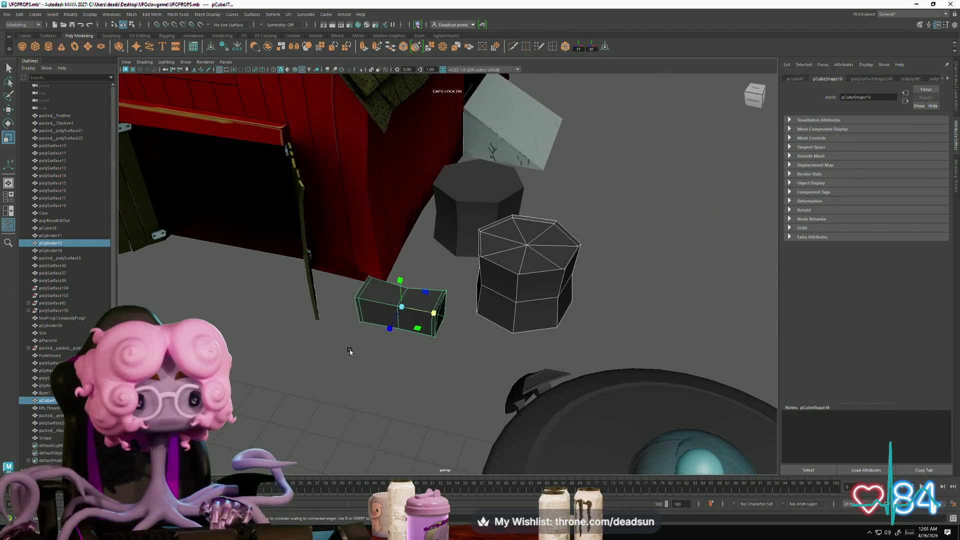
pyautogui.click(346, 349)
pyautogui.click(400, 320)
pyautogui.click(519, 310)
pyautogui.scroll(-3, 491, 339)
pyautogui.moveTo(491, 339)
pyautogui.keyDown('alt'); pyautogui.mouseDown()
pyautogui.moveTo(419, 336)
pyautogui.moveTo(416, 320)
pyautogui.moveTo(407, 330)
pyautogui.moveTo(419, 311)
pyautogui.moveTo(416, 322)
pyautogui.mouseUp(); pyautogui.keyUp('alt')
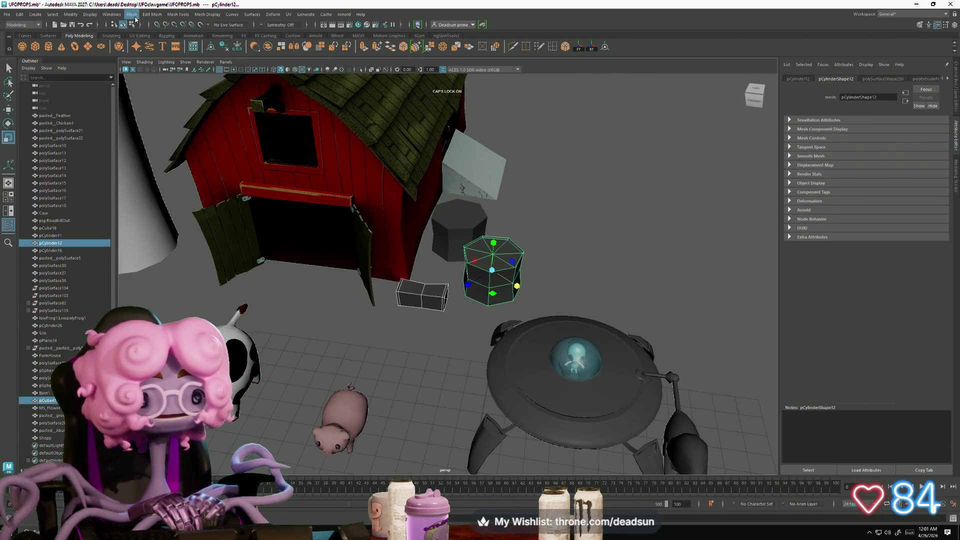
pyautogui.click(134, 16)
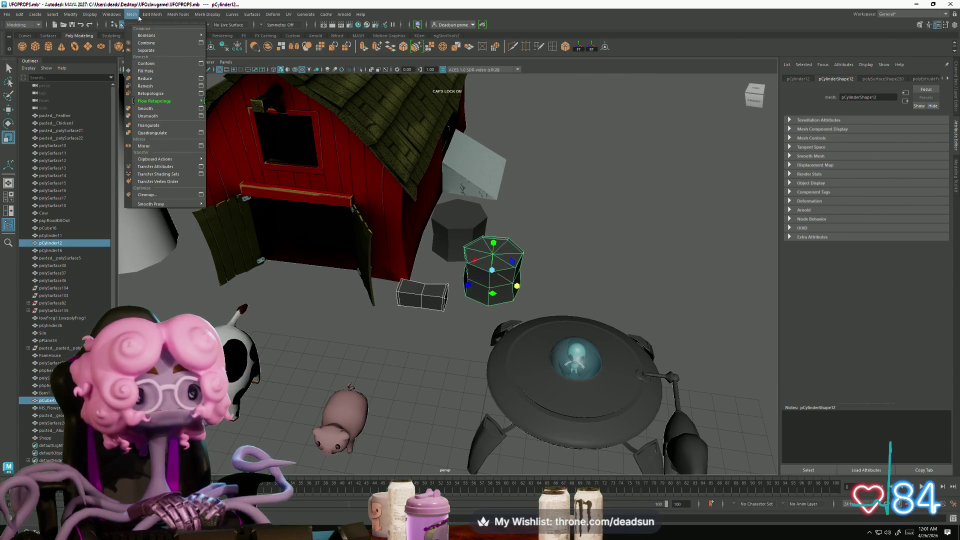
pyautogui.moveTo(153, 15)
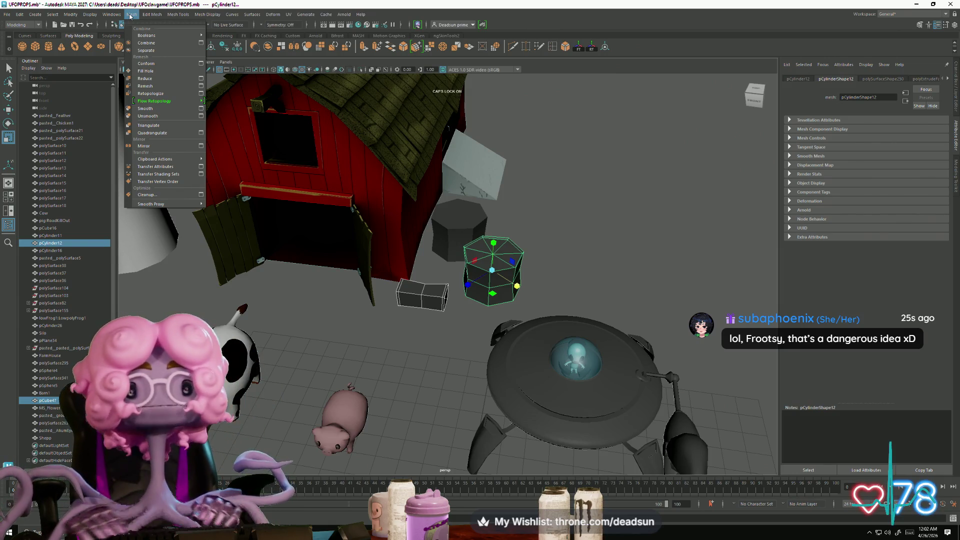
pyautogui.moveTo(429, 361)
pyautogui.keyDown('alt'); pyautogui.mouseDown()
pyautogui.moveTo(410, 343)
pyautogui.moveTo(437, 349)
pyautogui.moveTo(439, 328)
pyautogui.moveTo(229, 260)
pyautogui.moveTo(427, 269)
pyautogui.moveTo(411, 305)
pyautogui.mouseUp(); pyautogui.keyUp('alt')
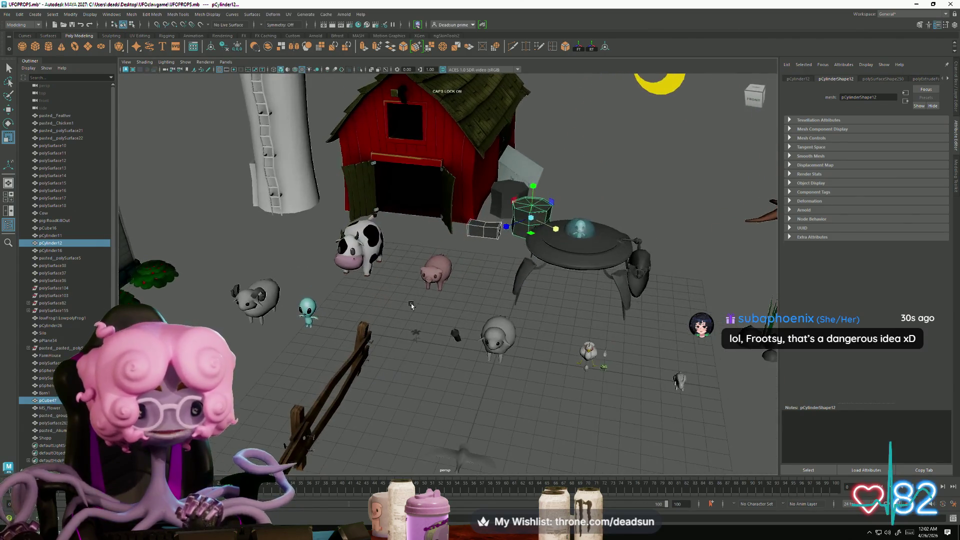
pyautogui.click(307, 309)
pyautogui.press('f')
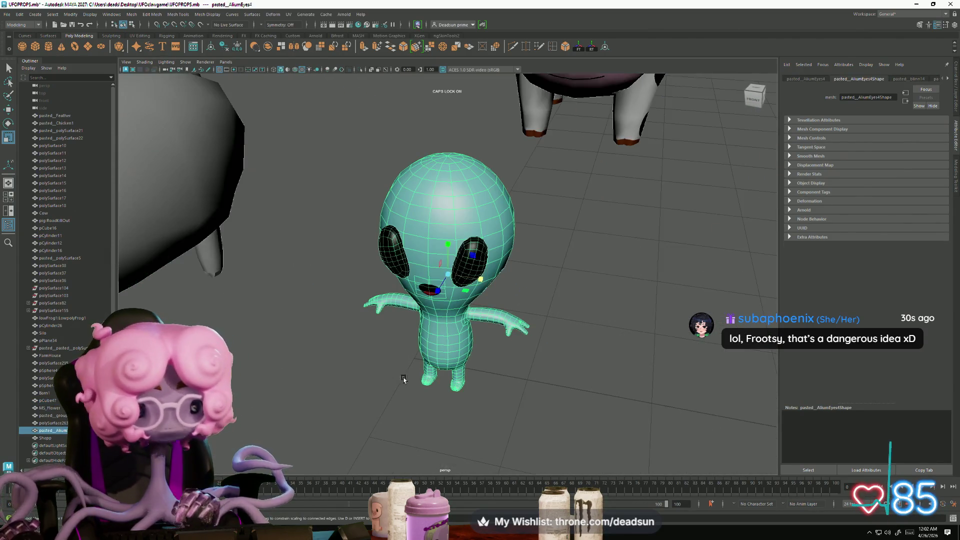
pyautogui.click(403, 379)
pyautogui.moveTo(403, 379)
pyautogui.keyDown('alt'); pyautogui.mouseDown(button='right')
pyautogui.moveTo(368, 377)
pyautogui.moveTo(326, 337)
pyautogui.moveTo(365, 354)
pyautogui.moveTo(389, 336)
pyautogui.moveTo(505, 368)
pyautogui.moveTo(460, 370)
pyautogui.moveTo(958, 502)
pyautogui.moveTo(511, 311)
pyautogui.moveTo(531, 339)
pyautogui.moveTo(487, 375)
pyautogui.mouseUp(button='right'); pyautogui.keyUp('alt')
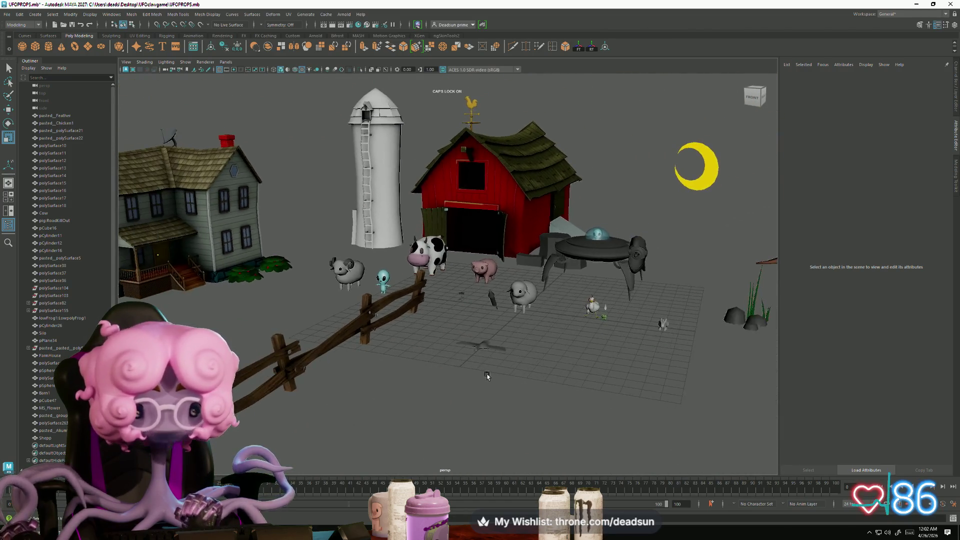
pyautogui.scroll(3, 487, 375)
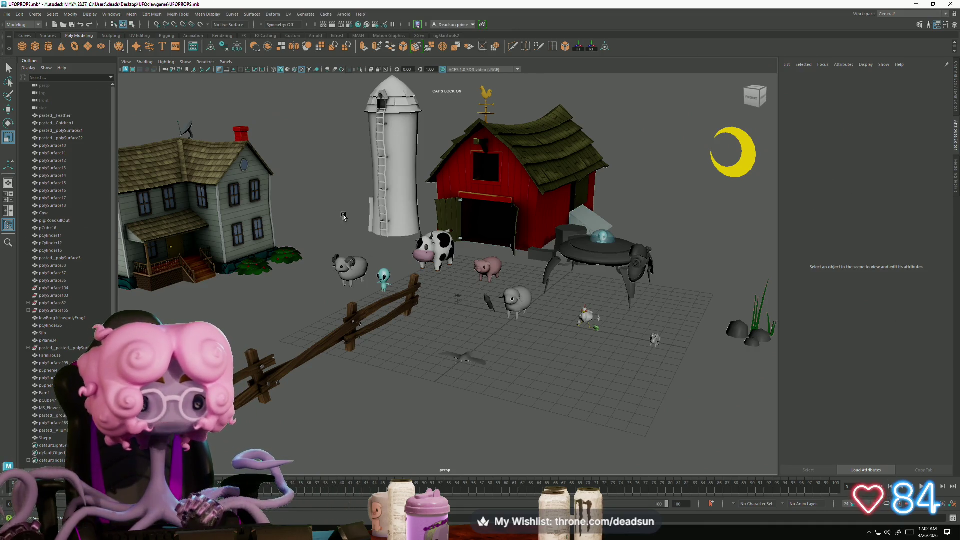
pyautogui.keyDown('alt'); pyautogui.moveTo(346, 272); pyautogui.dragTo(357, 290); pyautogui.keyUp('alt')
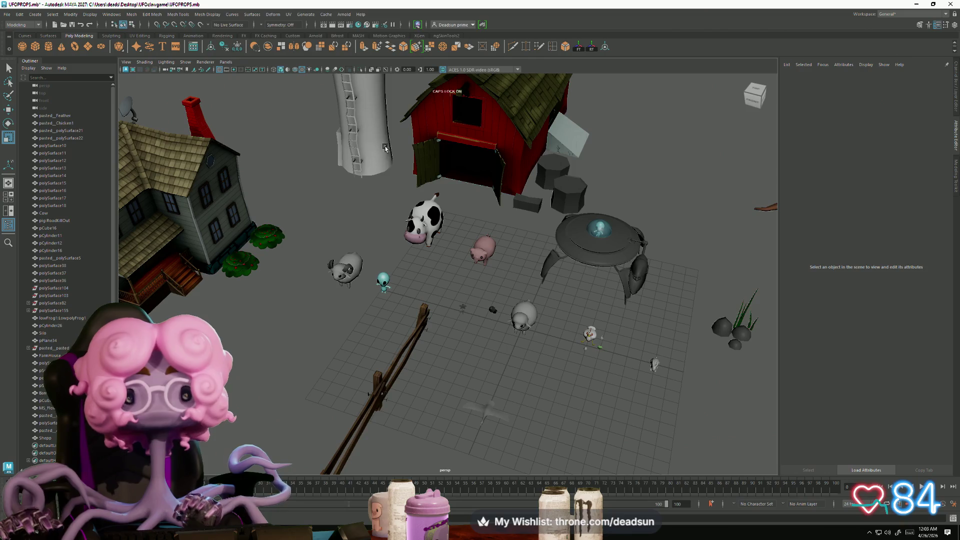
pyautogui.scroll(2, 390, 277)
pyautogui.scroll(2, 440, 321)
pyautogui.scroll(-5, 343, 298)
pyautogui.moveTo(343, 298)
pyautogui.keyDown('alt'); pyautogui.mouseDown()
pyautogui.moveTo(362, 284)
pyautogui.moveTo(339, 296)
pyautogui.mouseUp(); pyautogui.keyUp('alt')
pyautogui.scroll(5, 339, 297)
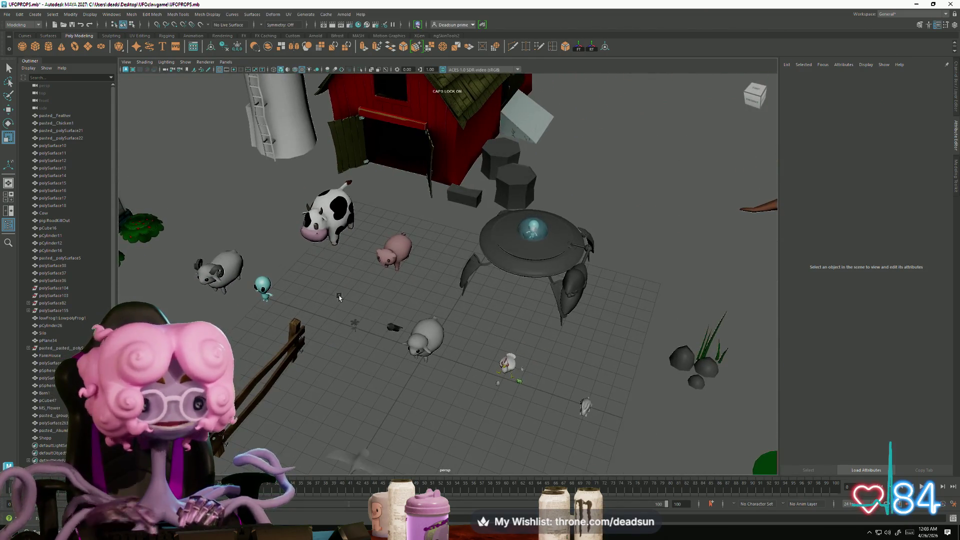
pyautogui.scroll(4, 340, 320)
pyautogui.scroll(-3, 336, 343)
pyautogui.moveTo(336, 342)
pyautogui.keyDown('alt'); pyautogui.mouseDown()
pyautogui.moveTo(358, 344)
pyautogui.moveTo(325, 311)
pyautogui.mouseUp(); pyautogui.keyUp('alt')
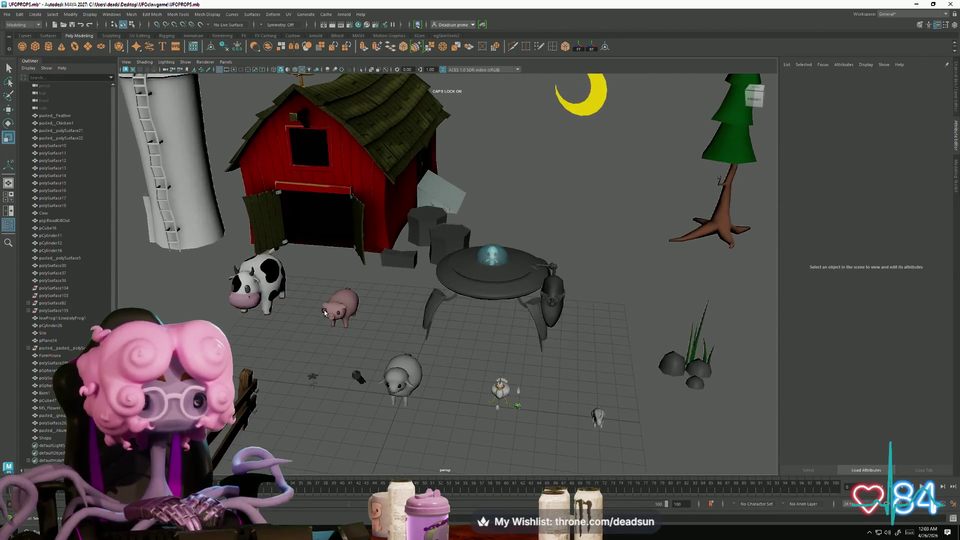
pyautogui.click(262, 274)
pyautogui.press('f')
pyautogui.click(352, 379)
pyautogui.moveTo(352, 378)
pyautogui.keyDown('alt'); pyautogui.mouseDown()
pyautogui.moveTo(333, 380)
pyautogui.moveTo(352, 367)
pyautogui.mouseUp(); pyautogui.keyUp('alt')
pyautogui.moveTo(404, 304)
pyautogui.keyDown('alt'); pyautogui.mouseDown()
pyautogui.moveTo(428, 388)
pyautogui.moveTo(454, 401)
pyautogui.moveTo(451, 375)
pyautogui.moveTo(366, 325)
pyautogui.moveTo(422, 389)
pyautogui.moveTo(403, 356)
pyautogui.moveTo(389, 368)
pyautogui.moveTo(402, 365)
pyautogui.mouseUp(); pyautogui.keyUp('alt')
pyautogui.scroll(-5, 451, 375)
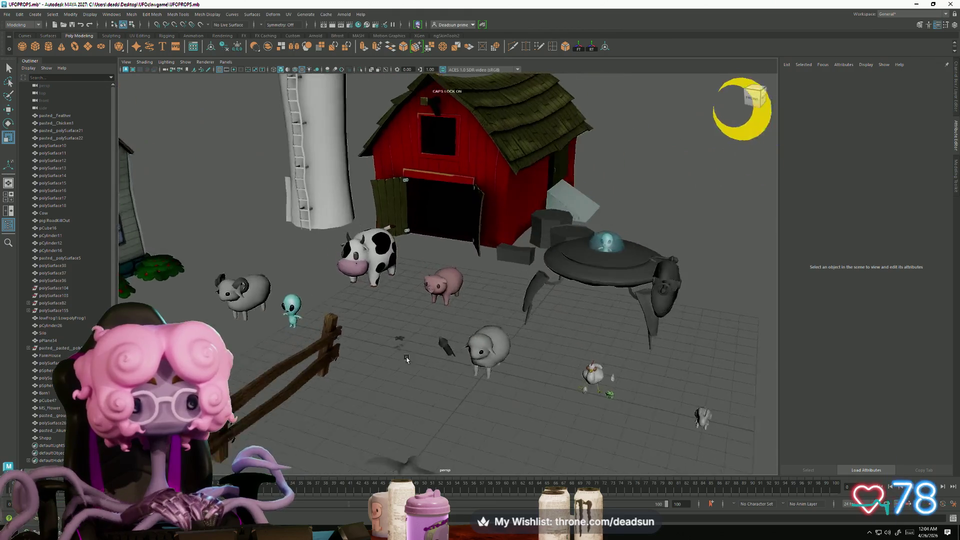
pyautogui.scroll(4, 420, 368)
pyautogui.click(326, 245)
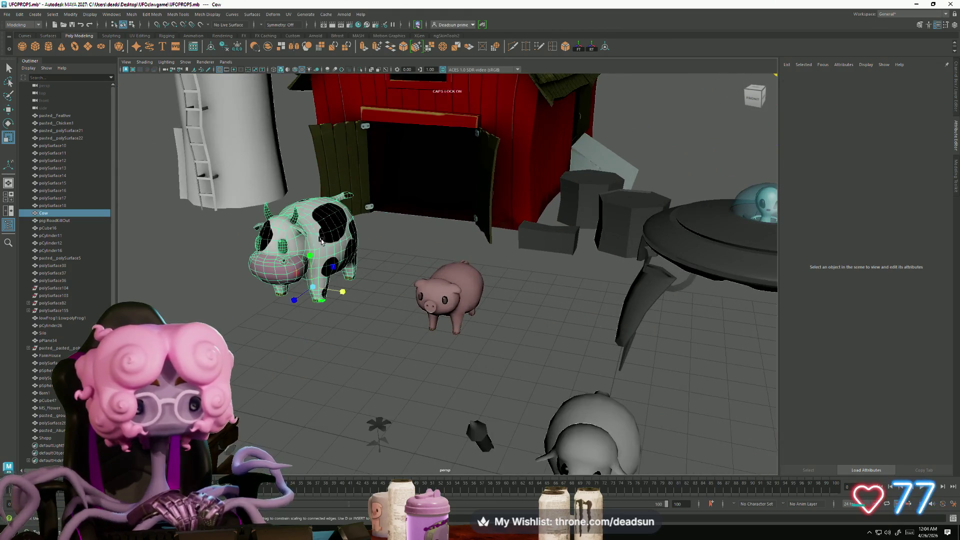
pyautogui.press('f')
pyautogui.click(391, 408)
pyautogui.moveTo(390, 408)
pyautogui.keyDown('alt'); pyautogui.mouseDown()
pyautogui.moveTo(390, 392)
pyautogui.moveTo(403, 411)
pyautogui.moveTo(398, 382)
pyautogui.mouseUp(); pyautogui.keyUp('alt')
pyautogui.scroll(-3, 403, 411)
pyautogui.scroll(3, 399, 381)
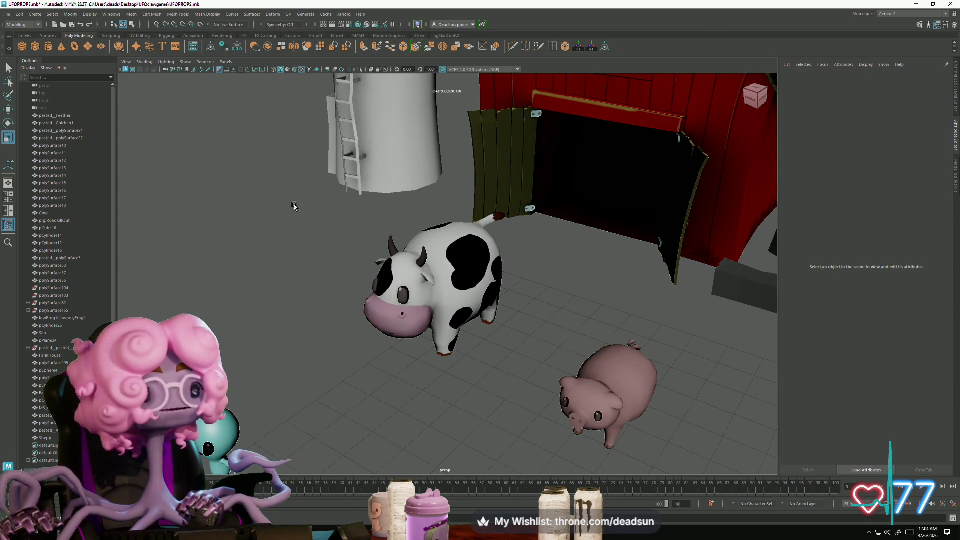
pyautogui.scroll(-10, 371, 268)
pyautogui.keyDown('alt'); pyautogui.moveTo(506, 319); pyautogui.dragTo(356, 282); pyautogui.keyUp('alt')
pyautogui.scroll(5, 356, 282)
pyautogui.scroll(-3, 383, 318)
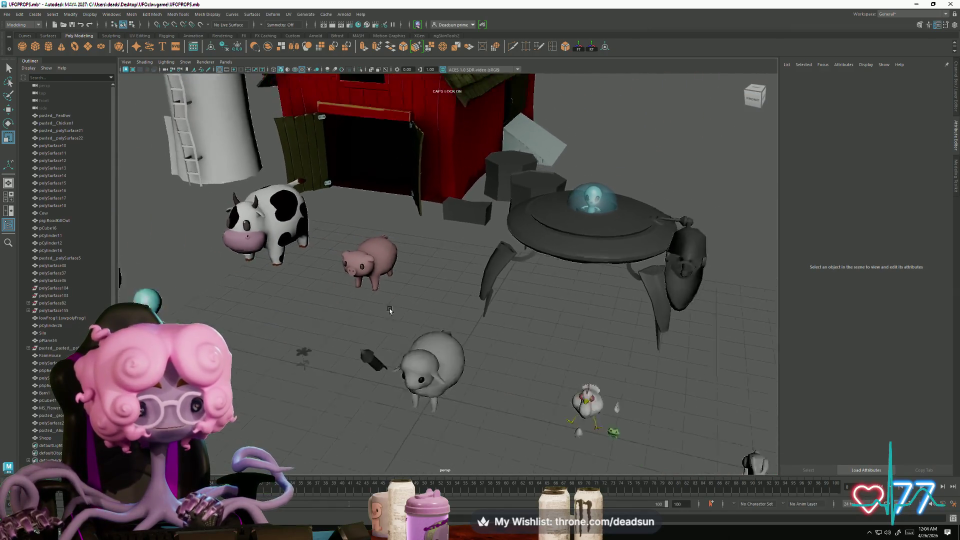
pyautogui.scroll(1, 383, 318)
pyautogui.moveTo(384, 319)
pyautogui.keyDown('alt'); pyautogui.mouseDown()
pyautogui.moveTo(380, 332)
pyautogui.moveTo(339, 322)
pyautogui.mouseUp(); pyautogui.keyUp('alt')
pyautogui.scroll(-3, 387, 326)
pyautogui.scroll(2, 385, 316)
pyautogui.scroll(-4, 380, 332)
pyautogui.scroll(4, 381, 329)
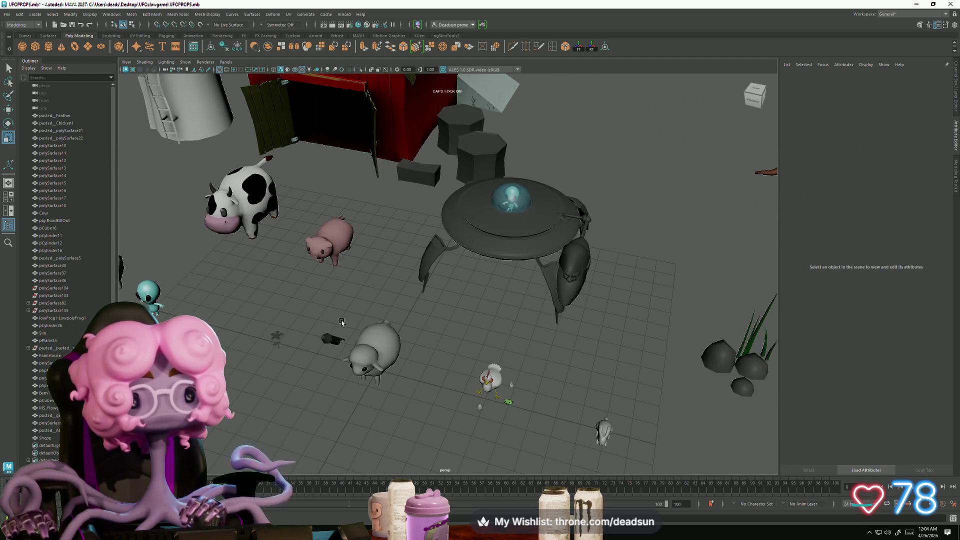
pyautogui.scroll(-5, 339, 319)
pyautogui.scroll(5, 330, 318)
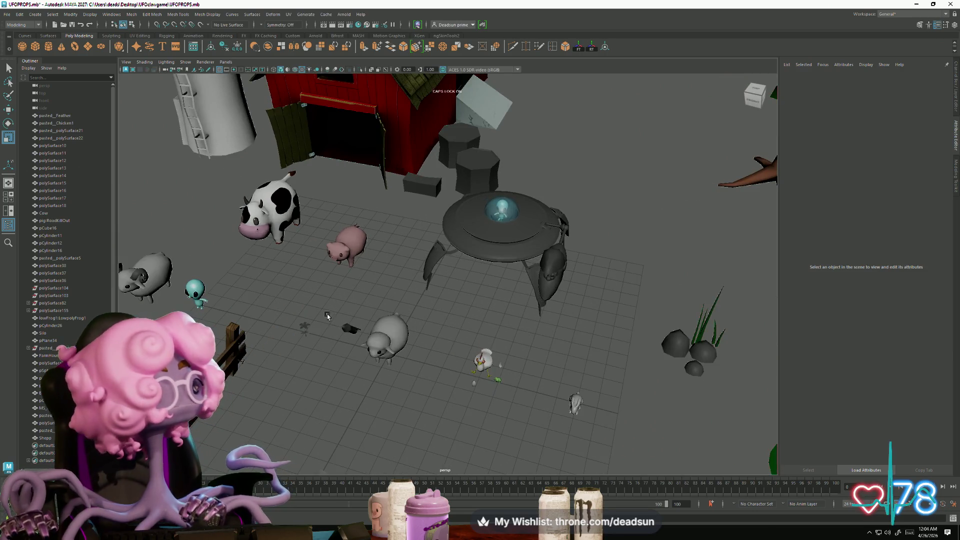
pyautogui.scroll(1, 327, 314)
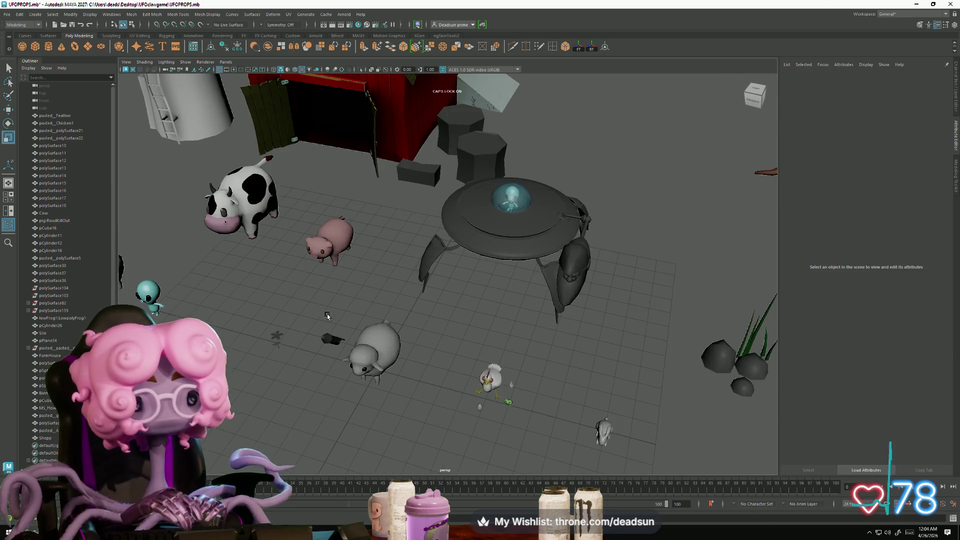
pyautogui.scroll(3, 328, 314)
pyautogui.scroll(-3, 343, 317)
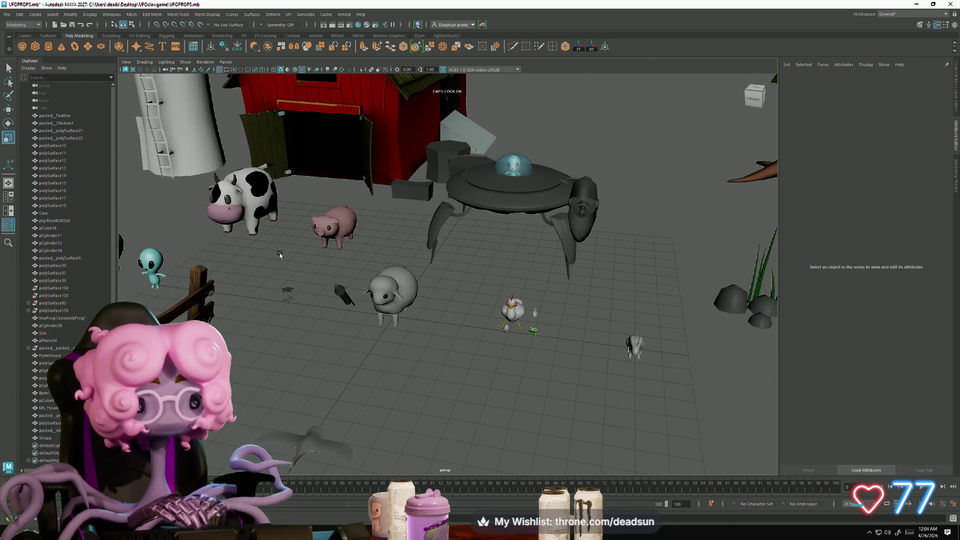
# Step: Move the little green alien from beside the sheep up onto the cow's back
pyautogui.click(245, 207)
pyautogui.moveTo(294, 287)
pyautogui.keyDown('alt'); pyautogui.mouseDown()
pyautogui.moveTo(336, 327)
pyautogui.moveTo(256, 307)
pyautogui.moveTo(313, 263)
pyautogui.mouseUp(); pyautogui.keyUp('alt')
pyautogui.click(263, 315)
pyautogui.press('w')
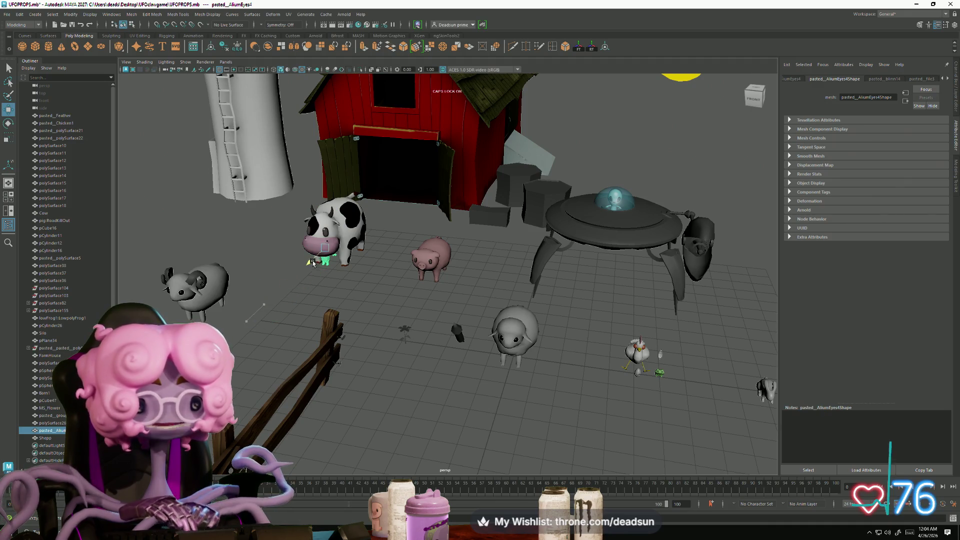
pyautogui.moveTo(318, 202)
pyautogui.mouseDown()
pyautogui.moveTo(349, 149)
pyautogui.moveTo(347, 165)
pyautogui.mouseUp()
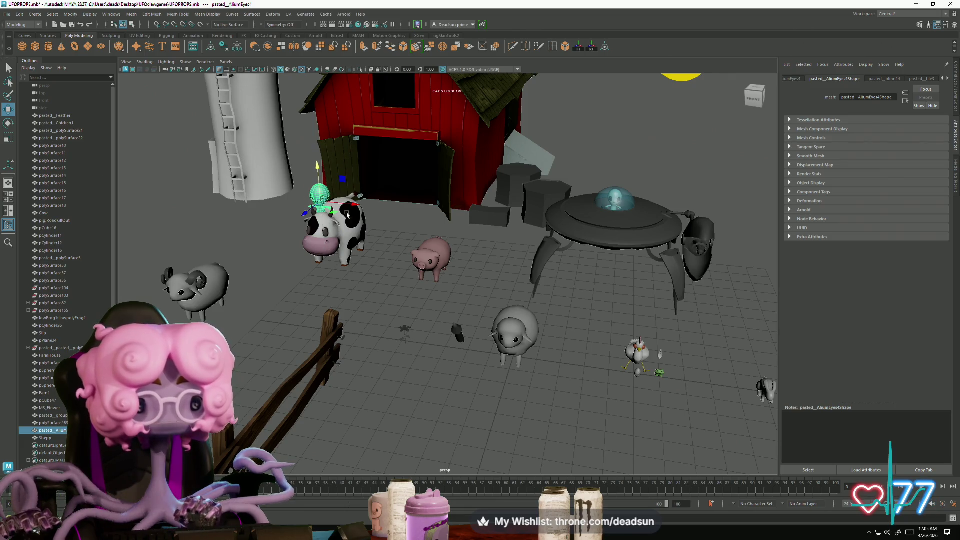
pyautogui.press('f')
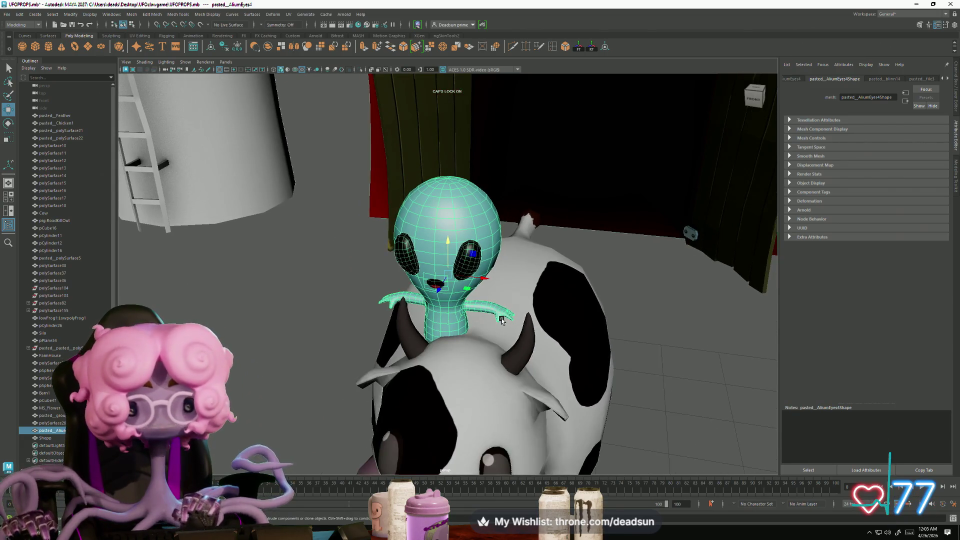
pyautogui.moveTo(470, 280)
pyautogui.mouseDown()
pyautogui.moveTo(498, 283)
pyautogui.moveTo(280, 275)
pyautogui.moveTo(393, 313)
pyautogui.moveTo(395, 325)
pyautogui.mouseUp()
pyautogui.scroll(-5, 280, 275)
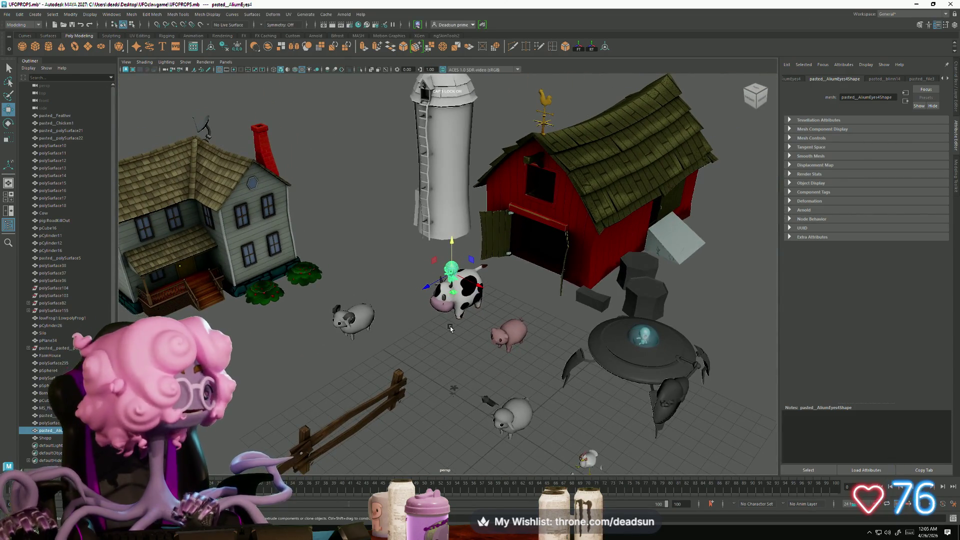
pyautogui.scroll(5, 450, 330)
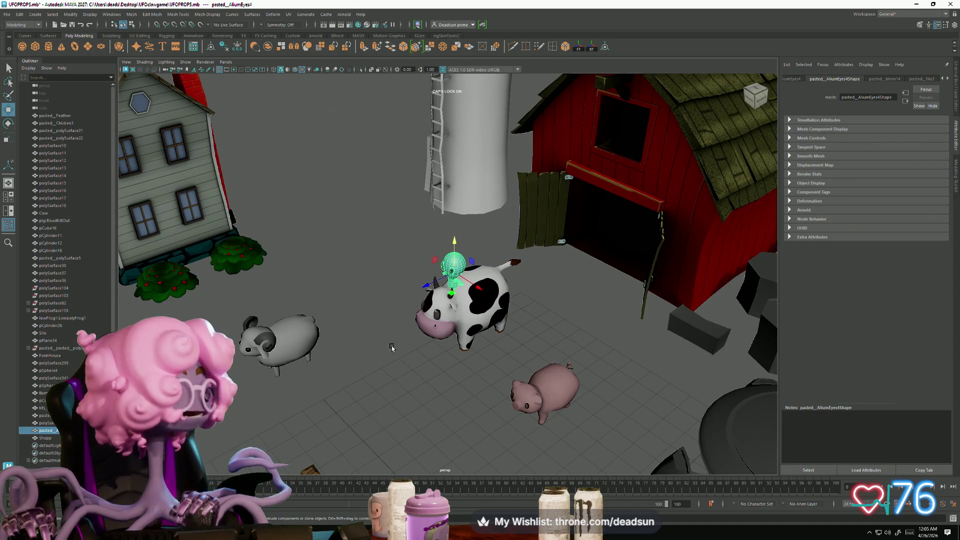
pyautogui.scroll(-5, 518, 262)
pyautogui.moveTo(517, 263)
pyautogui.keyDown('alt'); pyautogui.mouseDown()
pyautogui.moveTo(435, 385)
pyautogui.moveTo(420, 380)
pyautogui.moveTo(449, 387)
pyautogui.moveTo(397, 388)
pyautogui.moveTo(414, 396)
pyautogui.moveTo(422, 379)
pyautogui.moveTo(375, 384)
pyautogui.mouseUp(); pyautogui.keyUp('alt')
pyautogui.scroll(5, 435, 385)
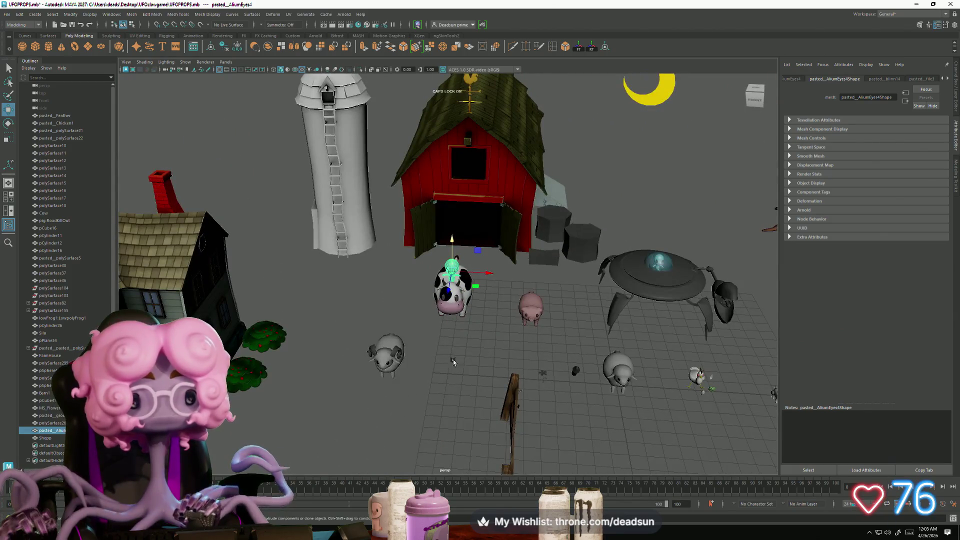
pyautogui.scroll(-3, 435, 385)
pyautogui.scroll(3, 449, 387)
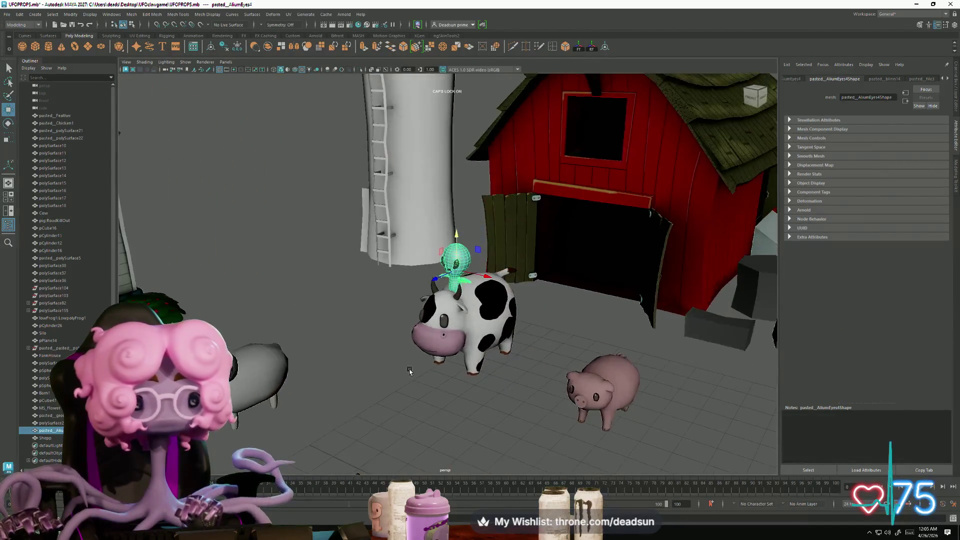
pyautogui.scroll(-3, 449, 387)
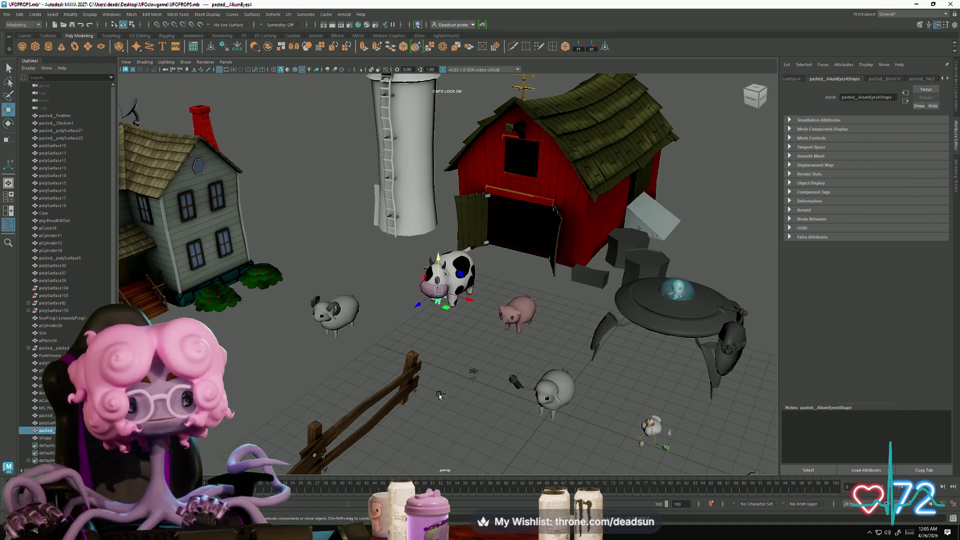
# Step: Undo the alien's move so it stands back beside the fence
pyautogui.hotkey('ctrl', 'z')
pyautogui.click(458, 398)
pyautogui.moveTo(457, 398)
pyautogui.keyDown('alt'); pyautogui.mouseDown()
pyautogui.moveTo(497, 392)
pyautogui.moveTo(454, 409)
pyautogui.moveTo(347, 420)
pyautogui.moveTo(403, 399)
pyautogui.moveTo(457, 407)
pyautogui.moveTo(471, 375)
pyautogui.moveTo(415, 396)
pyautogui.moveTo(410, 430)
pyautogui.moveTo(404, 418)
pyautogui.mouseUp(); pyautogui.keyUp('alt')
# Step: Select the Shepp sheep and frame it in the view
pyautogui.click(457, 369)
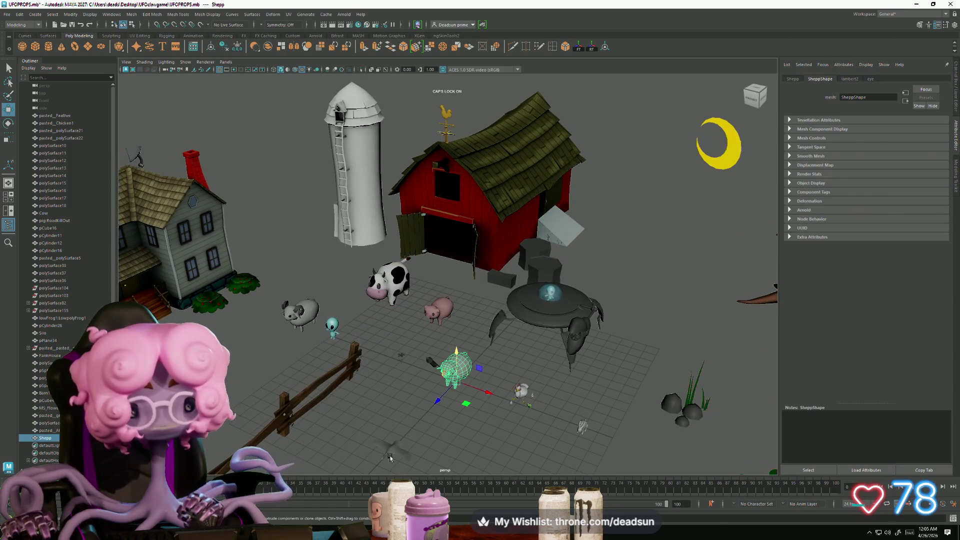
pyautogui.scroll(3, 394, 444)
pyautogui.scroll(-3, 414, 439)
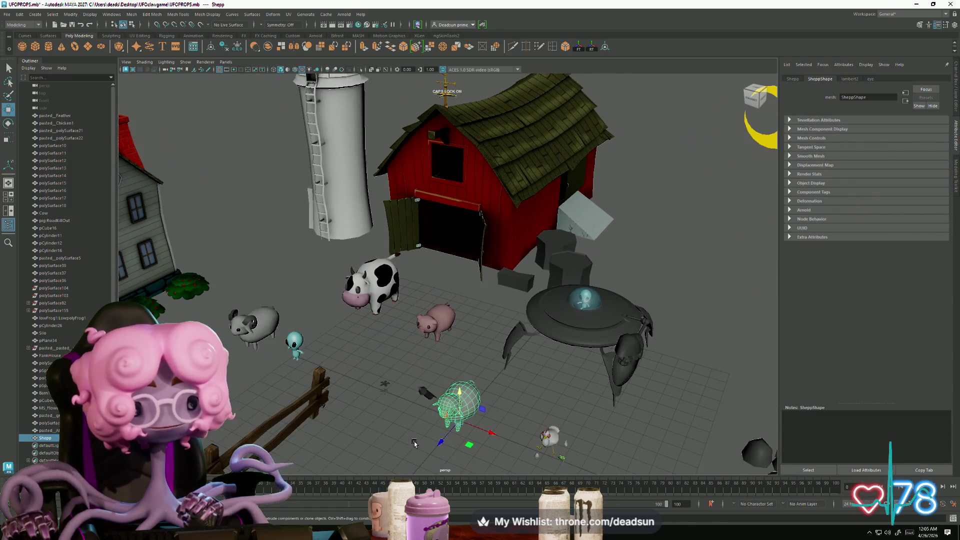
pyautogui.keyDown('alt'); pyautogui.moveTo(414, 443); pyautogui.dragTo(402, 363, button='middle'); pyautogui.keyUp('alt')
pyautogui.scroll(3, 401, 362)
pyautogui.scroll(2, 406, 391)
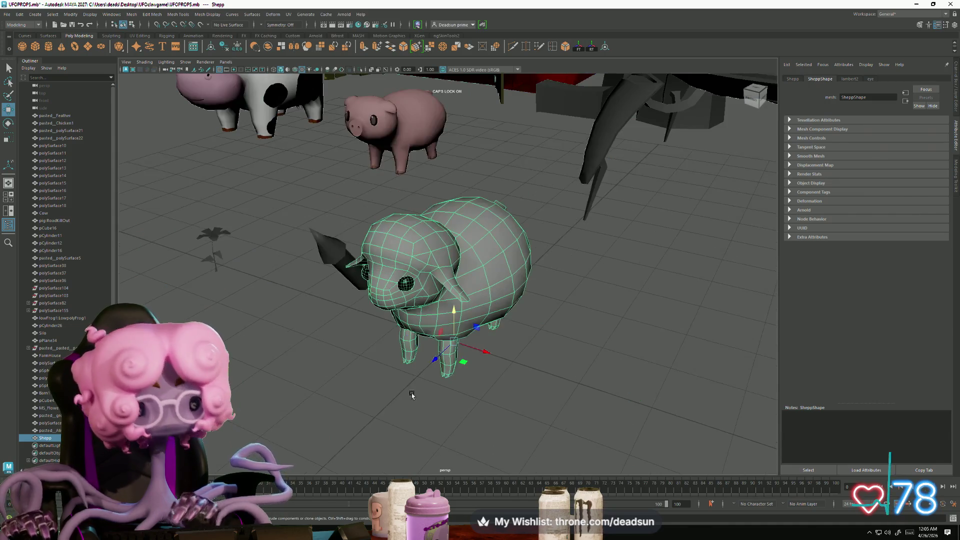
pyautogui.click(409, 396)
pyautogui.moveTo(409, 398)
pyautogui.keyDown('alt'); pyautogui.mouseDown()
pyautogui.moveTo(392, 383)
pyautogui.moveTo(428, 318)
pyautogui.moveTo(468, 391)
pyautogui.moveTo(350, 401)
pyautogui.moveTo(390, 420)
pyautogui.mouseUp(); pyautogui.keyUp('alt')
pyautogui.moveTo(430, 350); pyautogui.dragTo(412, 429)
pyautogui.press('f')
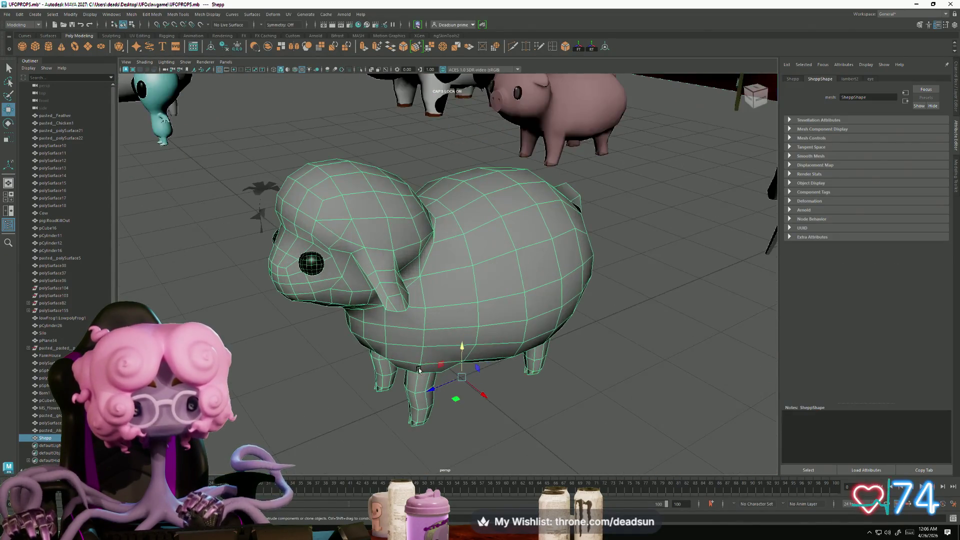
# Step: Scale and move the sheep's vertices to tweak its body, then return to object mode
pyautogui.moveTo(420, 352); pyautogui.dragTo(426, 344, button='right')
pyautogui.keyDown('alt'); pyautogui.moveTo(426, 344); pyautogui.dragTo(400, 317); pyautogui.keyUp('alt')
pyautogui.keyDown('alt'); pyautogui.moveTo(474, 341); pyautogui.dragTo(425, 334); pyautogui.keyUp('alt')
pyautogui.press('r')
pyautogui.press('w')
pyautogui.click(409, 356)
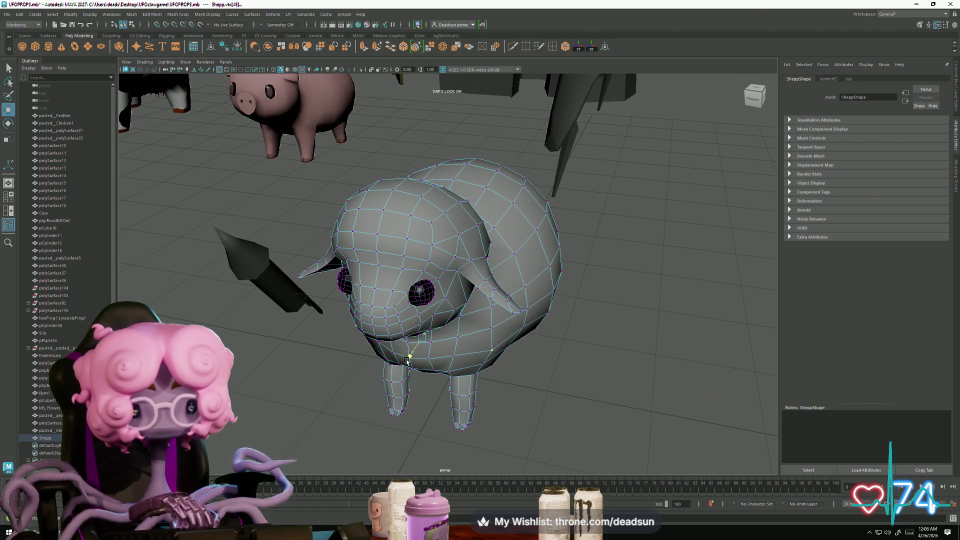
pyautogui.keyDown('alt'); pyautogui.moveTo(463, 403); pyautogui.dragTo(440, 353); pyautogui.keyUp('alt')
pyautogui.moveTo(352, 354)
pyautogui.keyDown('alt'); pyautogui.mouseDown()
pyautogui.moveTo(404, 321)
pyautogui.moveTo(461, 351)
pyautogui.moveTo(448, 295)
pyautogui.moveTo(417, 386)
pyautogui.mouseUp(); pyautogui.keyUp('alt')
pyautogui.press('r')
pyautogui.moveTo(429, 280); pyautogui.dragTo(418, 270, button='right')
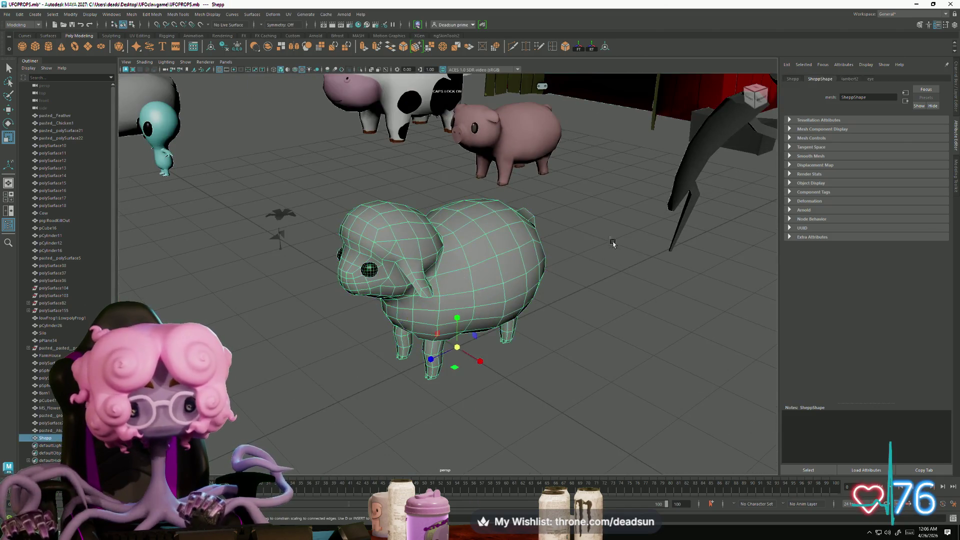
pyautogui.click(380, 350)
pyautogui.keyDown('alt'); pyautogui.moveTo(380, 350); pyautogui.dragTo(365, 330, button='right'); pyautogui.keyUp('alt')
pyautogui.moveTo(365, 330)
pyautogui.keyDown('alt'); pyautogui.mouseDown()
pyautogui.moveTo(376, 345)
pyautogui.moveTo(490, 385)
pyautogui.moveTo(308, 342)
pyautogui.moveTo(372, 366)
pyautogui.moveTo(379, 348)
pyautogui.moveTo(366, 332)
pyautogui.moveTo(385, 345)
pyautogui.moveTo(368, 345)
pyautogui.moveTo(360, 358)
pyautogui.moveTo(403, 352)
pyautogui.moveTo(336, 279)
pyautogui.moveTo(381, 351)
pyautogui.mouseUp(); pyautogui.keyUp('alt')
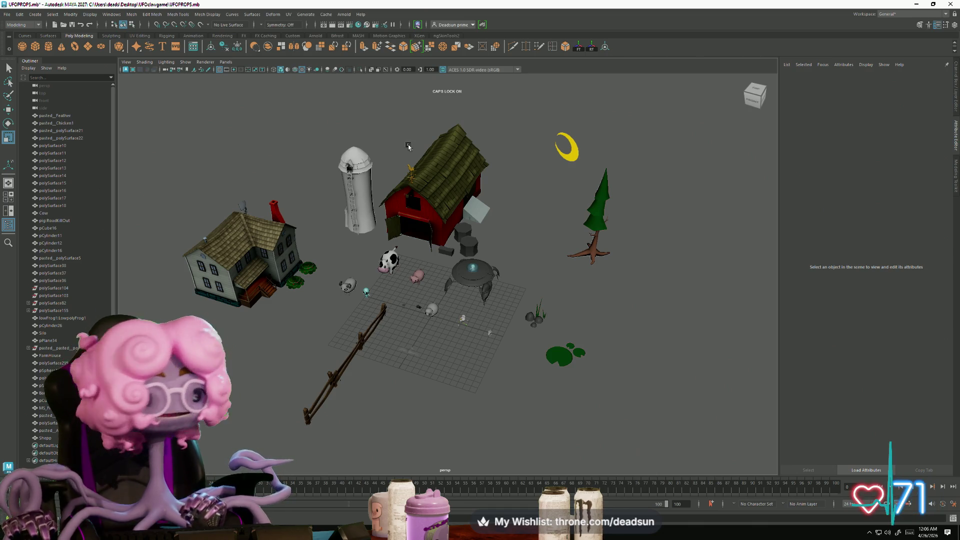
pyautogui.keyDown('alt'); pyautogui.moveTo(365, 293); pyautogui.dragTo(362, 328); pyautogui.keyUp('alt')
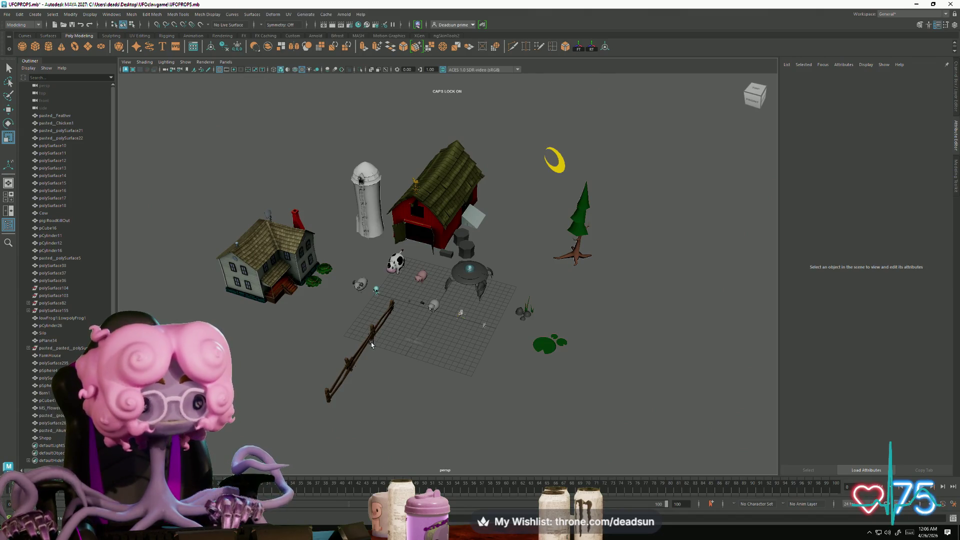
pyautogui.moveTo(410, 346)
pyautogui.keyDown('alt'); pyautogui.mouseDown()
pyautogui.moveTo(411, 369)
pyautogui.moveTo(395, 388)
pyautogui.mouseUp(); pyautogui.keyUp('alt')
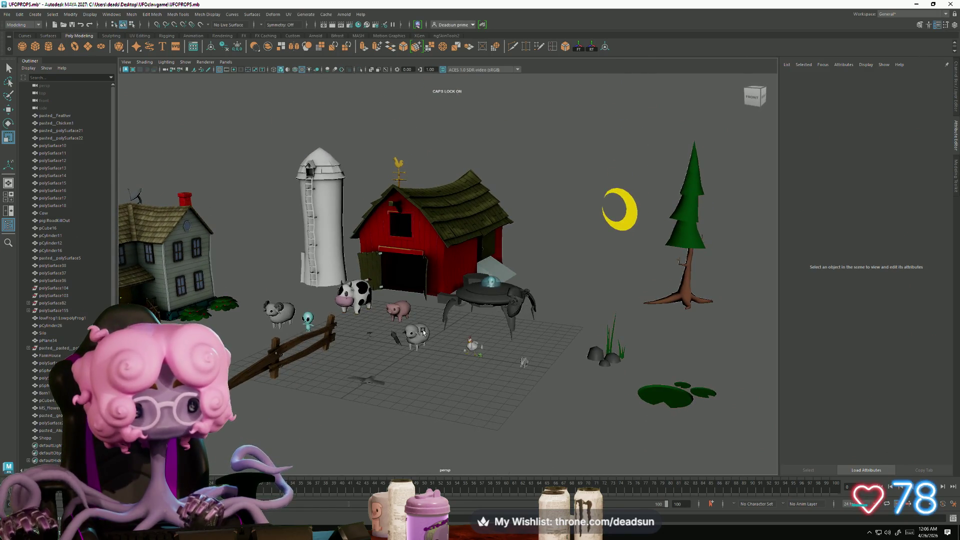
pyautogui.click(423, 332)
pyautogui.press('f')
pyautogui.click(349, 408)
pyautogui.moveTo(348, 408)
pyautogui.keyDown('alt'); pyautogui.mouseDown()
pyautogui.moveTo(357, 415)
pyautogui.moveTo(370, 385)
pyautogui.moveTo(409, 394)
pyautogui.moveTo(435, 426)
pyautogui.moveTo(491, 368)
pyautogui.moveTo(429, 435)
pyautogui.moveTo(470, 428)
pyautogui.moveTo(481, 389)
pyautogui.mouseUp(); pyautogui.keyUp('alt')
# Step: Select edges on the Shepp sheep's legs and belly and move them, then return to object mode
pyautogui.click(507, 315)
pyautogui.scroll(5, 506, 315)
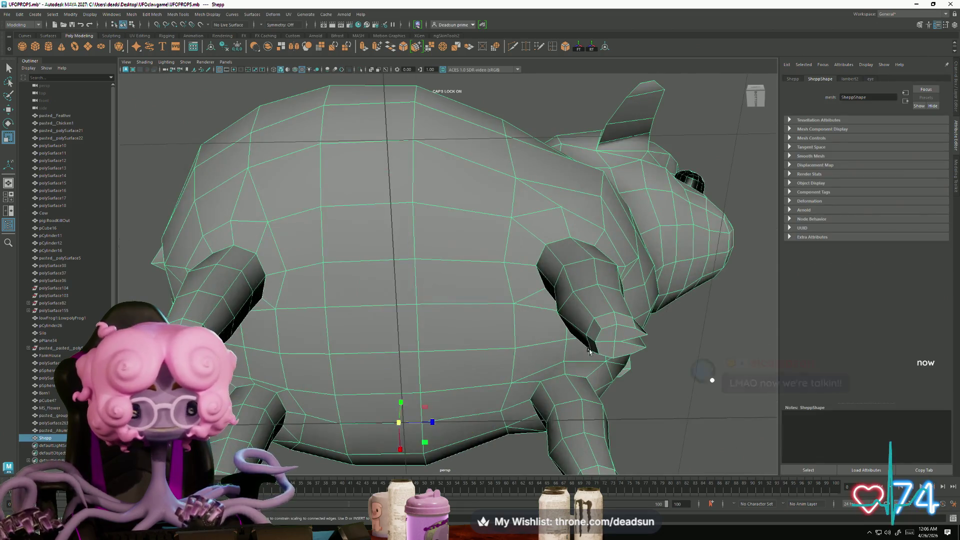
pyautogui.moveTo(600, 303); pyautogui.dragTo(601, 289, button='right')
pyautogui.click(581, 344)
pyautogui.click(589, 335)
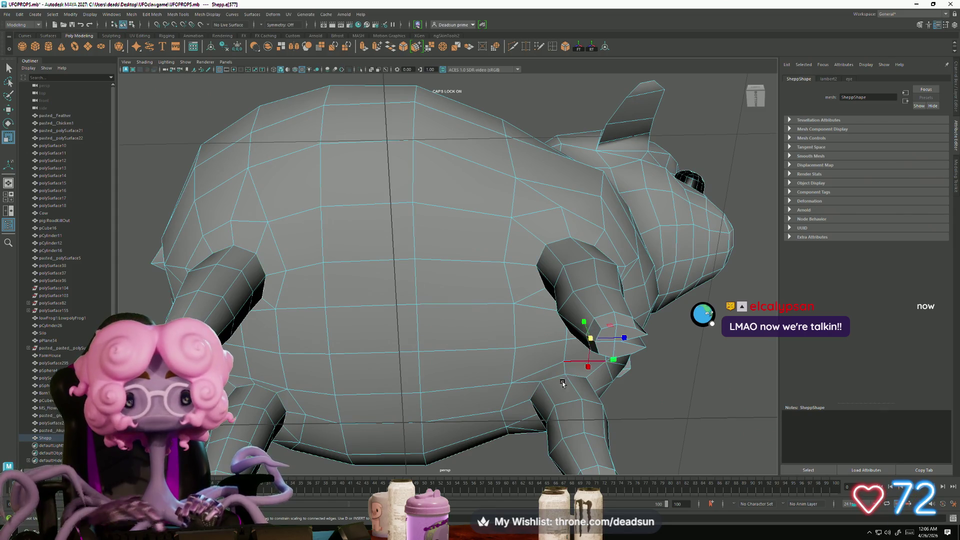
pyautogui.keyDown('alt'); pyautogui.moveTo(588, 335); pyautogui.dragTo(531, 300); pyautogui.keyUp('alt')
pyautogui.click(546, 264)
pyautogui.press('w')
pyautogui.moveTo(583, 267)
pyautogui.keyDown('alt'); pyautogui.mouseDown()
pyautogui.moveTo(386, 378)
pyautogui.moveTo(457, 257)
pyautogui.mouseUp(); pyautogui.keyUp('alt')
pyautogui.scroll(-3, 456, 257)
pyautogui.moveTo(457, 257); pyautogui.dragTo(491, 236, button='right')
pyautogui.click(620, 300)
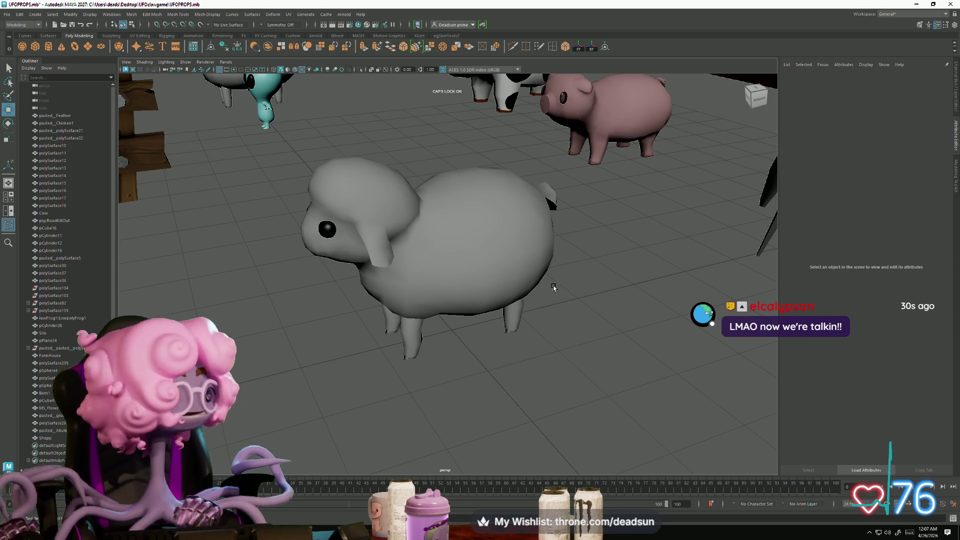
# Step: Select the Shepp sheep, frame it, and tumble the camera to view it from above
pyautogui.moveTo(536, 316)
pyautogui.keyDown('alt'); pyautogui.mouseDown()
pyautogui.moveTo(490, 364)
pyautogui.moveTo(448, 368)
pyautogui.moveTo(418, 365)
pyautogui.moveTo(358, 331)
pyautogui.mouseUp(); pyautogui.keyUp('alt')
pyautogui.scroll(-3, 418, 365)
pyautogui.scroll(-5, 463, 405)
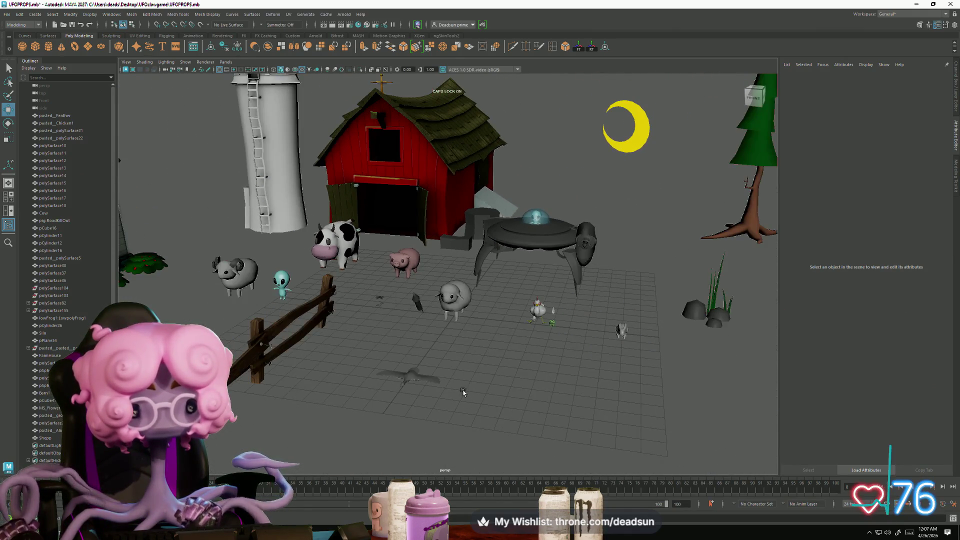
pyautogui.scroll(4, 463, 393)
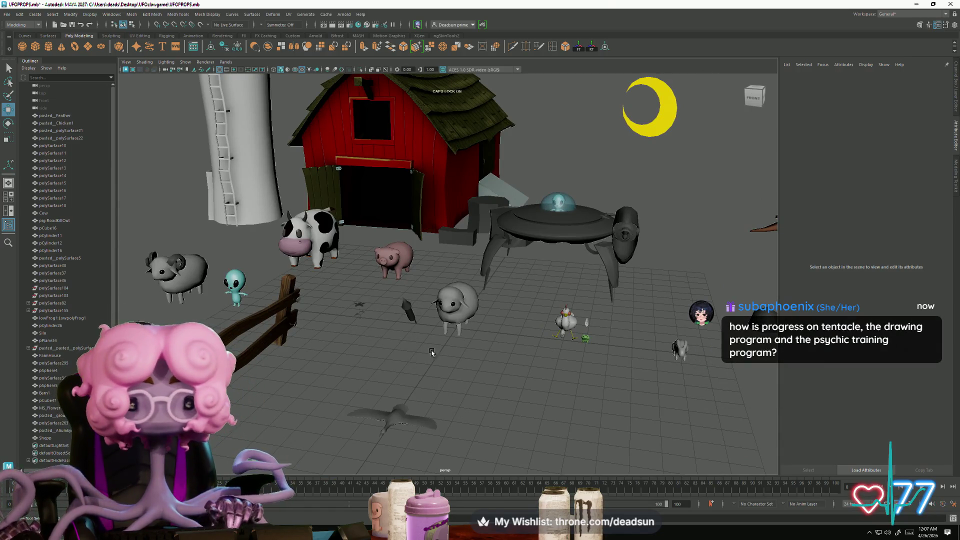
pyautogui.click(467, 314)
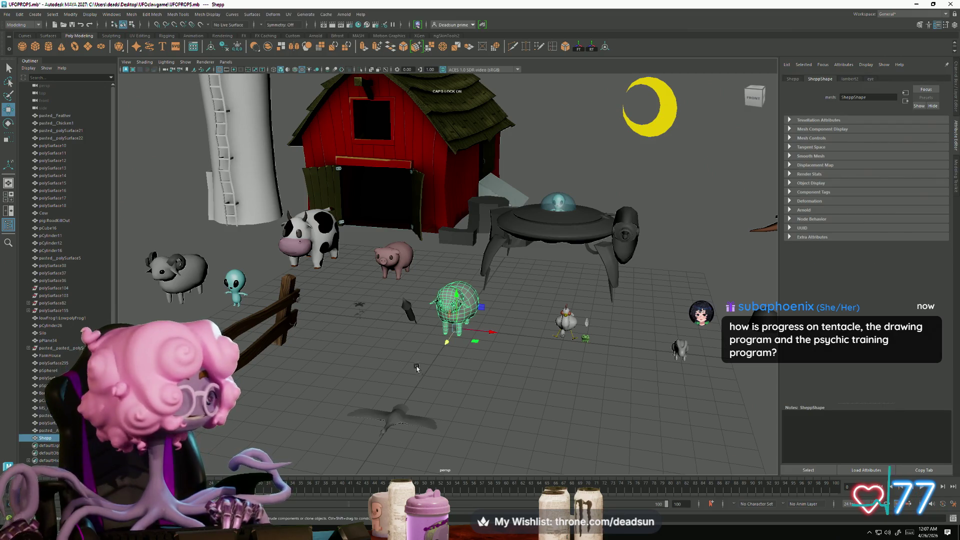
pyautogui.press('f')
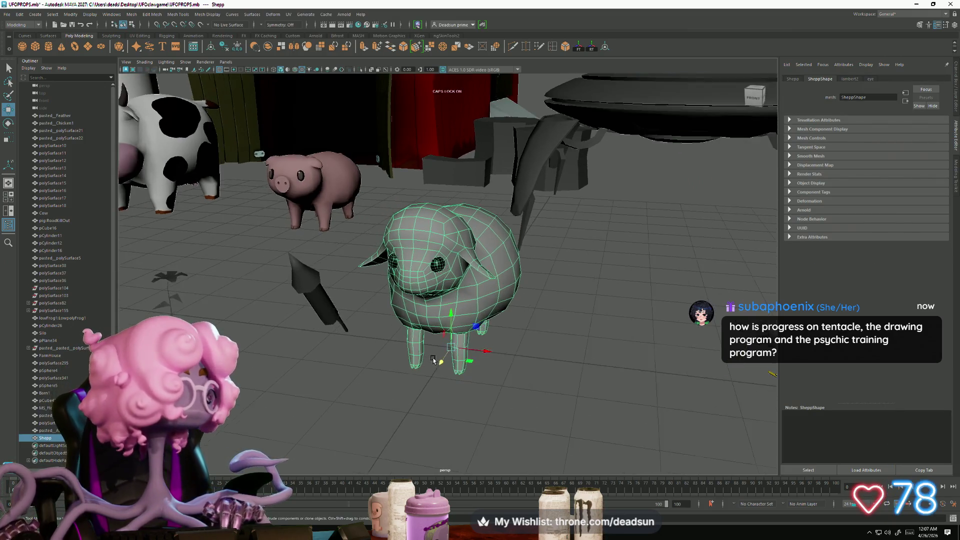
pyautogui.keyDown('alt'); pyautogui.moveTo(432, 392); pyautogui.dragTo(384, 389); pyautogui.keyUp('alt')
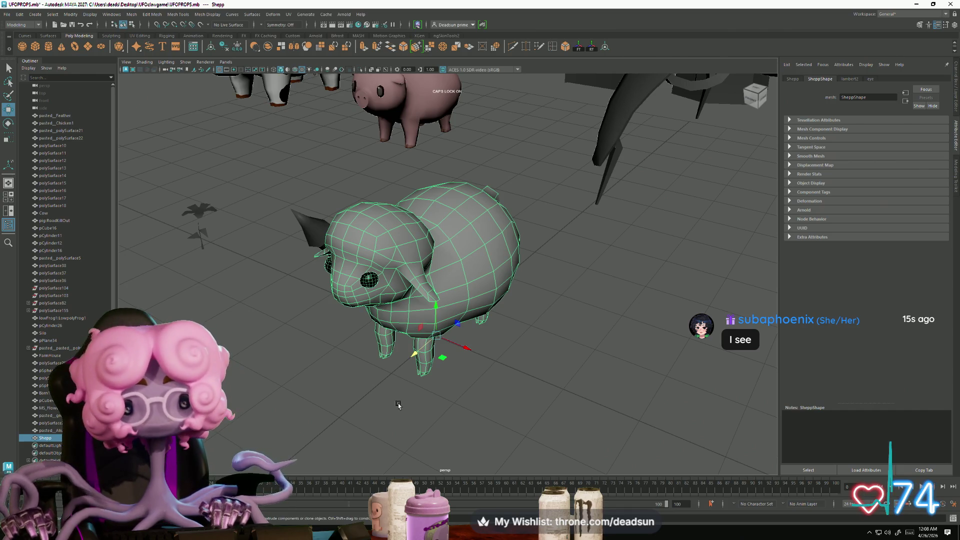
pyautogui.scroll(-3, 399, 405)
pyautogui.moveTo(360, 269)
pyautogui.keyDown('alt'); pyautogui.mouseDown()
pyautogui.moveTo(427, 365)
pyautogui.moveTo(349, 308)
pyautogui.moveTo(385, 350)
pyautogui.moveTo(420, 343)
pyautogui.moveTo(325, 369)
pyautogui.moveTo(326, 379)
pyautogui.moveTo(359, 384)
pyautogui.moveTo(390, 368)
pyautogui.mouseUp(); pyautogui.keyUp('alt')
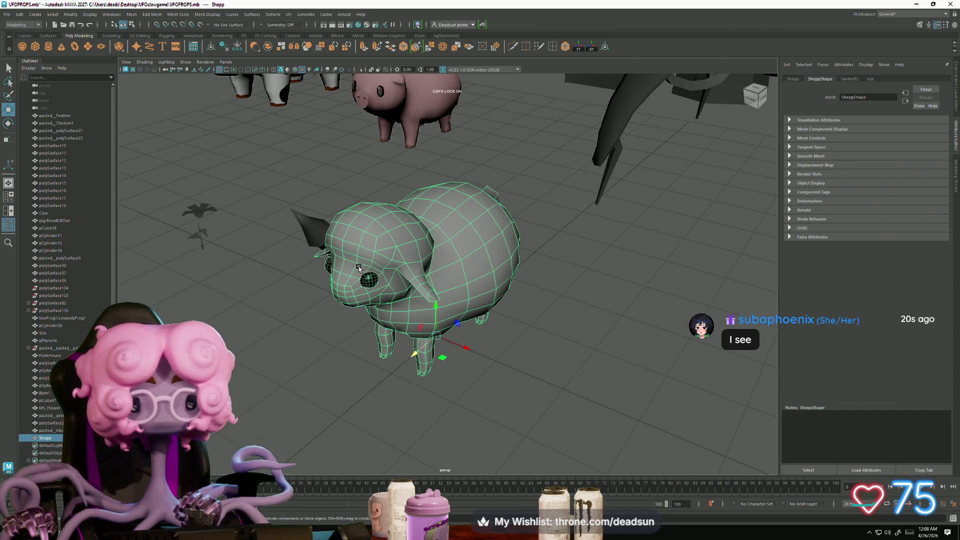
pyautogui.click(388, 369)
pyautogui.click(400, 310)
pyautogui.moveTo(400, 310)
pyautogui.keyDown('alt'); pyautogui.mouseDown()
pyautogui.moveTo(415, 340)
pyautogui.moveTo(407, 381)
pyautogui.moveTo(432, 338)
pyautogui.moveTo(398, 409)
pyautogui.moveTo(336, 369)
pyautogui.moveTo(349, 360)
pyautogui.moveTo(405, 368)
pyautogui.mouseUp(); pyautogui.keyUp('alt')
pyautogui.click(407, 376)
pyautogui.click(432, 338)
pyautogui.moveTo(405, 368)
pyautogui.keyDown('alt'); pyautogui.mouseDown(button='right')
pyautogui.moveTo(430, 374)
pyautogui.moveTo(461, 416)
pyautogui.moveTo(459, 383)
pyautogui.mouseUp(button='right'); pyautogui.keyUp('alt')
pyautogui.click(461, 418)
pyautogui.scroll(-8, 517, 394)
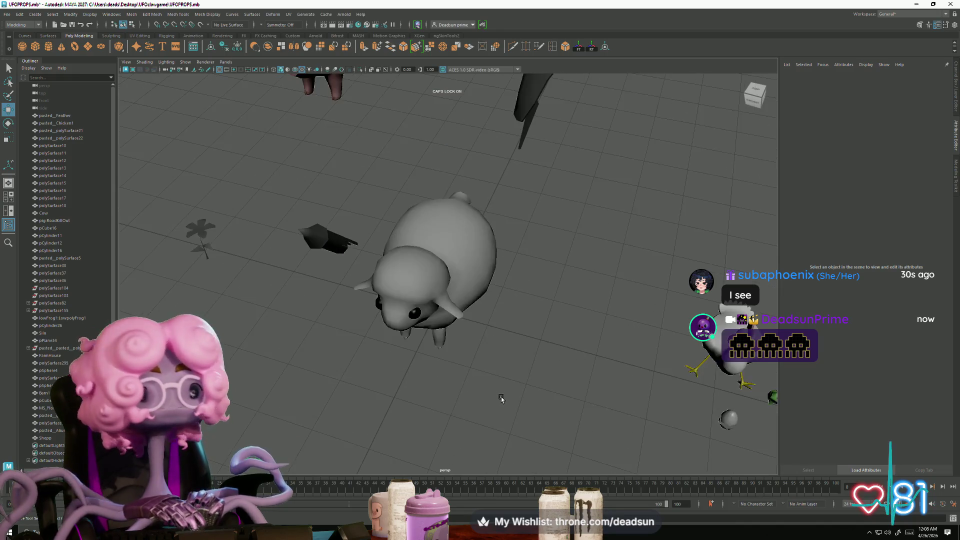
pyautogui.moveTo(475, 395)
pyautogui.keyDown('alt'); pyautogui.mouseDown()
pyautogui.moveTo(468, 351)
pyautogui.moveTo(430, 381)
pyautogui.mouseUp(); pyautogui.keyUp('alt')
pyautogui.click(443, 317)
pyautogui.keyDown('alt'); pyautogui.moveTo(480, 353); pyautogui.dragTo(488, 403, button='right'); pyautogui.keyUp('alt')
pyautogui.moveTo(488, 403)
pyautogui.keyDown('alt'); pyautogui.mouseDown()
pyautogui.moveTo(497, 380)
pyautogui.moveTo(458, 385)
pyautogui.moveTo(489, 368)
pyautogui.moveTo(470, 387)
pyautogui.moveTo(481, 419)
pyautogui.moveTo(500, 420)
pyautogui.moveTo(523, 305)
pyautogui.moveTo(473, 424)
pyautogui.moveTo(480, 400)
pyautogui.moveTo(483, 428)
pyautogui.moveTo(385, 420)
pyautogui.moveTo(361, 396)
pyautogui.moveTo(350, 400)
pyautogui.moveTo(363, 385)
pyautogui.moveTo(371, 406)
pyautogui.moveTo(351, 418)
pyautogui.mouseUp(); pyautogui.keyUp('alt')
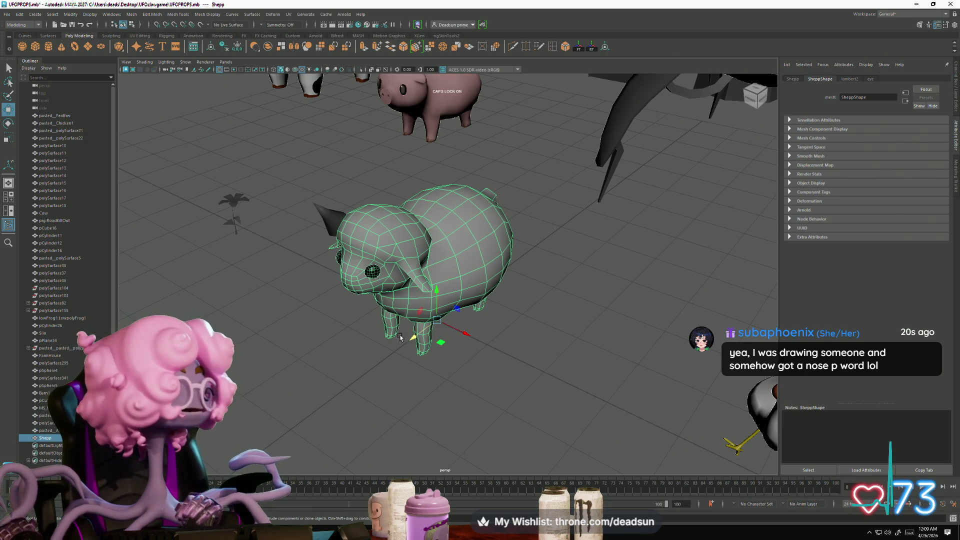
# Step: Orbit low in front of the sheep, select it briefly, then move in on the animals
pyautogui.moveTo(345, 355)
pyautogui.keyDown('alt'); pyautogui.mouseDown()
pyautogui.moveTo(367, 397)
pyautogui.moveTo(333, 432)
pyautogui.moveTo(303, 424)
pyautogui.moveTo(406, 328)
pyautogui.moveTo(357, 375)
pyautogui.mouseUp(); pyautogui.keyUp('alt')
pyautogui.click(355, 422)
pyautogui.click(406, 328)
pyautogui.keyDown('alt'); pyautogui.moveTo(357, 375); pyautogui.dragTo(386, 384, button='right'); pyautogui.keyUp('alt')
pyautogui.click(349, 405)
pyautogui.scroll(-3, 351, 405)
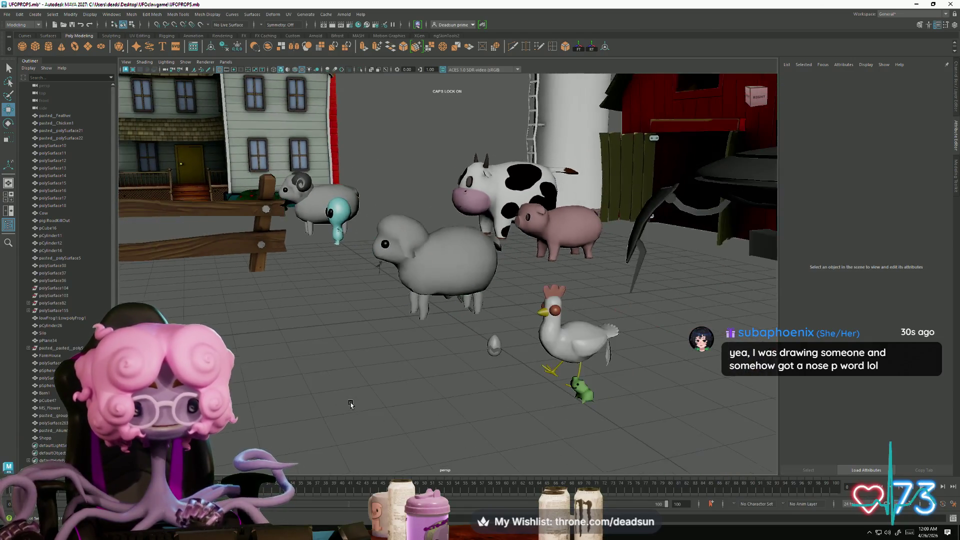
# Step: Orbit over to the wooden fence, select and deselect it, and view it from the side
pyautogui.moveTo(341, 403)
pyautogui.keyDown('alt'); pyautogui.mouseDown()
pyautogui.moveTo(435, 369)
pyautogui.moveTo(382, 383)
pyautogui.mouseUp(); pyautogui.keyUp('alt')
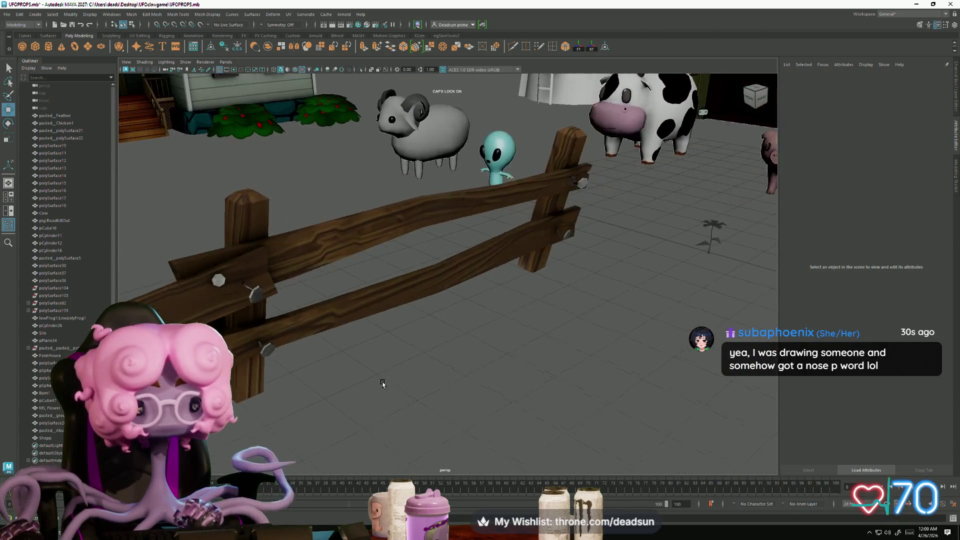
pyautogui.scroll(-5, 419, 423)
pyautogui.scroll(5, 373, 416)
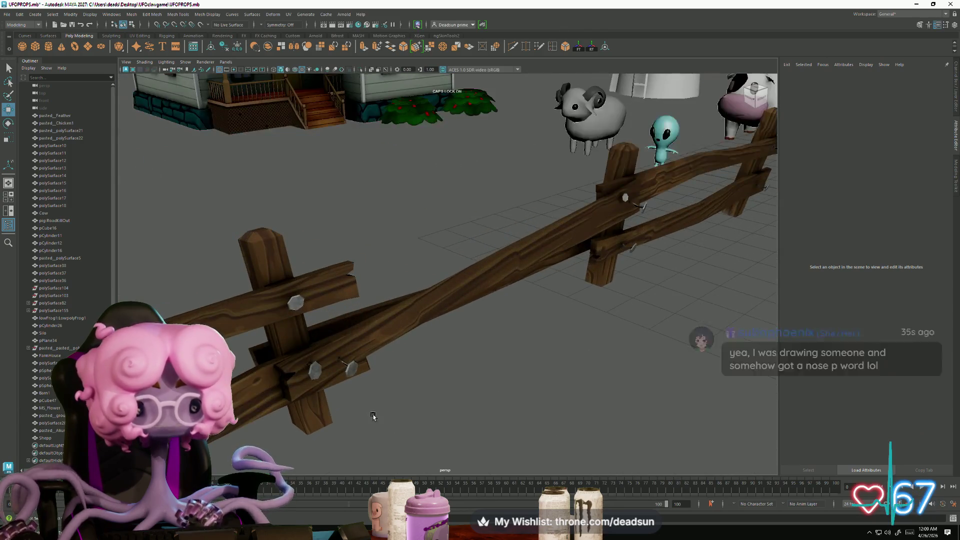
pyautogui.scroll(-2, 373, 416)
pyautogui.click(385, 413)
pyautogui.scroll(-3, 388, 412)
pyautogui.click(372, 402)
pyautogui.moveTo(372, 402)
pyautogui.keyDown('alt'); pyautogui.mouseDown()
pyautogui.moveTo(430, 414)
pyautogui.moveTo(488, 407)
pyautogui.moveTo(495, 394)
pyautogui.moveTo(458, 406)
pyautogui.moveTo(452, 420)
pyautogui.moveTo(471, 405)
pyautogui.moveTo(498, 425)
pyautogui.moveTo(499, 414)
pyautogui.moveTo(476, 414)
pyautogui.moveTo(513, 395)
pyautogui.moveTo(388, 381)
pyautogui.moveTo(469, 433)
pyautogui.moveTo(498, 426)
pyautogui.moveTo(420, 429)
pyautogui.moveTo(458, 439)
pyautogui.moveTo(418, 417)
pyautogui.moveTo(463, 401)
pyautogui.moveTo(463, 357)
pyautogui.moveTo(449, 400)
pyautogui.moveTo(419, 395)
pyautogui.moveTo(428, 396)
pyautogui.mouseUp(); pyautogui.keyUp('alt')
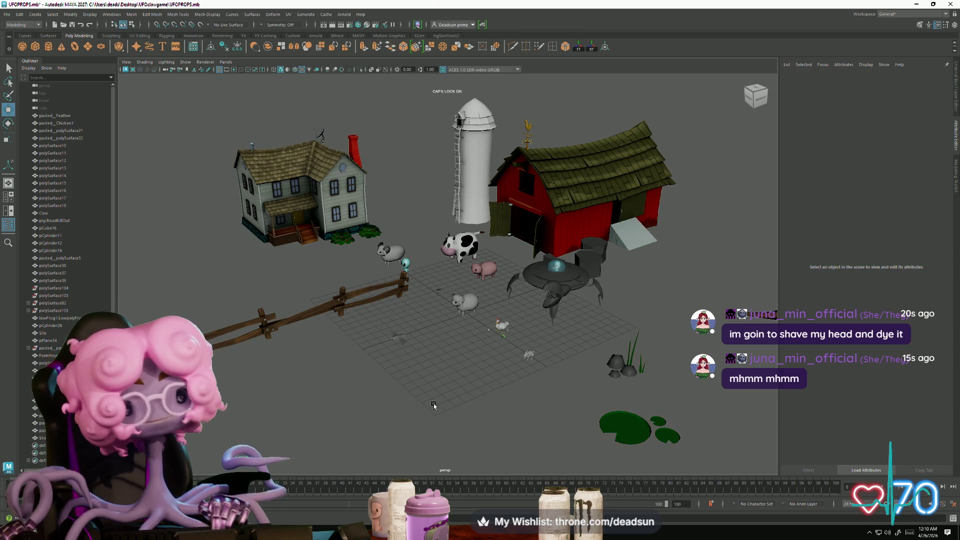
# Step: Orbit around the barn and across the farm, then select the cow and frame it with F
pyautogui.scroll(5, 433, 405)
pyautogui.keyDown('alt'); pyautogui.moveTo(456, 400); pyautogui.dragTo(470, 396); pyautogui.keyUp('alt')
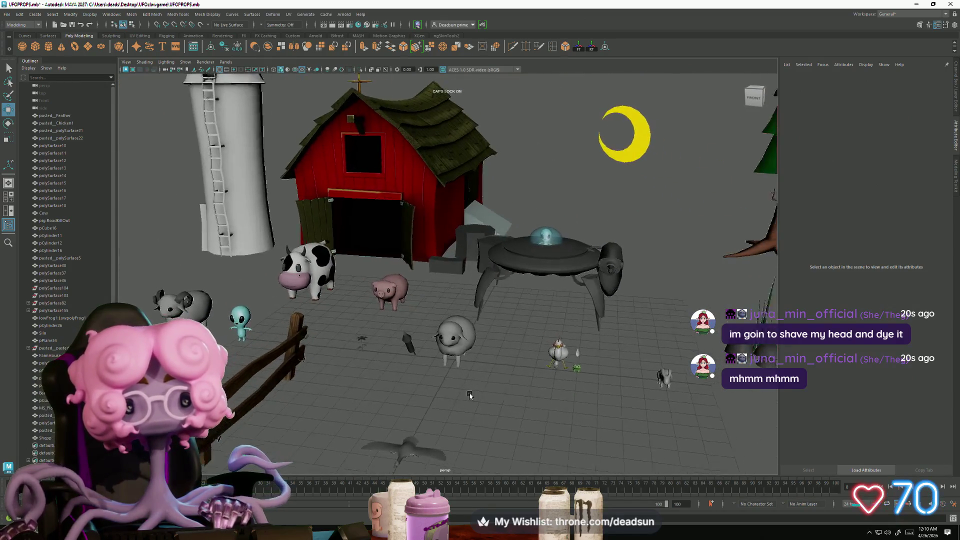
pyautogui.scroll(-5, 470, 396)
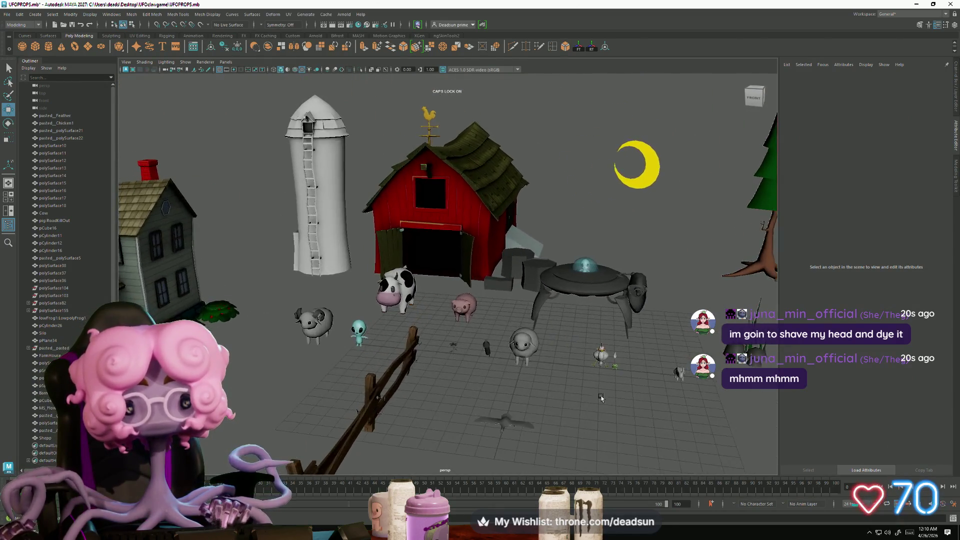
pyautogui.keyDown('alt'); pyautogui.moveTo(601, 398); pyautogui.dragTo(549, 359); pyautogui.keyUp('alt')
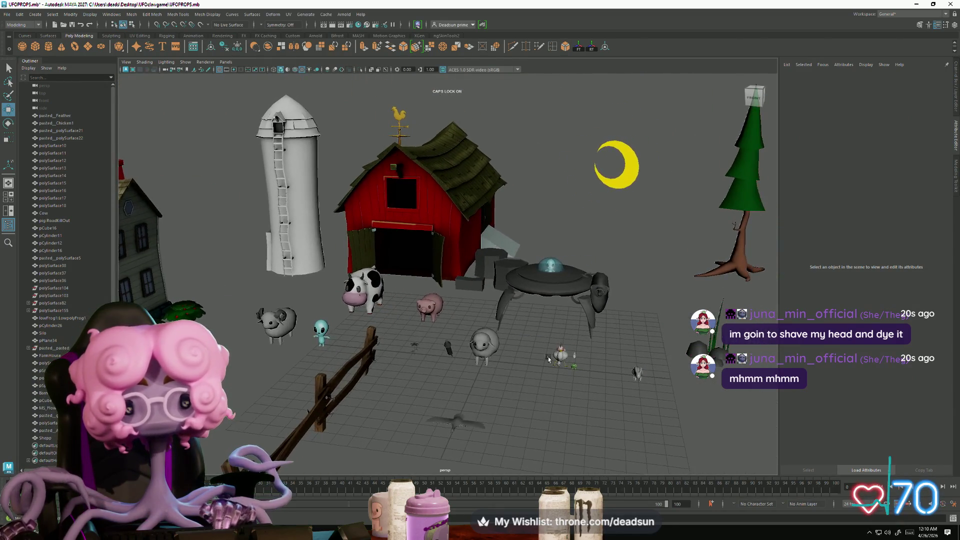
pyautogui.click(579, 285)
pyautogui.click(363, 292)
pyautogui.press('f')
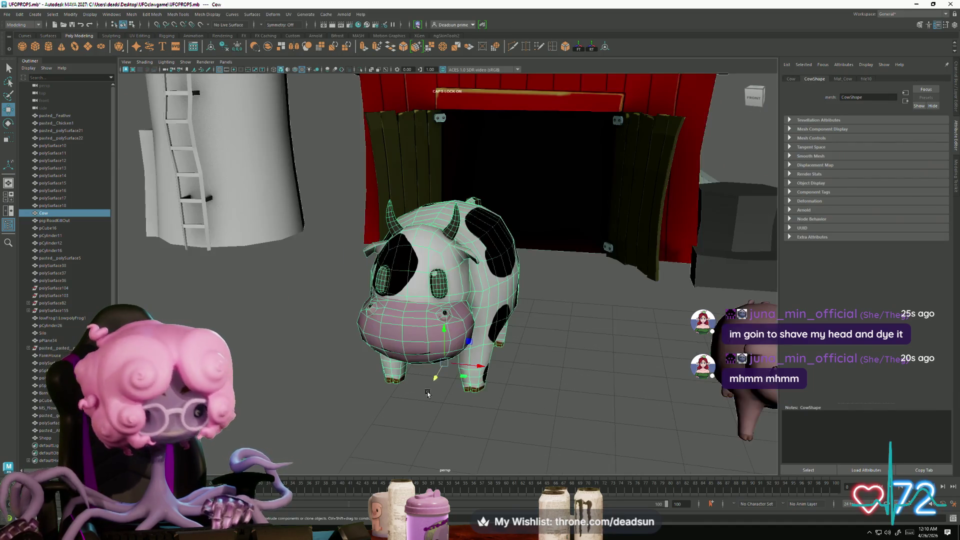
# Step: View the farm from underneath and reframe on the cow from below
pyautogui.click(572, 421)
pyautogui.scroll(-8, 550, 400)
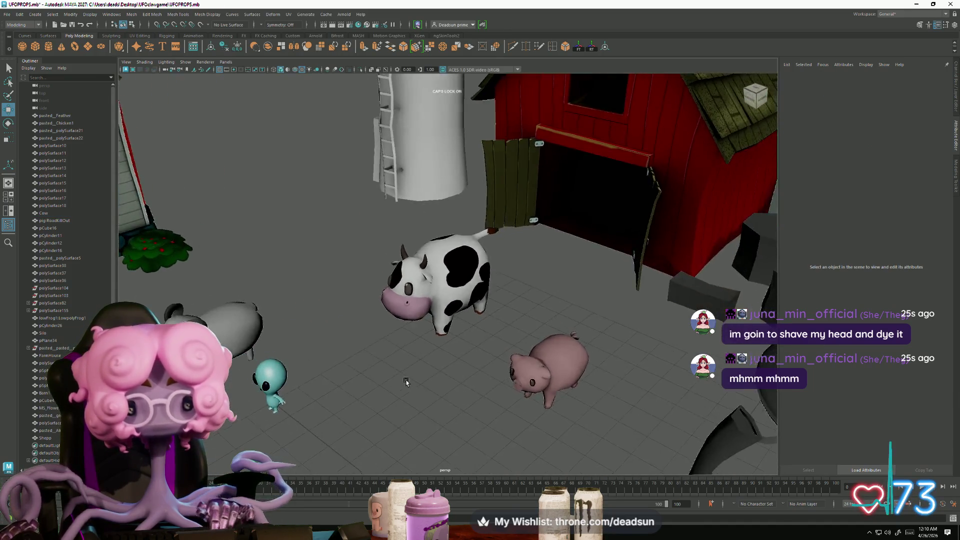
pyautogui.scroll(3, 434, 370)
pyautogui.keyDown('alt'); pyautogui.moveTo(433, 370); pyautogui.dragTo(439, 299); pyautogui.keyUp('alt')
pyautogui.click(439, 299)
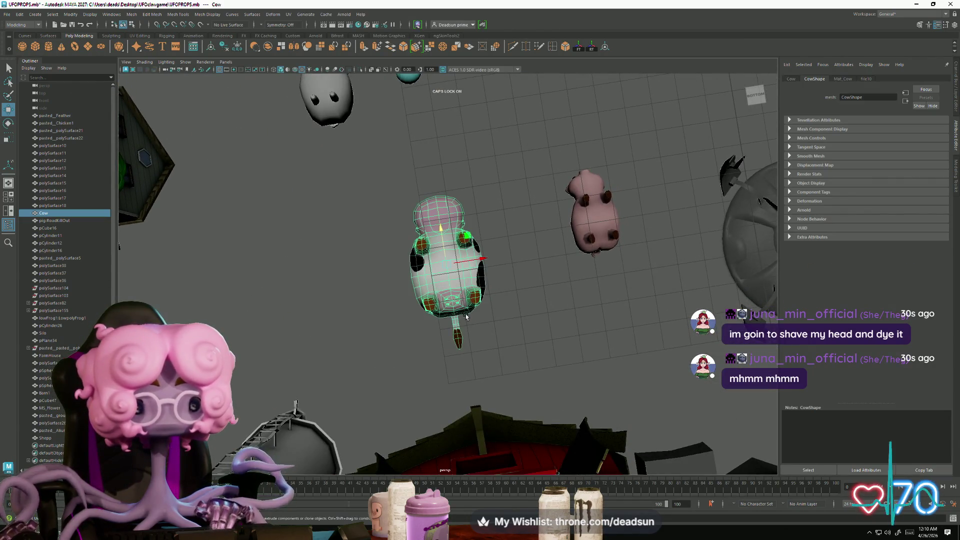
pyautogui.press('f')
# Step: Orbit back to a side view with the UFO visible and zoom in close on the sheep
pyautogui.keyDown('alt'); pyautogui.moveTo(517, 309); pyautogui.dragTo(526, 364); pyautogui.keyUp('alt')
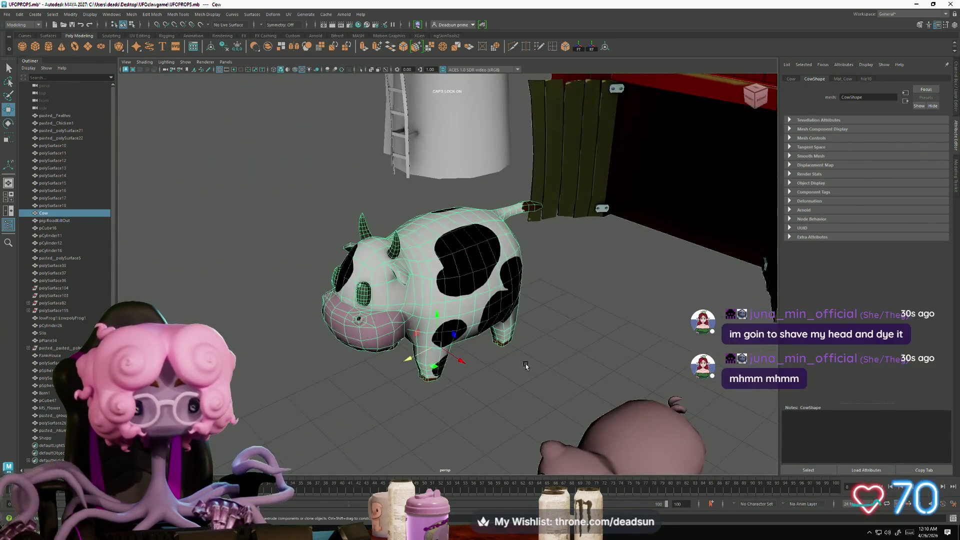
pyautogui.click(434, 395)
pyautogui.scroll(-3, 434, 395)
pyautogui.scroll(-5, 445, 398)
pyautogui.scroll(8, 470, 422)
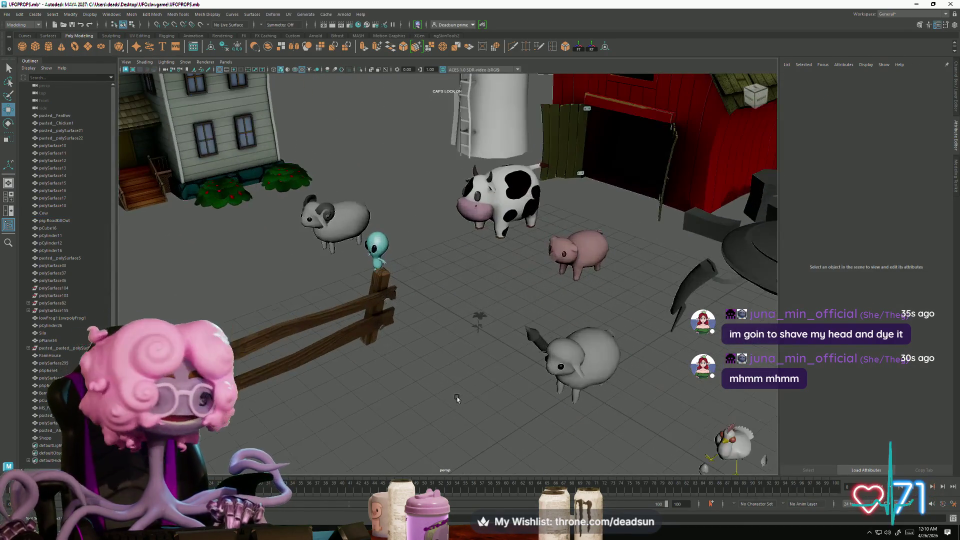
pyautogui.moveTo(470, 422)
pyautogui.keyDown('alt'); pyautogui.mouseDown()
pyautogui.moveTo(476, 385)
pyautogui.moveTo(452, 380)
pyautogui.mouseUp(); pyautogui.keyUp('alt')
pyautogui.scroll(3, 482, 381)
pyautogui.scroll(6, 500, 390)
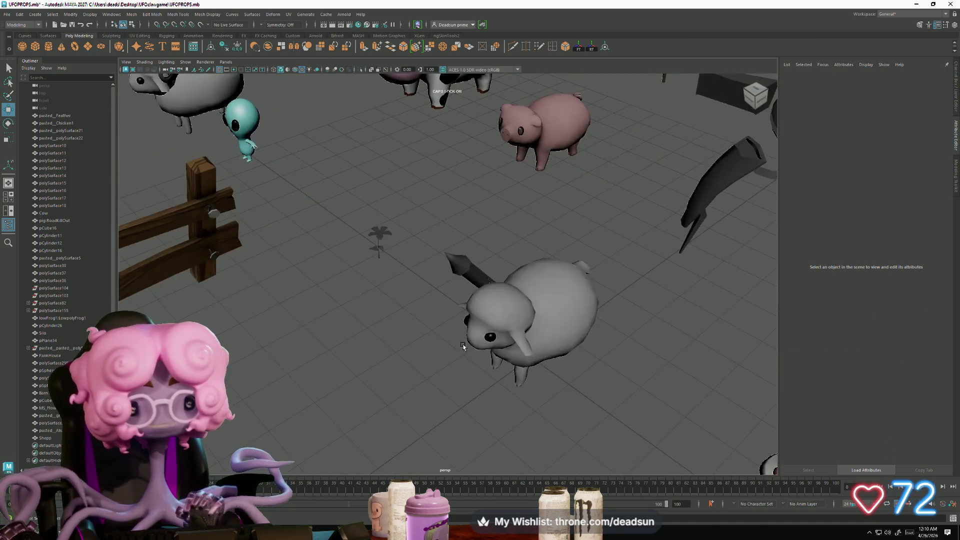
pyautogui.click(516, 396)
pyautogui.press('f')
pyautogui.scroll(2, 537, 463)
pyautogui.click(480, 451)
pyautogui.moveTo(480, 451)
pyautogui.keyDown('alt'); pyautogui.mouseDown()
pyautogui.moveTo(440, 408)
pyautogui.moveTo(456, 422)
pyautogui.moveTo(433, 422)
pyautogui.moveTo(427, 435)
pyautogui.moveTo(435, 430)
pyautogui.moveTo(350, 431)
pyautogui.moveTo(359, 416)
pyautogui.moveTo(425, 435)
pyautogui.moveTo(552, 437)
pyautogui.mouseUp(); pyautogui.keyUp('alt')
pyautogui.scroll(3, 395, 405)
pyautogui.click(406, 374)
pyautogui.scroll(-3, 358, 425)
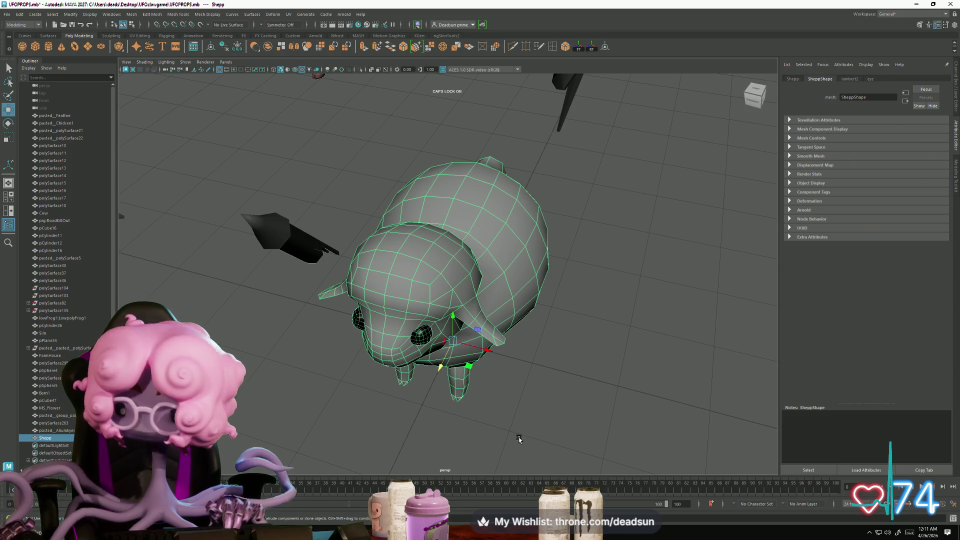
pyautogui.scroll(-3, 491, 441)
pyautogui.moveTo(491, 441)
pyautogui.keyDown('alt'); pyautogui.mouseDown()
pyautogui.moveTo(510, 426)
pyautogui.moveTo(453, 290)
pyautogui.mouseUp(); pyautogui.keyUp('alt')
pyautogui.click(475, 414)
pyautogui.click(453, 289)
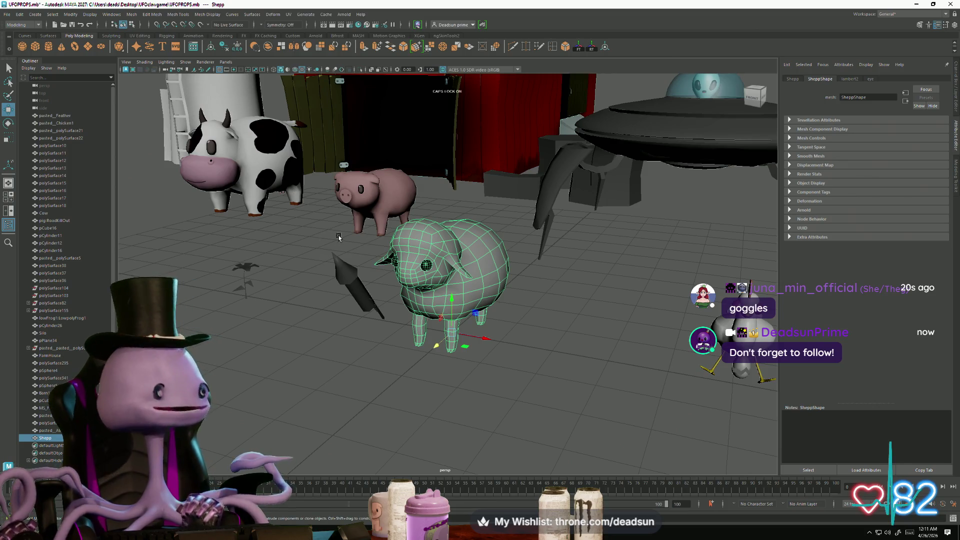
pyautogui.scroll(3, 351, 215)
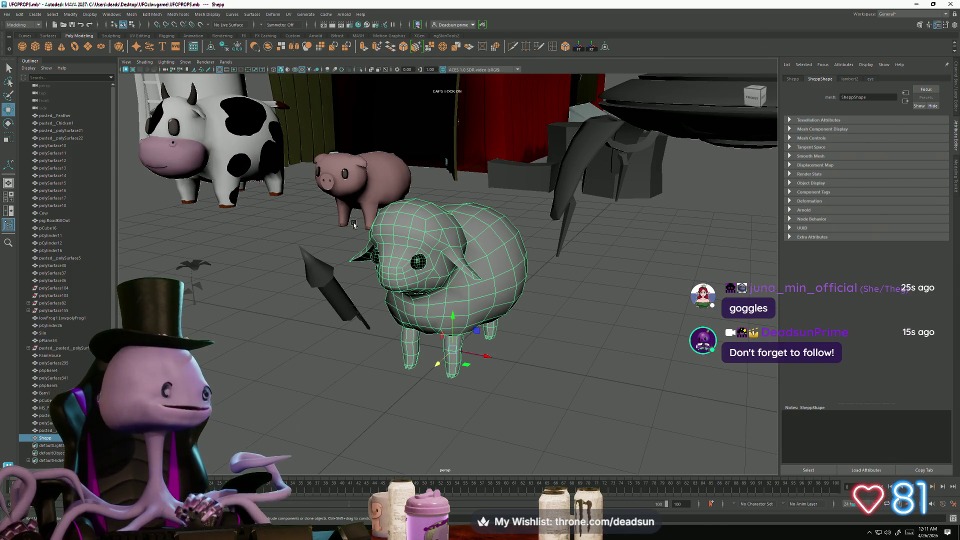
pyautogui.scroll(-2, 354, 226)
pyautogui.scroll(-3, 355, 265)
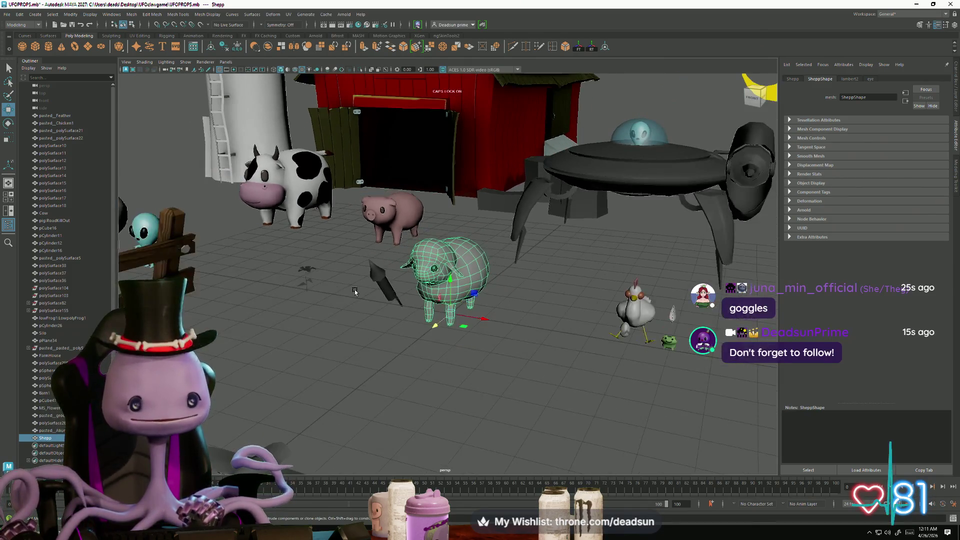
pyautogui.scroll(2, 355, 265)
pyautogui.moveTo(369, 282)
pyautogui.keyDown('alt'); pyautogui.mouseDown()
pyautogui.moveTo(350, 340)
pyautogui.moveTo(290, 382)
pyautogui.moveTo(325, 320)
pyautogui.moveTo(380, 280)
pyautogui.mouseUp(); pyautogui.keyUp('alt')
pyautogui.click(340, 347)
pyautogui.click(437, 270)
pyautogui.moveTo(438, 270)
pyautogui.keyDown('alt'); pyautogui.mouseDown()
pyautogui.moveTo(412, 330)
pyautogui.moveTo(395, 330)
pyautogui.moveTo(410, 341)
pyautogui.moveTo(407, 322)
pyautogui.moveTo(380, 335)
pyautogui.mouseUp(); pyautogui.keyUp('alt')
pyautogui.click(395, 330)
pyautogui.scroll(3, 382, 345)
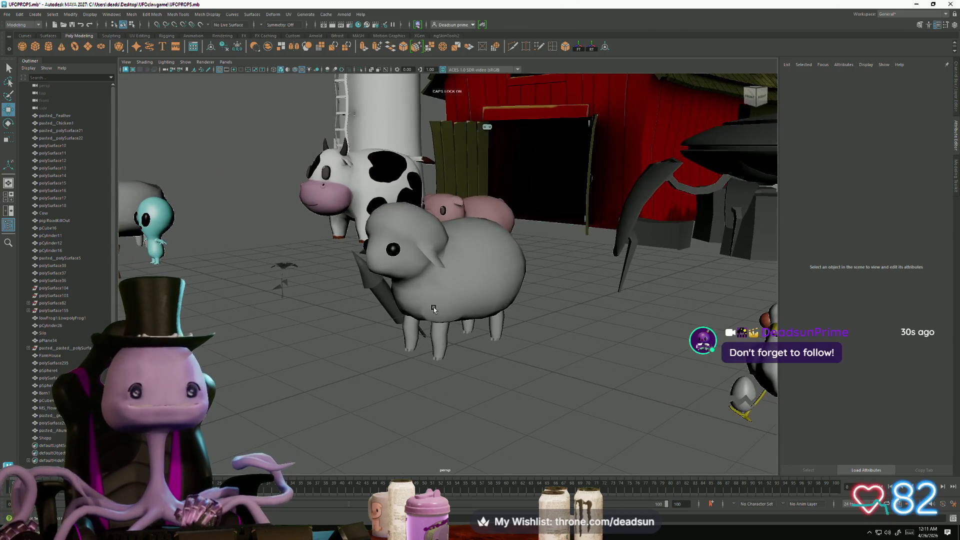
pyautogui.click(404, 323)
pyautogui.click(338, 394)
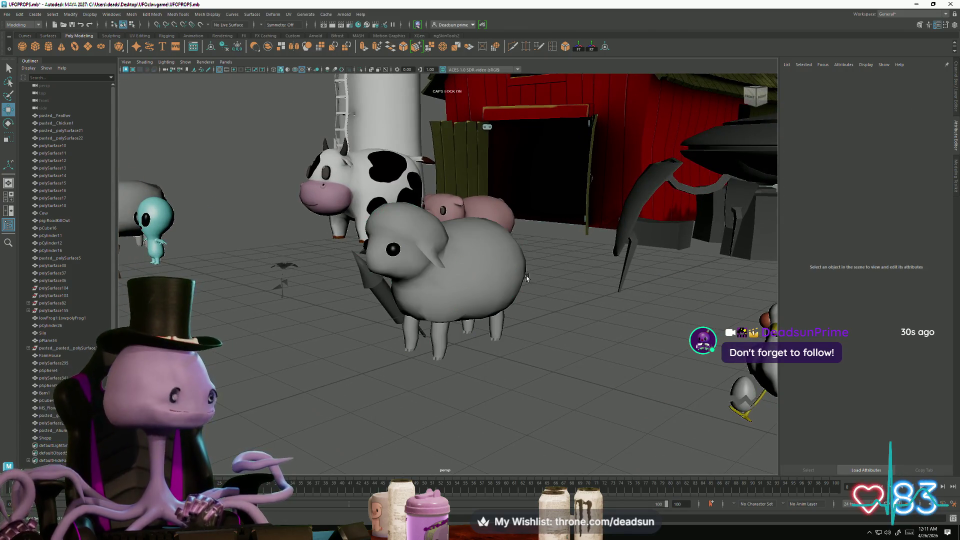
pyautogui.click(517, 275)
pyautogui.keyDown('alt'); pyautogui.moveTo(390, 337); pyautogui.dragTo(393, 364); pyautogui.keyUp('alt')
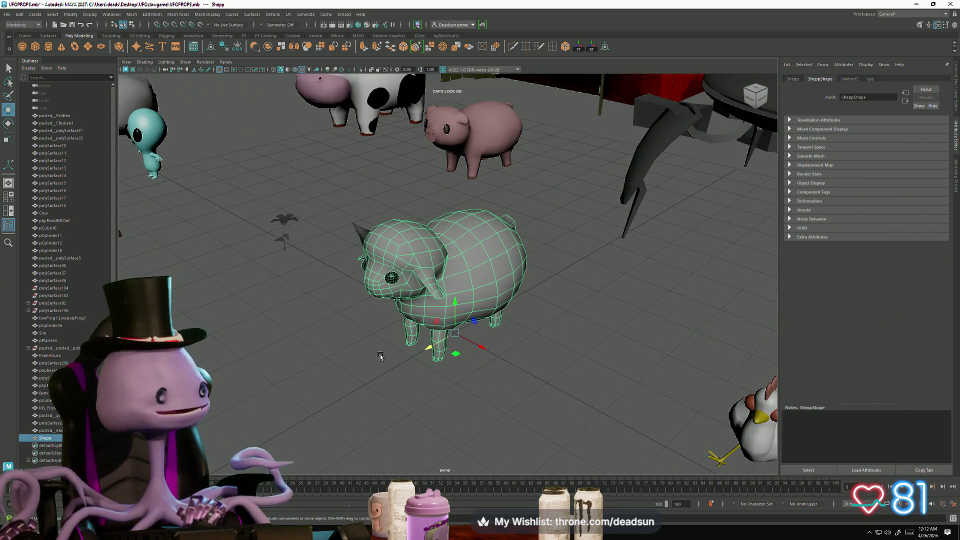